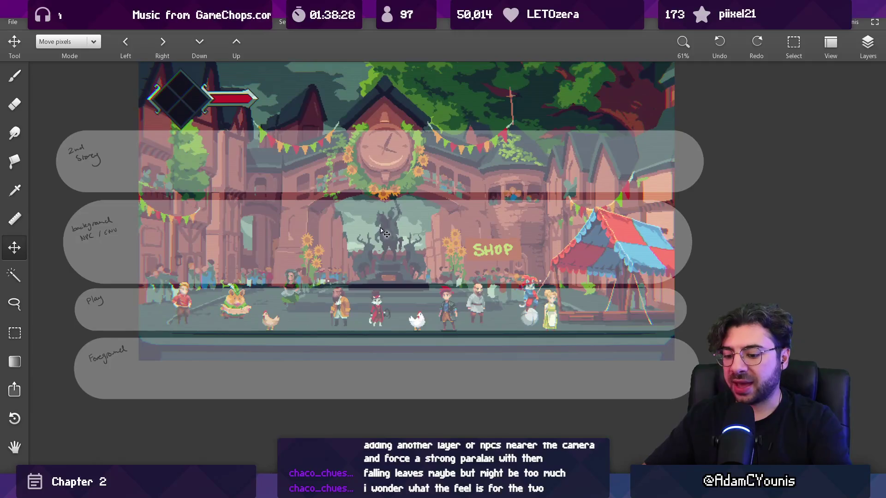
Switch to the brush, check the layer list, and zoom out to the whole scene.
key("b")
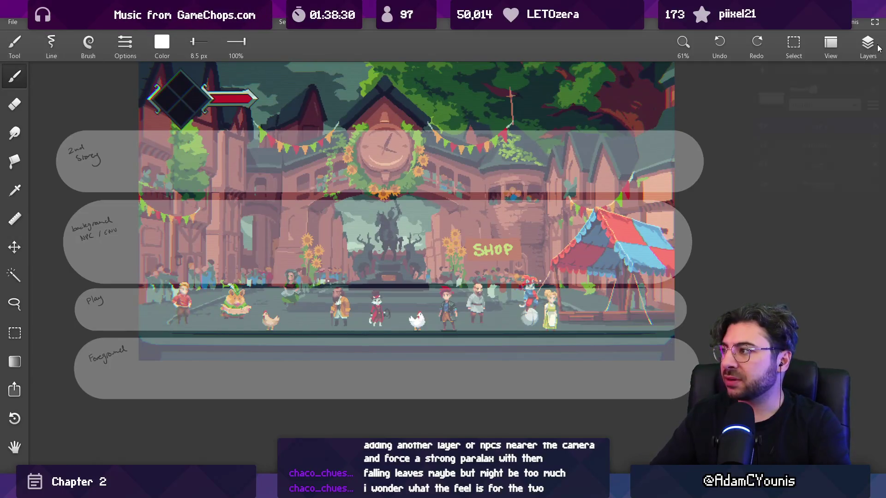
left_click(868, 43)
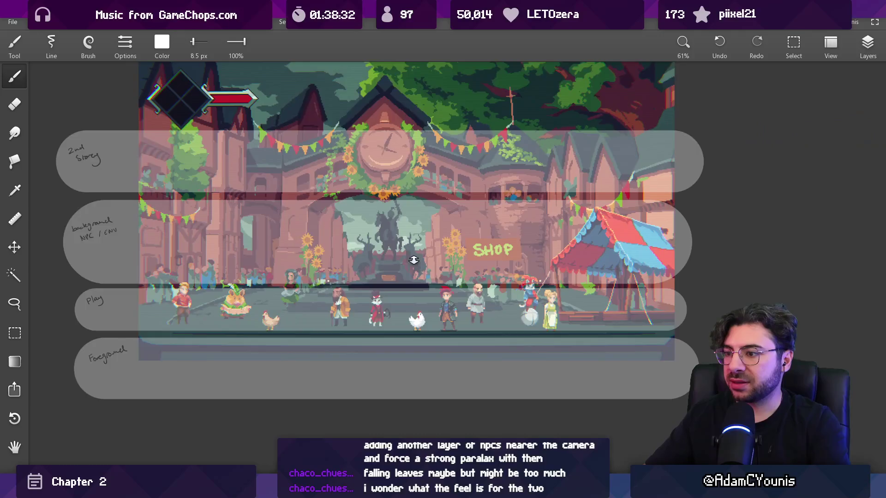
scroll(413, 262, "down", 3)
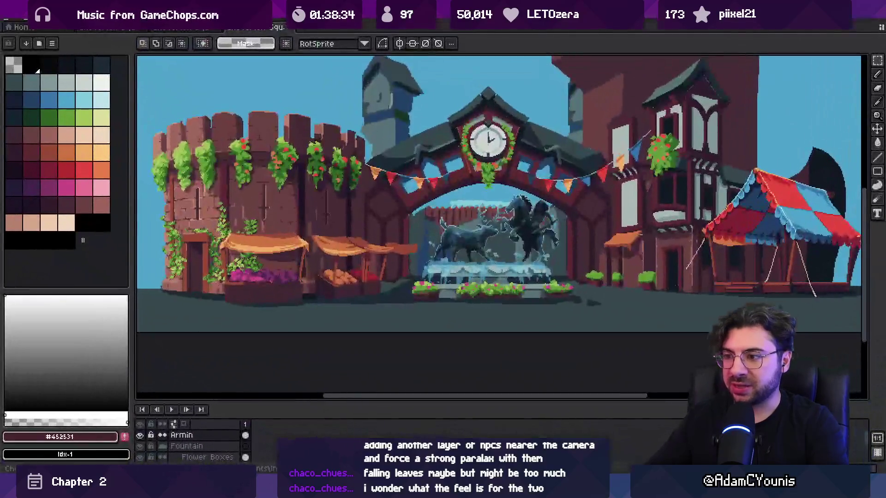
key("b")
key("h")
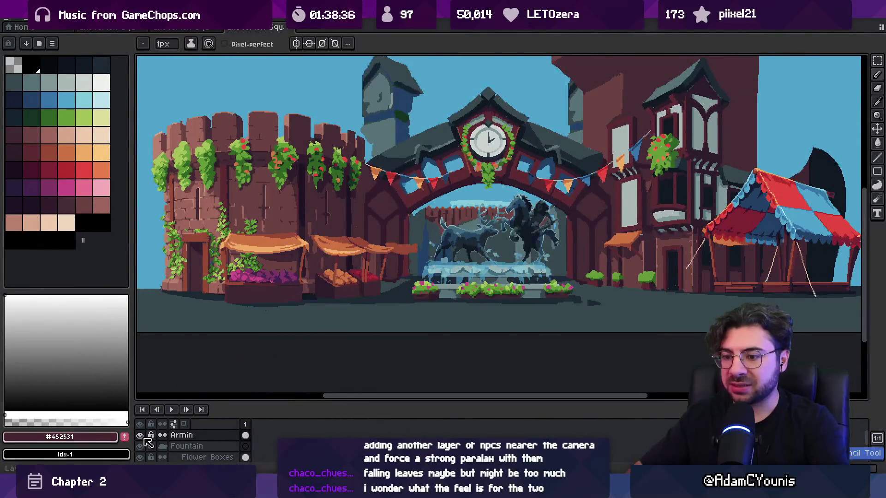
scroll(366, 272, "down", 2)
left_click_drag(366, 273, 354, 274)
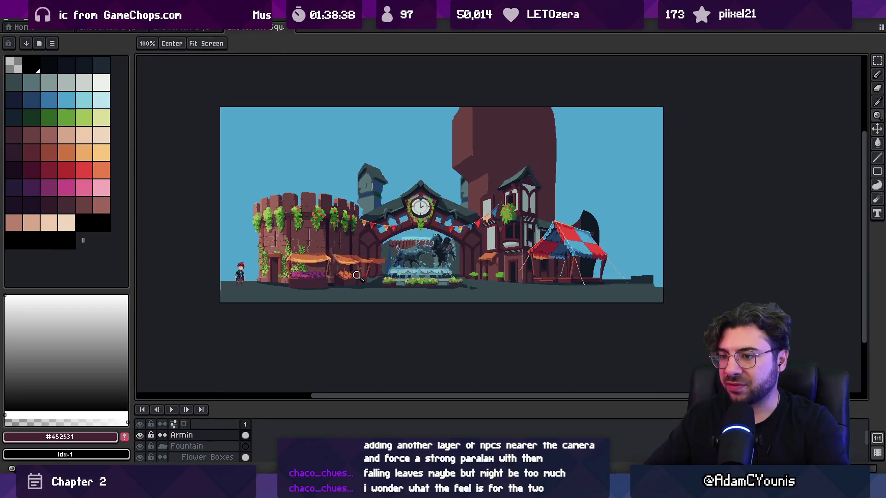
Zoom in on Armin at the fountain, then zoom back out and recentre the scene.
key("v")
key("z")
left_click(451, 271)
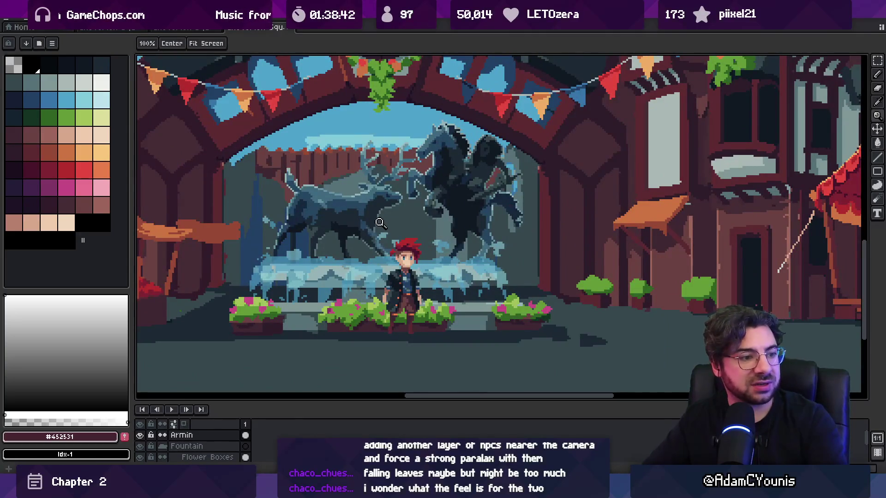
key("v")
key("h")
scroll(402, 259, "down", 3)
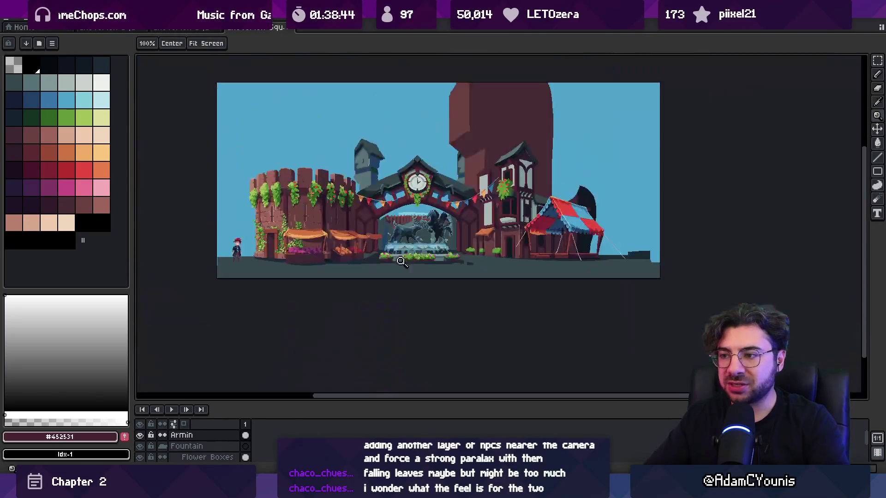
left_click_drag(402, 258, 406, 273)
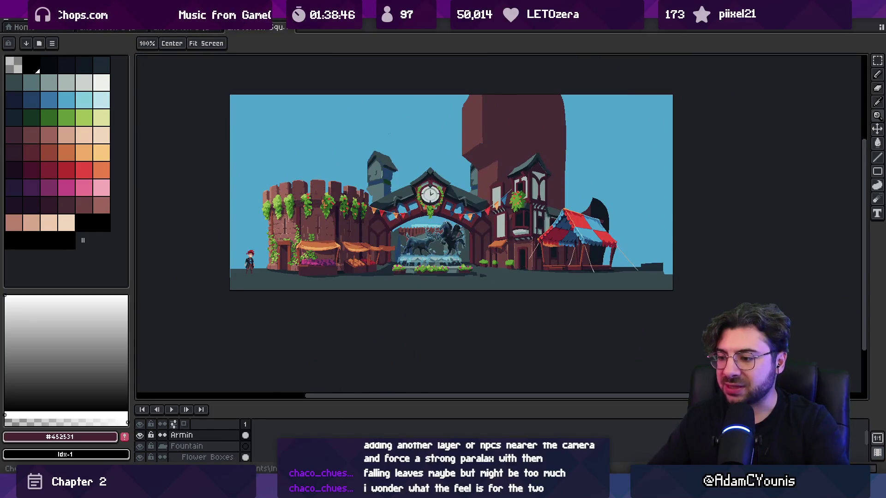
Try moving the Play, Foreground and background NPC bands with a rectangular selection, then undo.
key("alt+Tab")
key("alt+Tab")
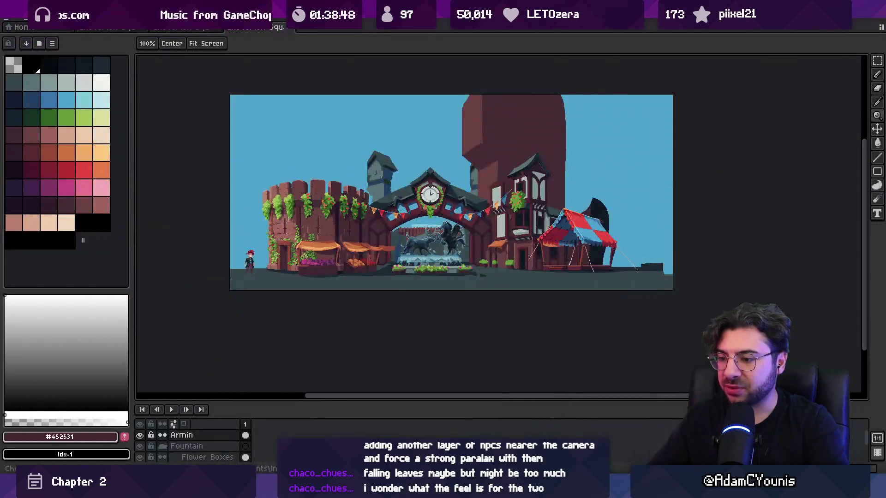
key("alt+Tab")
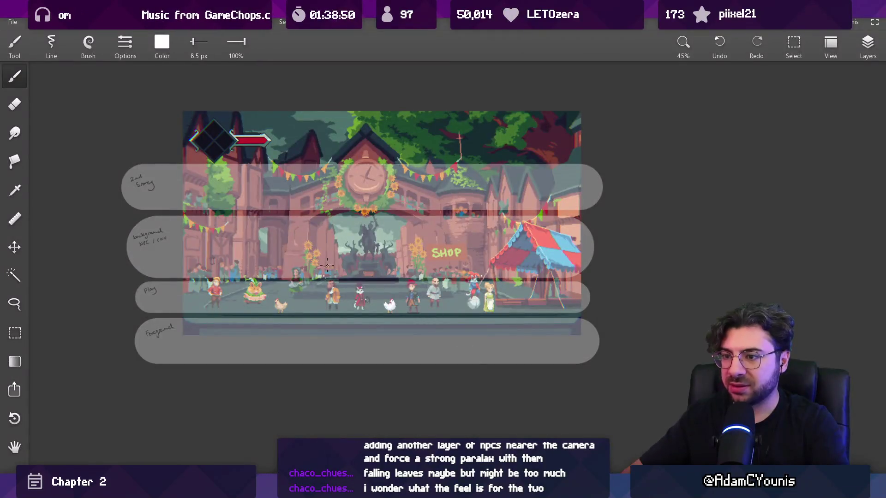
key("v")
key("m")
mouse_move(109, 356)
left_mouse_down()
mouse_move(620, 320)
mouse_move(615, 289)
left_mouse_up()
mouse_move(526, 310)
left_mouse_down()
mouse_move(473, 351)
mouse_move(455, 328)
left_mouse_up()
key("F7")
key("F7")
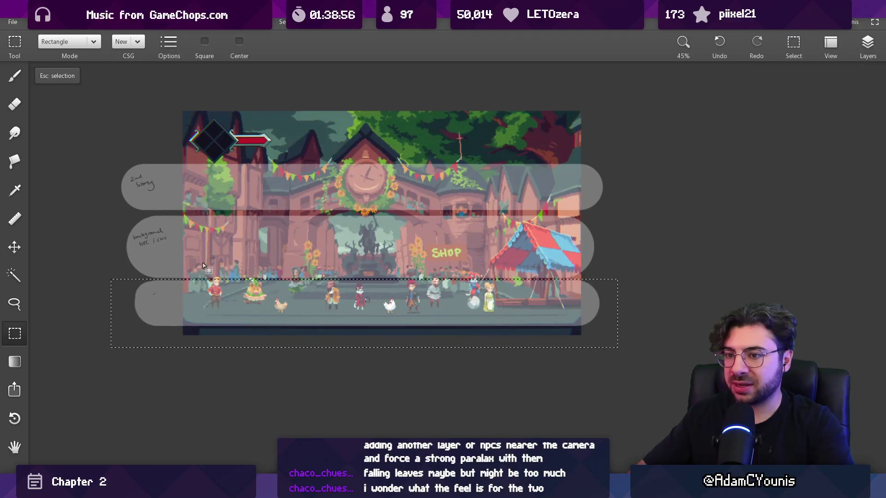
left_click_drag(92, 280, 625, 217)
left_click_drag(535, 310, 538, 362)
key("ctrl+z")
key("ctrl+z")
key("ctrl+z")
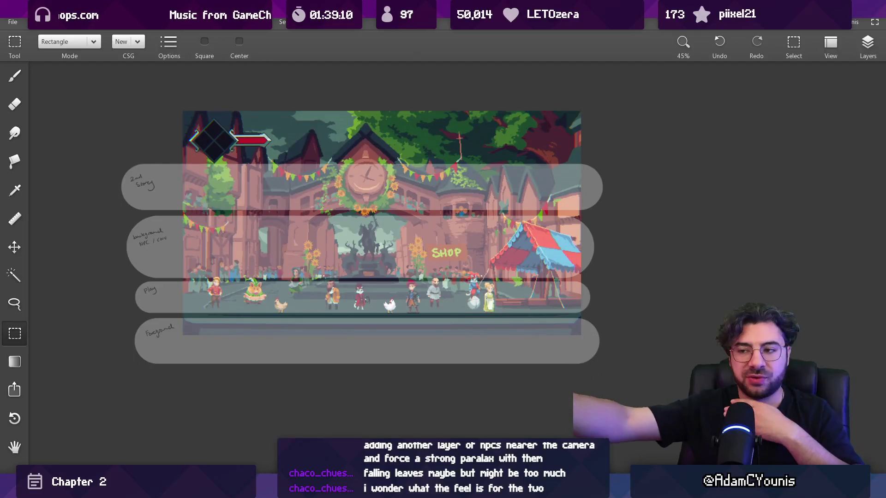
Set the brush to 14 px and draw three trial white guide lines, undoing each.
key("b")
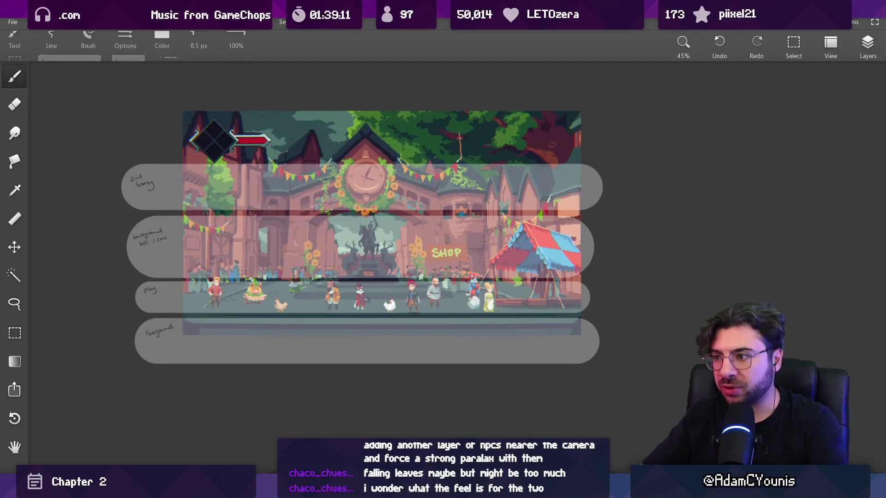
left_click(859, 52)
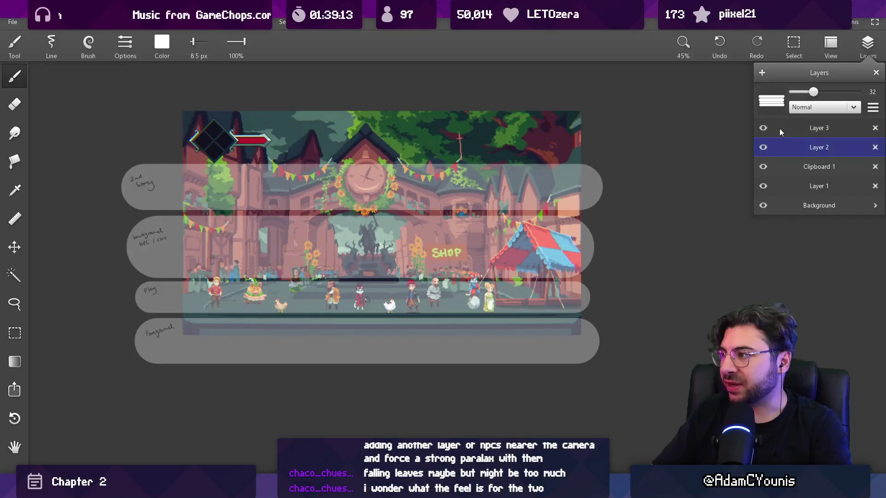
left_click(633, 158)
key("bracketleft")
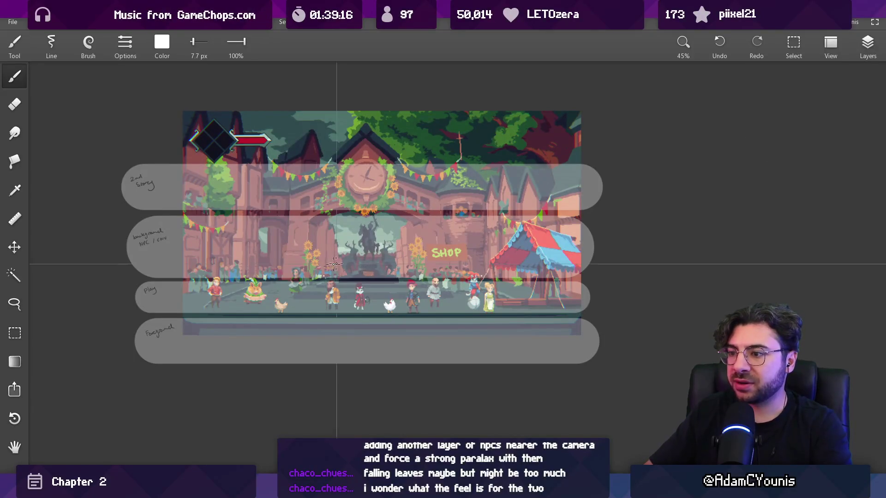
key("bracketright")
key("bracketright")
key("bracketright")
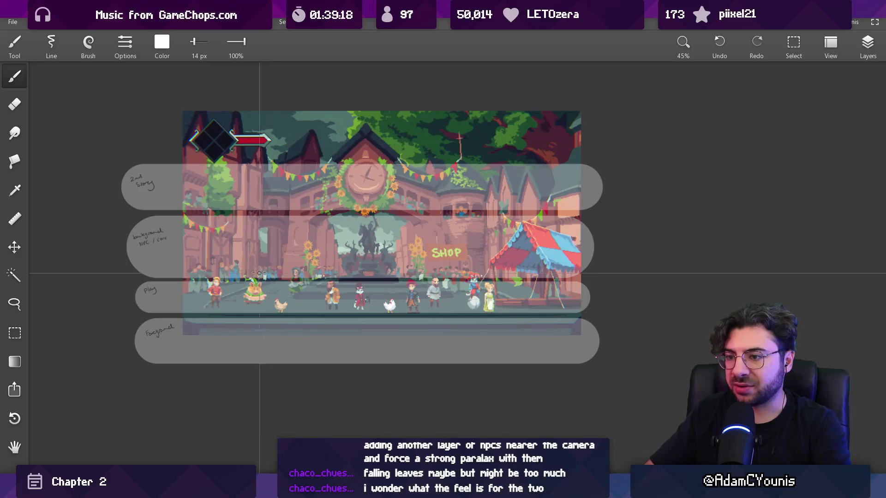
left_click_drag(193, 270, 579, 271)
key("ctrl+z")
left_click_drag(282, 247, 535, 248)
key("ctrl+z")
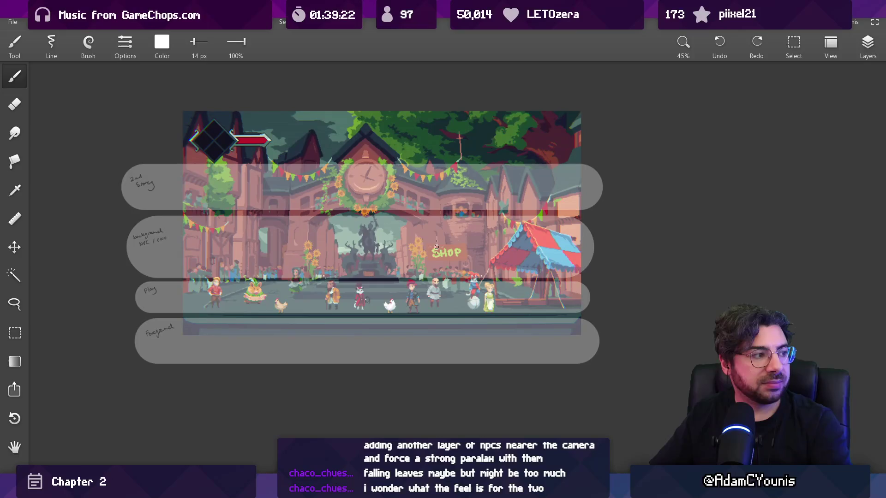
left_click_drag(267, 272, 564, 272)
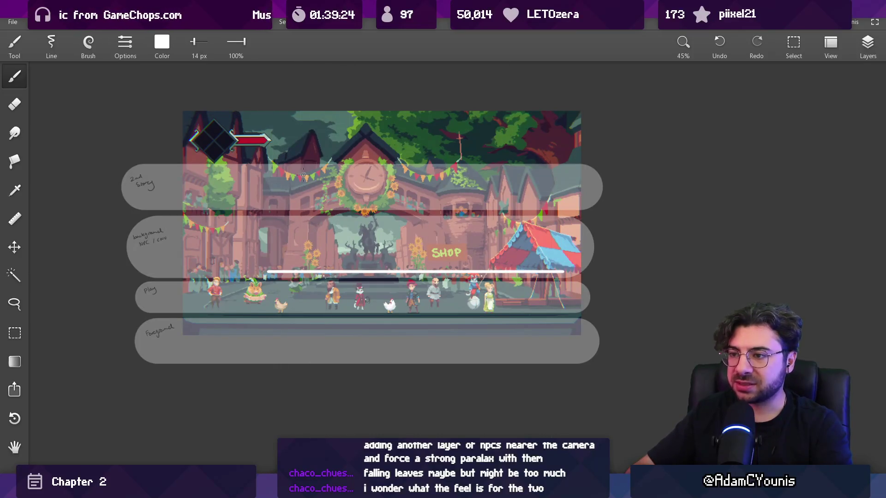
key("ctrl+z")
Shrink the brush to 11 px and sketch white tick marks along the arch top.
scroll(346, 187, "up", 3)
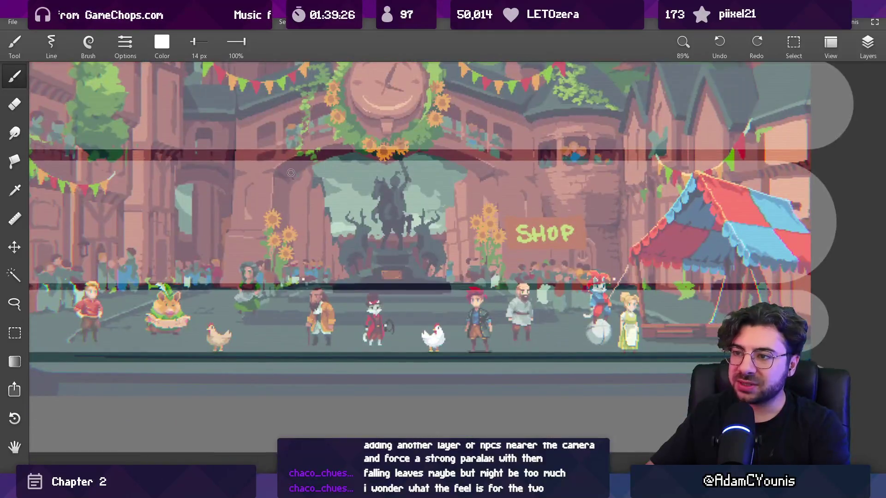
key("bracketleft")
key("bracketleft")
key("bracketleft")
left_click_drag(279, 168, 287, 174)
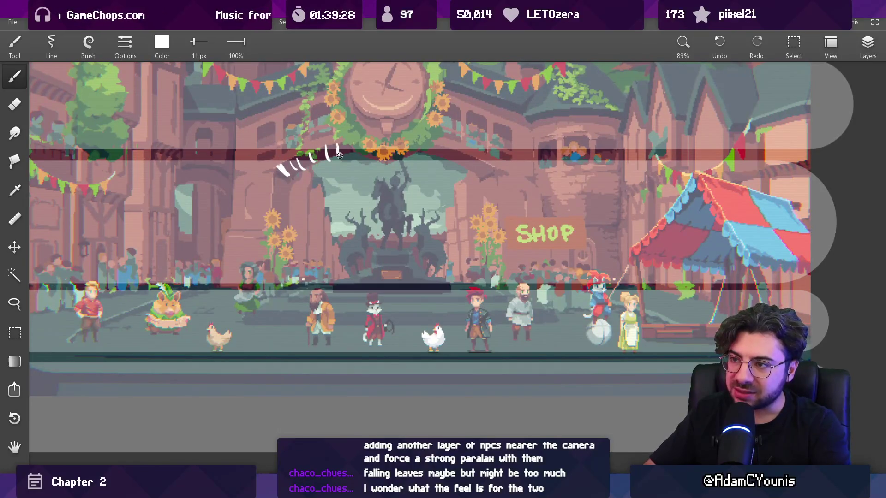
left_click_drag(494, 166, 492, 175)
scroll(461, 153, "down", 3)
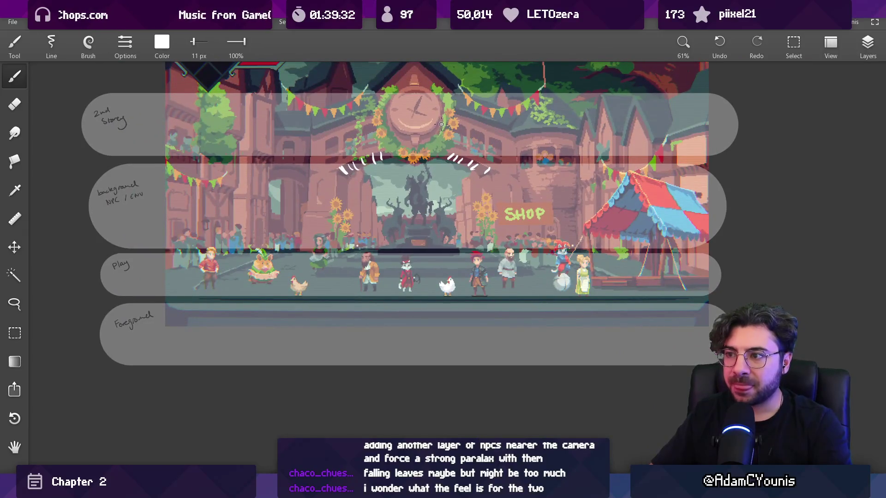
left_click_drag(394, 157, 366, 243)
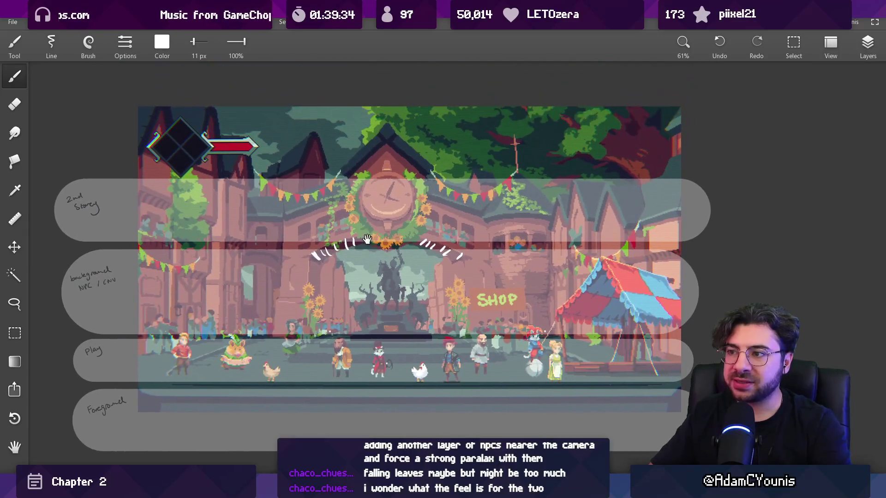
mouse_move(163, 122)
left_mouse_down()
mouse_move(653, 116)
mouse_move(175, 90)
left_mouse_up()
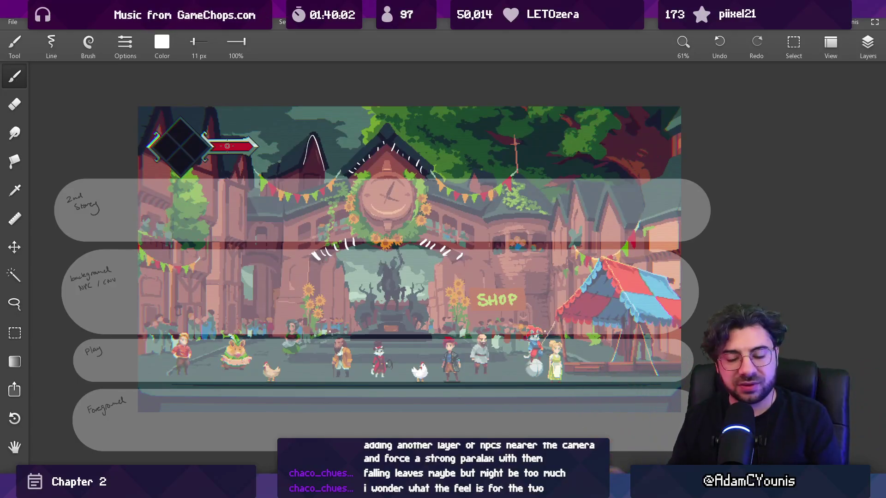
mouse_move(294, 256)
left_mouse_down()
mouse_move(312, 260)
mouse_move(298, 260)
left_mouse_up()
Erase the white arch marks, then draw a trial loop around the clock tower and undo it.
key("e")
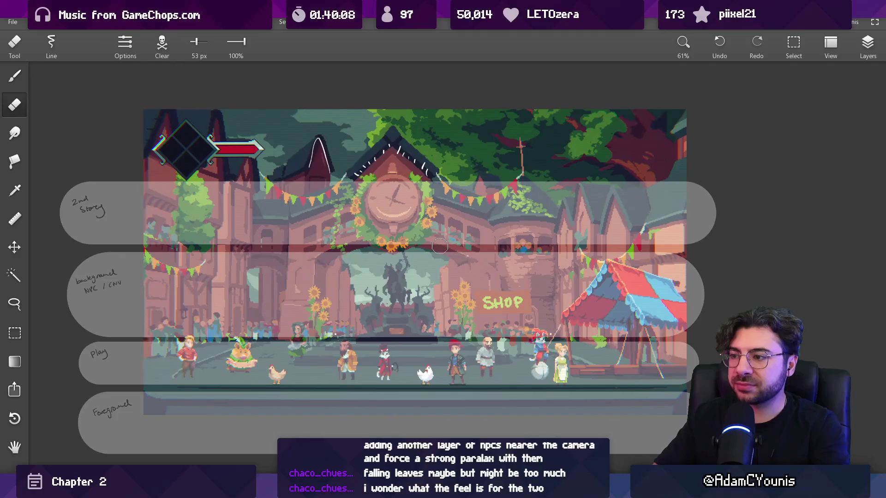
key("b")
key("e")
left_click_drag(318, 147, 330, 157)
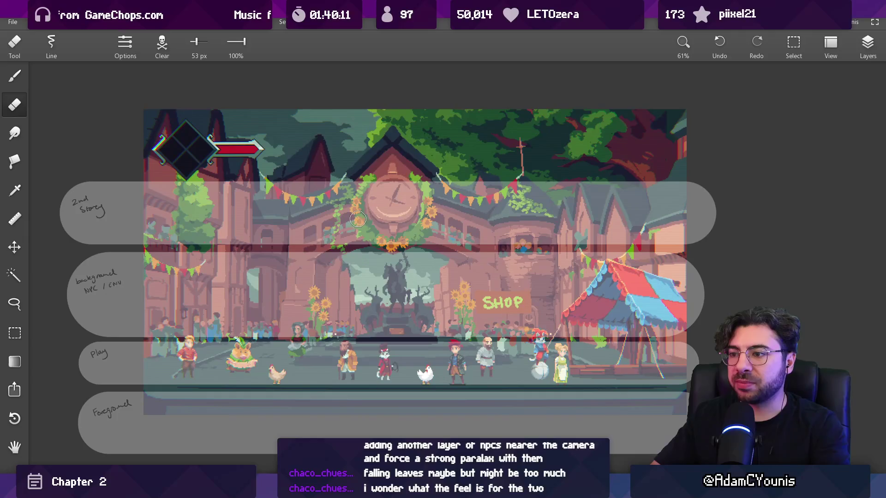
key("b")
mouse_move(389, 157)
left_mouse_down()
mouse_move(436, 153)
mouse_move(327, 162)
left_mouse_up()
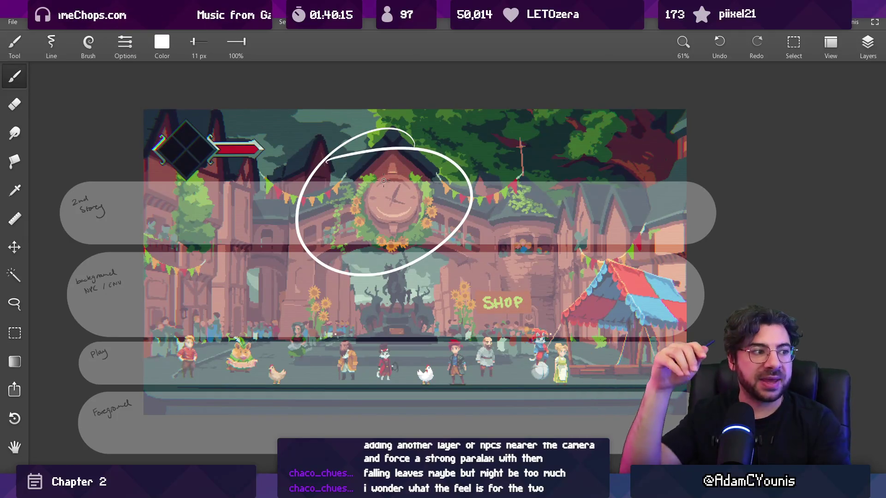
key("ctrl+z")
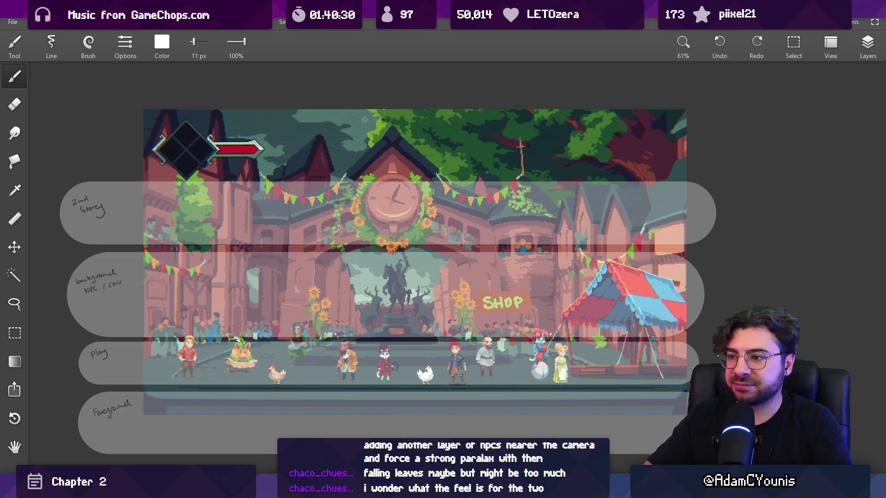
Toggle Layer 1's visibility to check it, then make Clipboard 1 the working layer.
key("m")
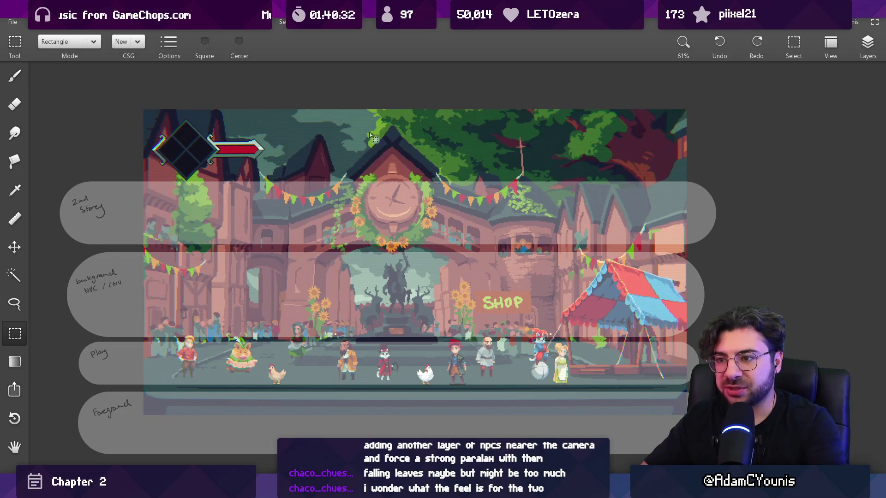
left_click(868, 55)
left_click(792, 187)
left_click(763, 186)
left_click(764, 186)
left_click(777, 167)
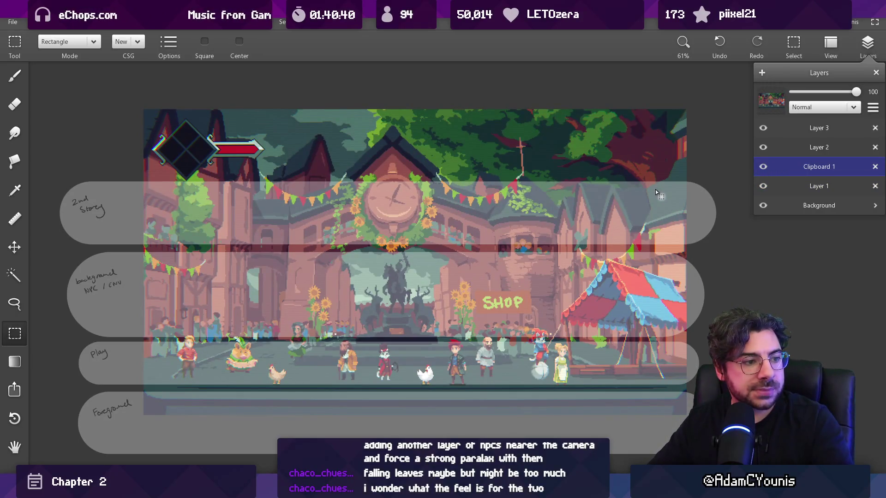
left_click(459, 222)
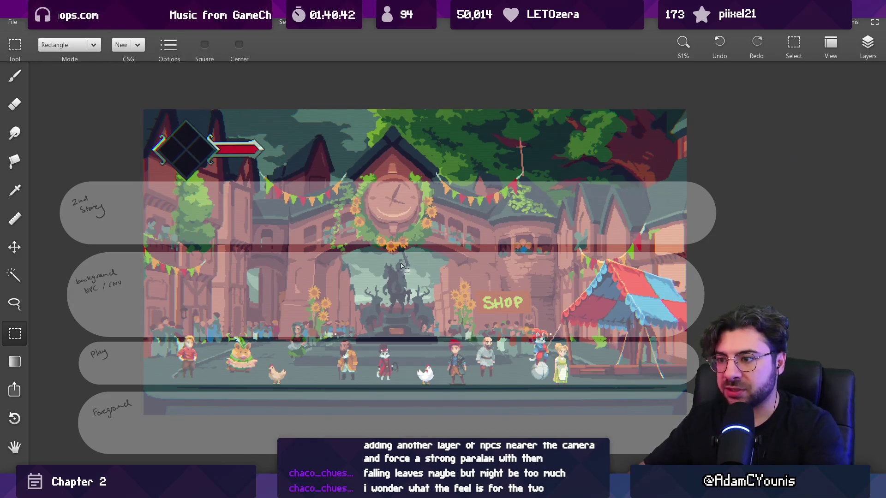
Try a long white line and undo it, then centre and zoom into the mock-up.
scroll(277, 243, "down", 3)
key("b")
left_click_drag(420, 279, 784, 286)
key("ctrl+z")
key("ctrl+z")
left_click_drag(352, 244, 473, 232)
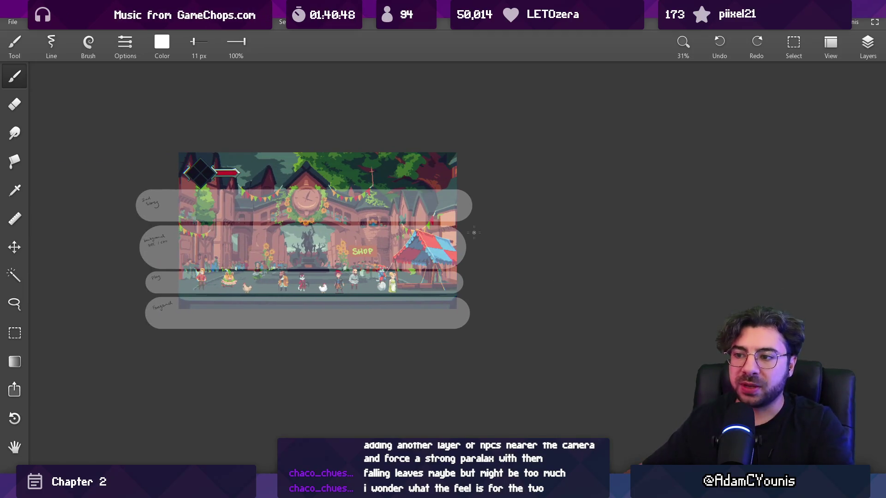
scroll(267, 281, "up", 2)
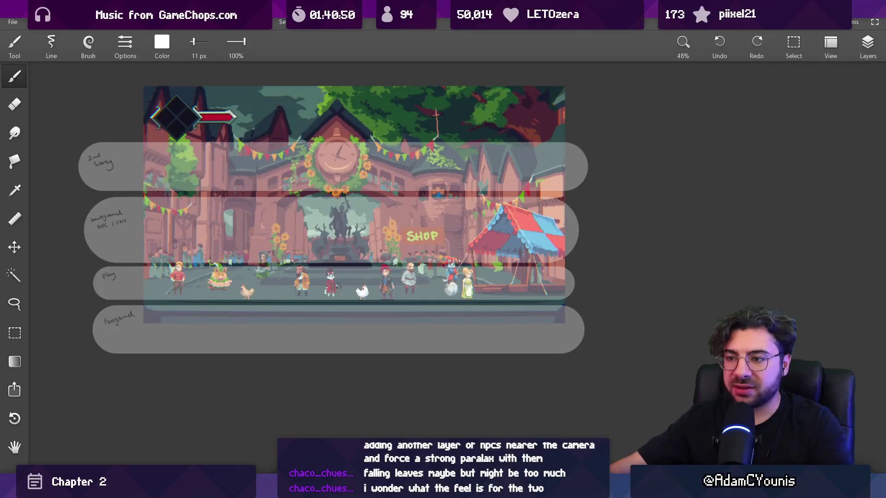
scroll(220, 257, "up", 2)
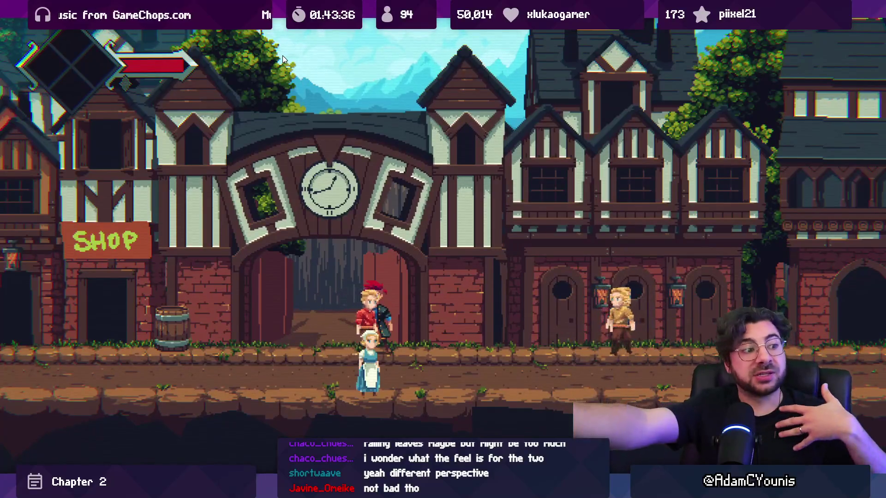
End the cutscene, run the hero along the street, then stop the game.
key("Left")
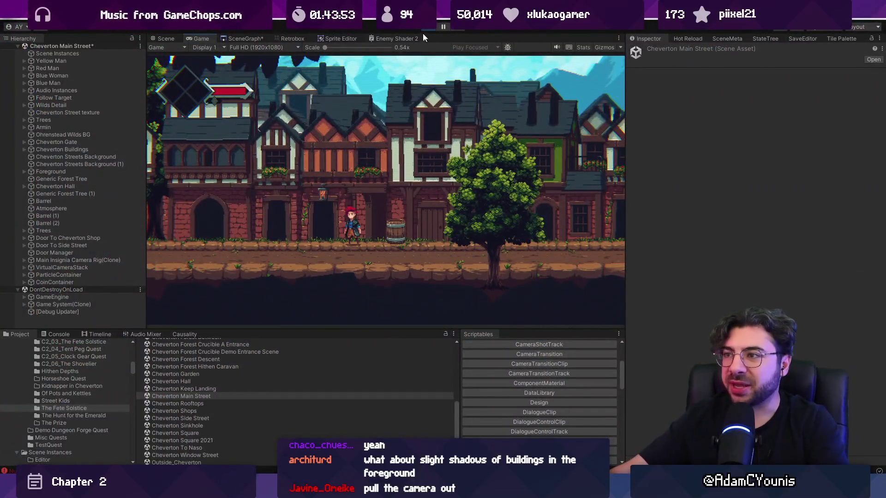
left_click(422, 28)
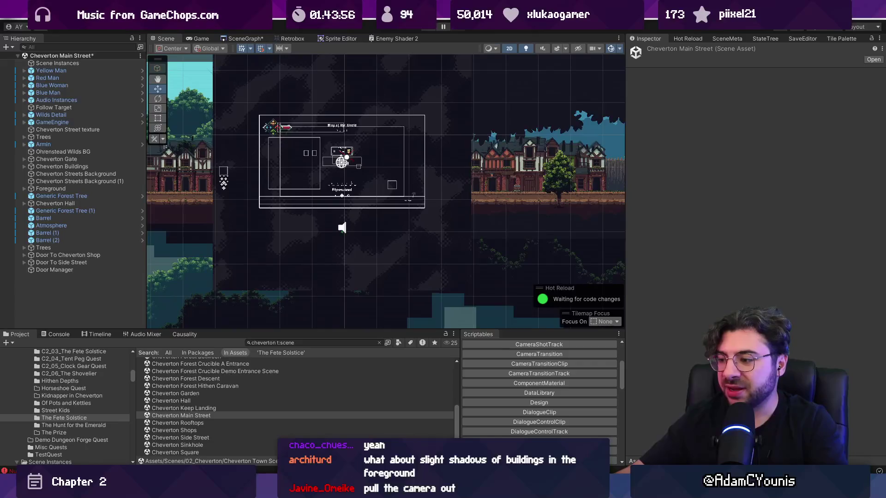
Glance at the sketch window and Cheverton Environment painting, then return to Unity.
mouse_move(595, 489)
left_click(599, 435)
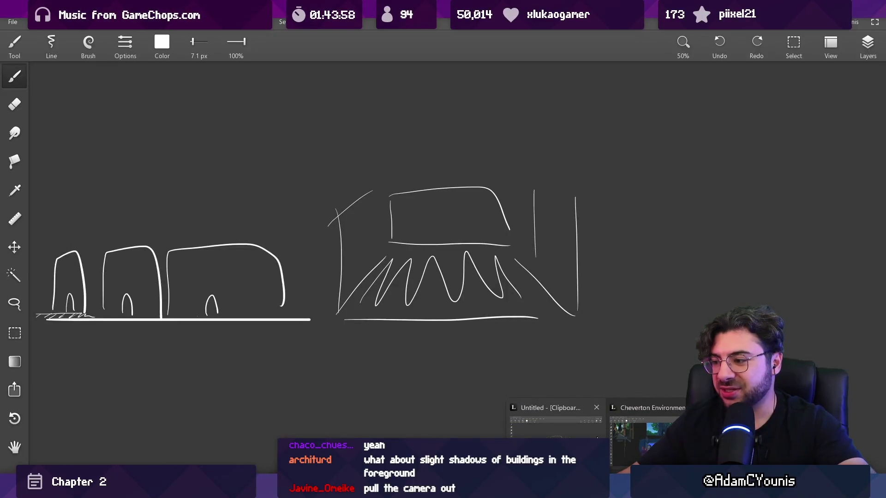
left_click(634, 445)
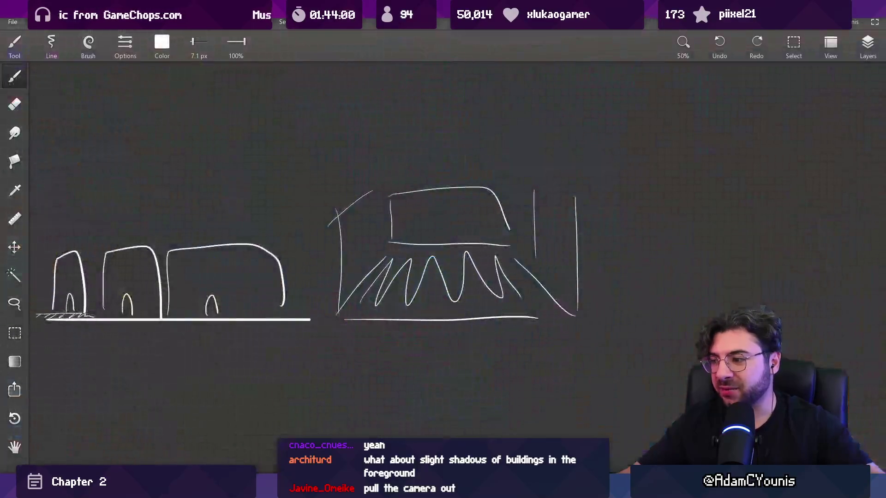
key("alt+Tab")
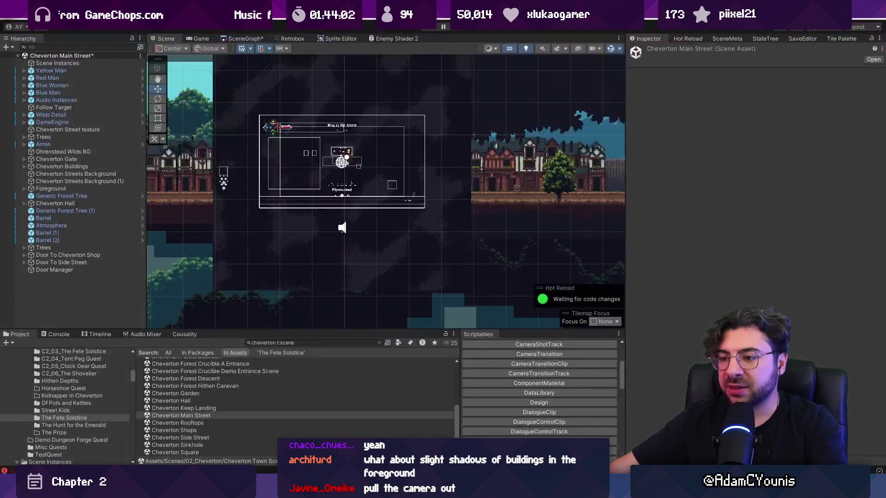
From the SceneGraph, open Cheverton Window Street, saving Main Street first, and play it.
left_click(243, 39)
scroll(410, 216, "up", 5)
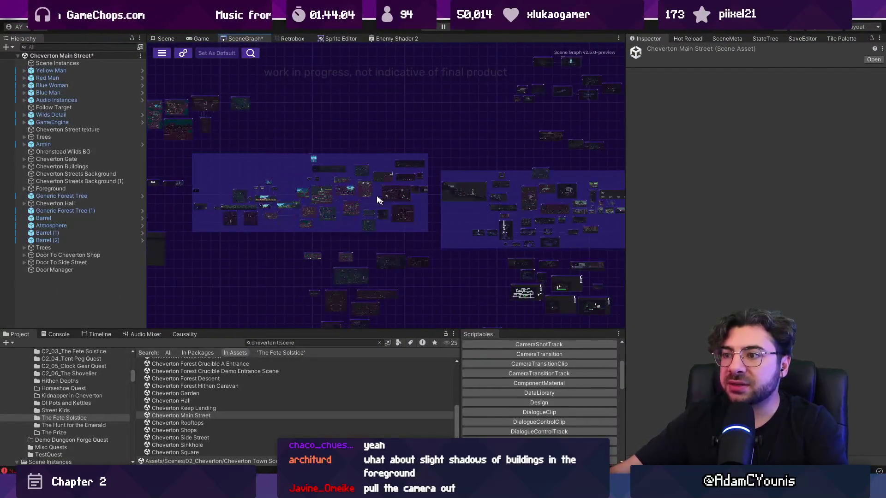
scroll(410, 216, "up", 2)
scroll(443, 210, "down", 4)
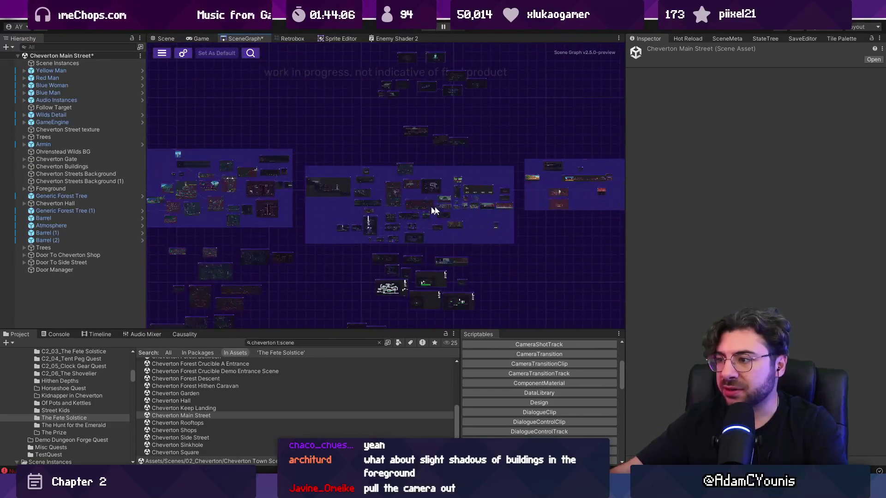
scroll(422, 221, "up", 4)
scroll(422, 220, "up", 2)
scroll(477, 203, "up", 2)
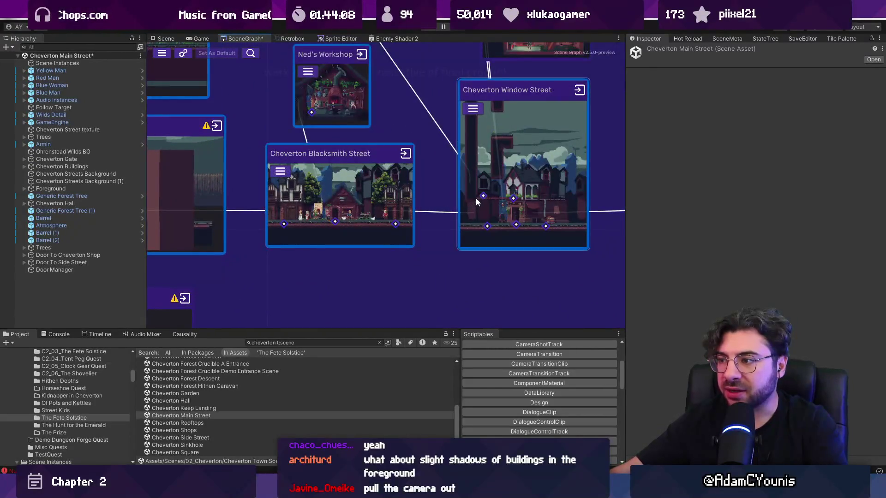
double_click(510, 145)
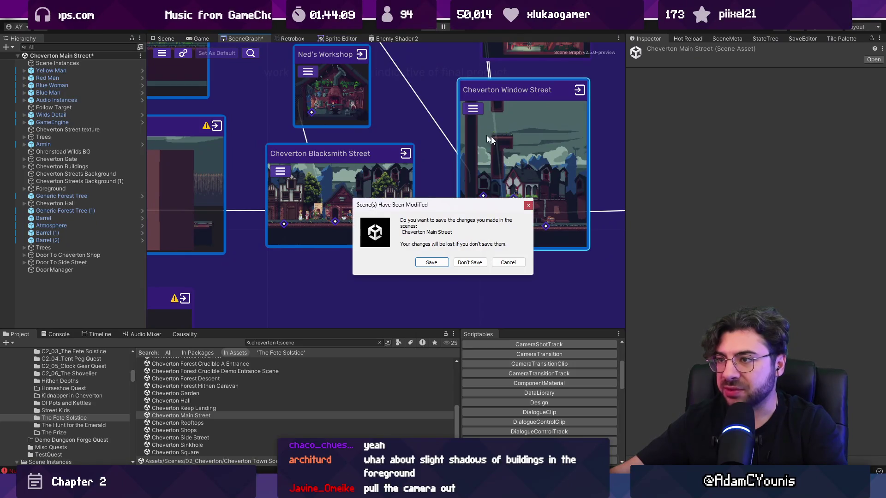
left_click(437, 262)
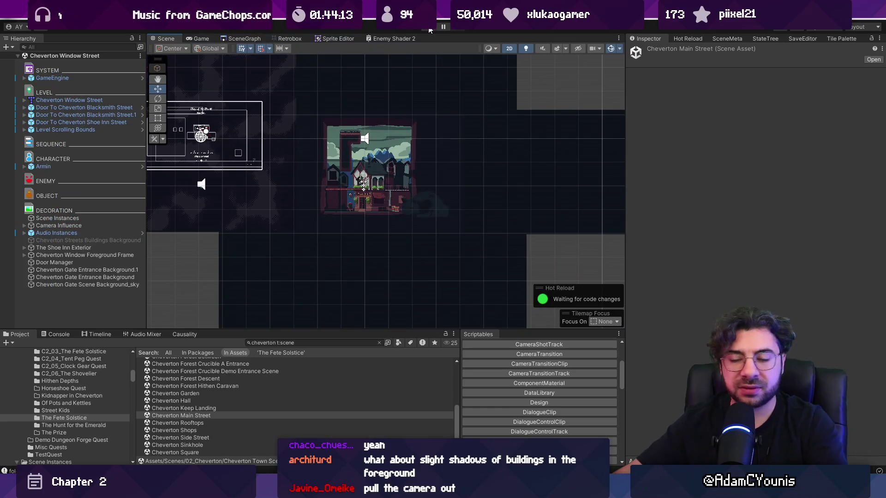
left_click(430, 27)
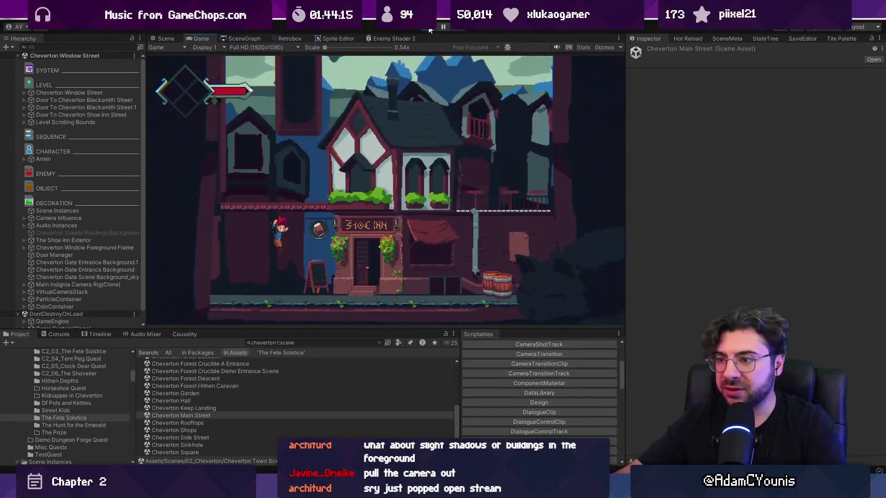
Run the hero right past the Shoe Inn, leave fullscreen, and stop the game.
key("Right")
key("Right")
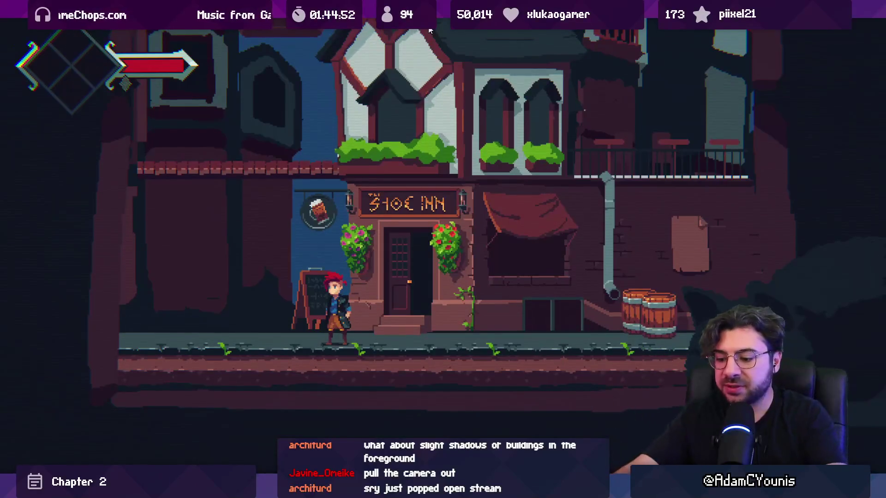
key("shift+space")
left_click(437, 25)
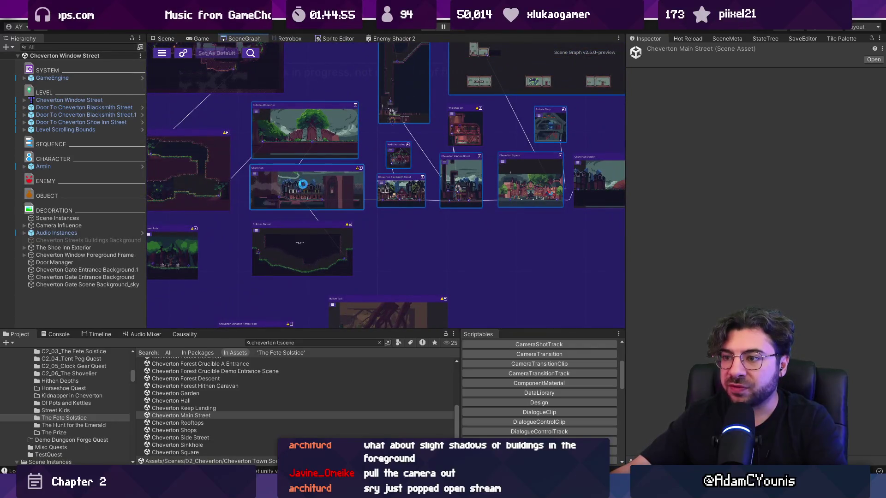
Open and play the Cheverton gate scene, skip the cutscene, run right, and leave fullscreen.
double_click(302, 184)
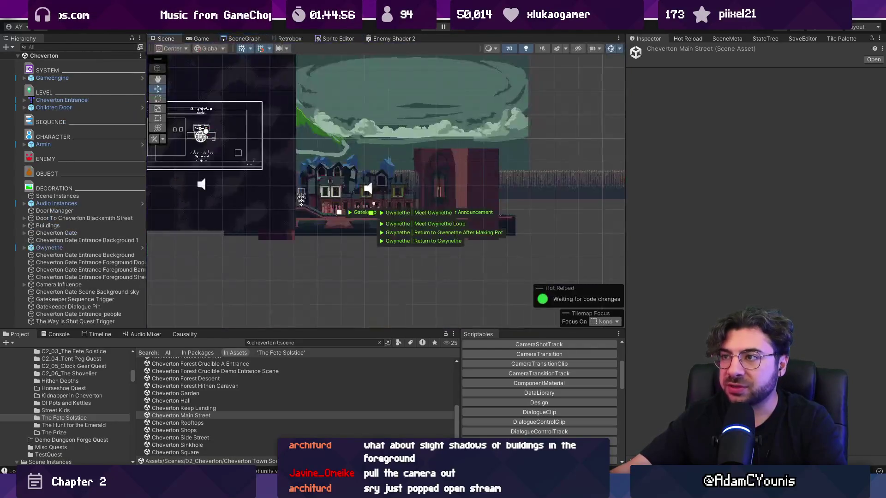
left_click(429, 30)
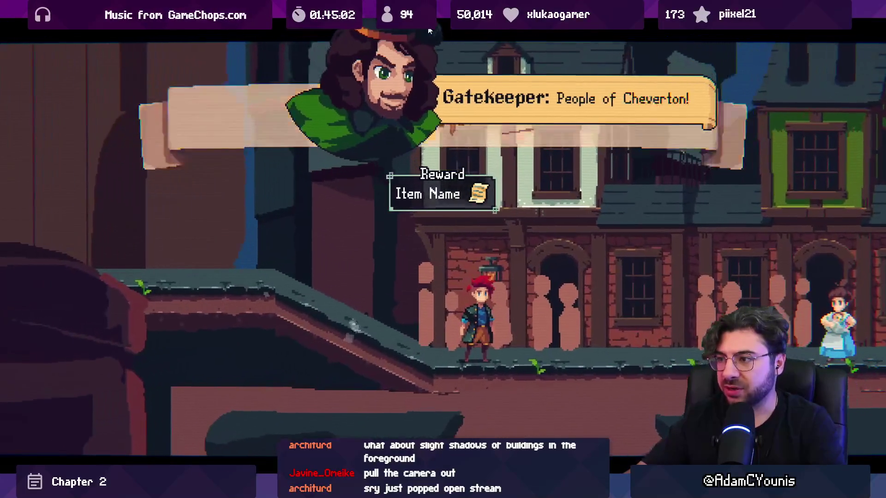
key("Escape")
key("Escape")
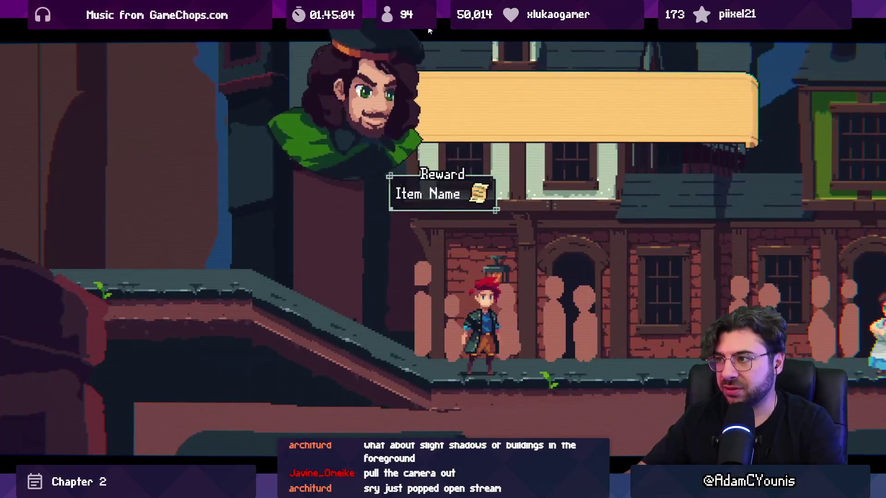
key("Right")
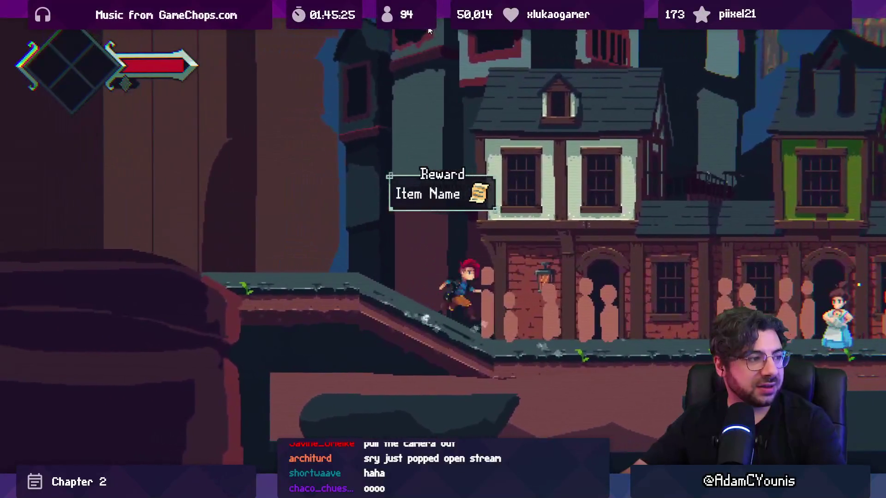
key("shift+space")
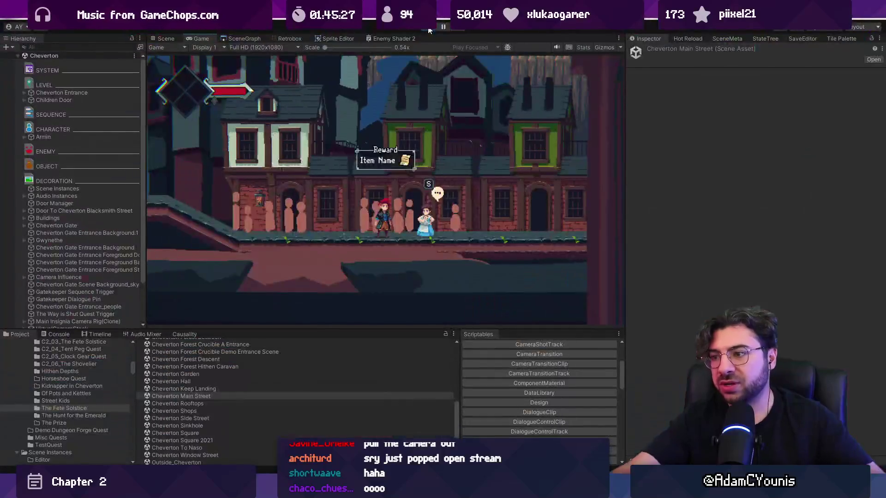
Stop the game and select the large foreground door sprite in the Scene view.
left_click(430, 28)
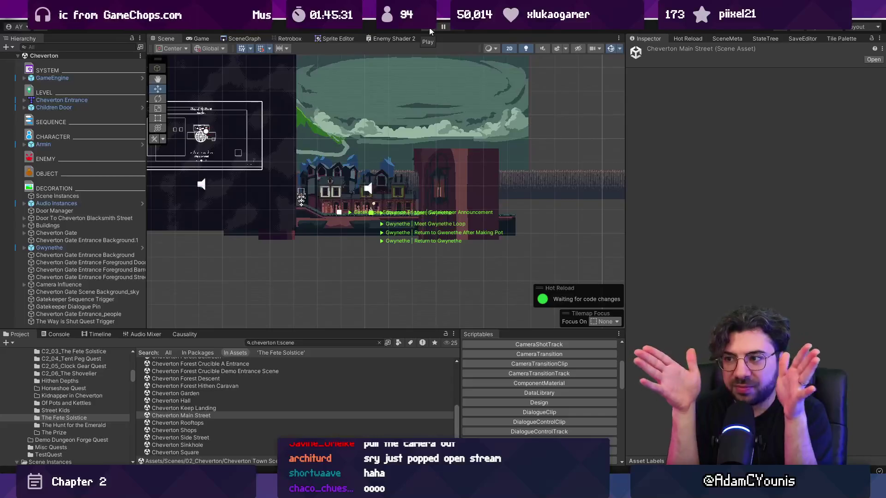
scroll(351, 177, "up", 5)
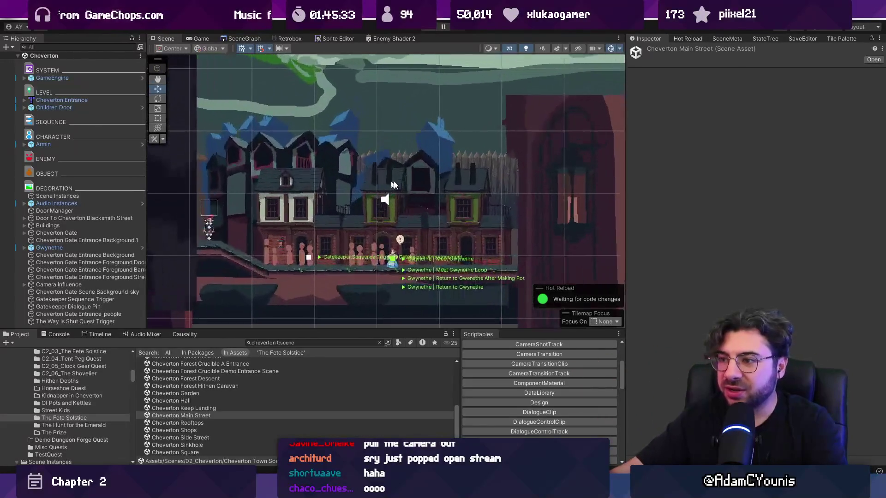
left_click(571, 200)
scroll(415, 179, "down", 3)
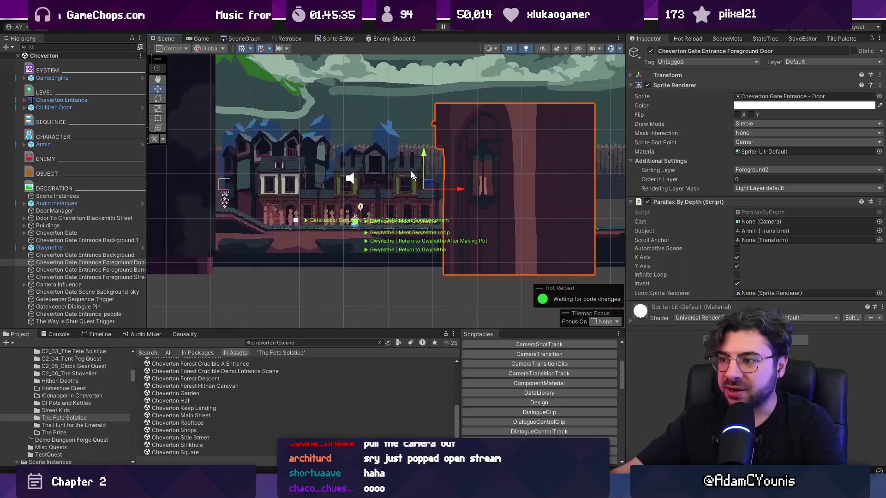
Browse the SceneGraph and open the Cheverton Main Street scene.
left_click(259, 38)
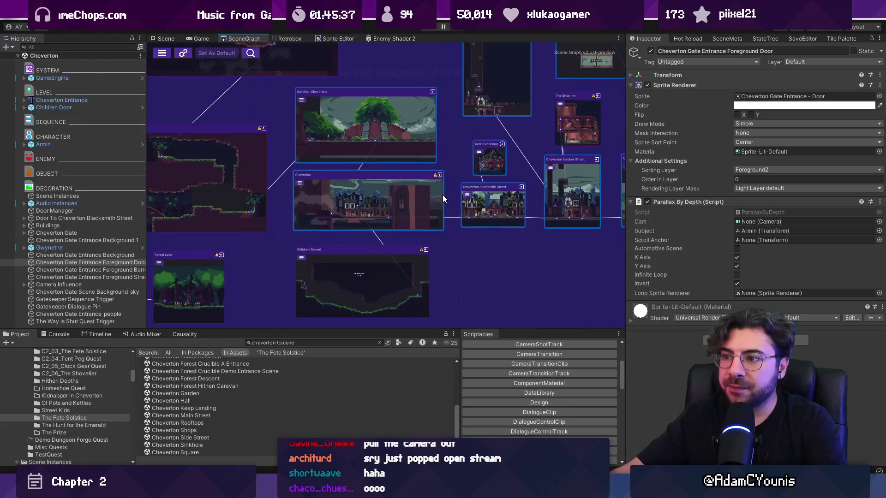
scroll(415, 197, "up", 5)
scroll(340, 221, "down", 4)
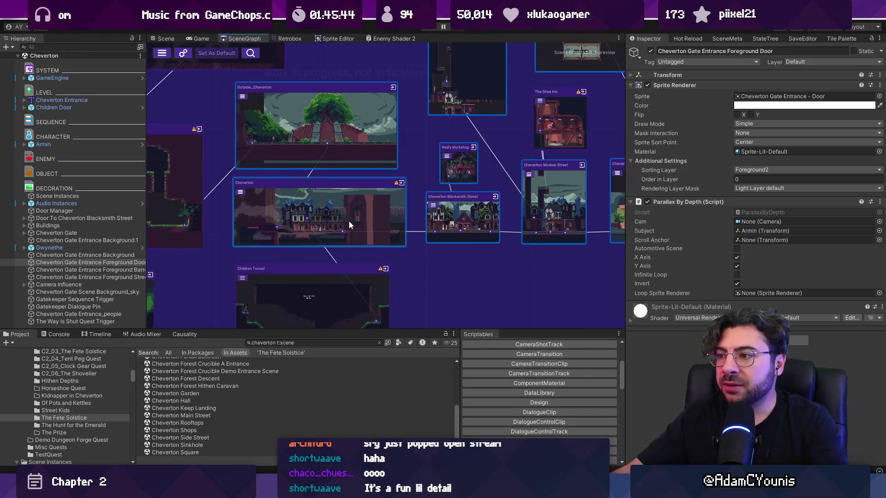
scroll(366, 225, "down", 3)
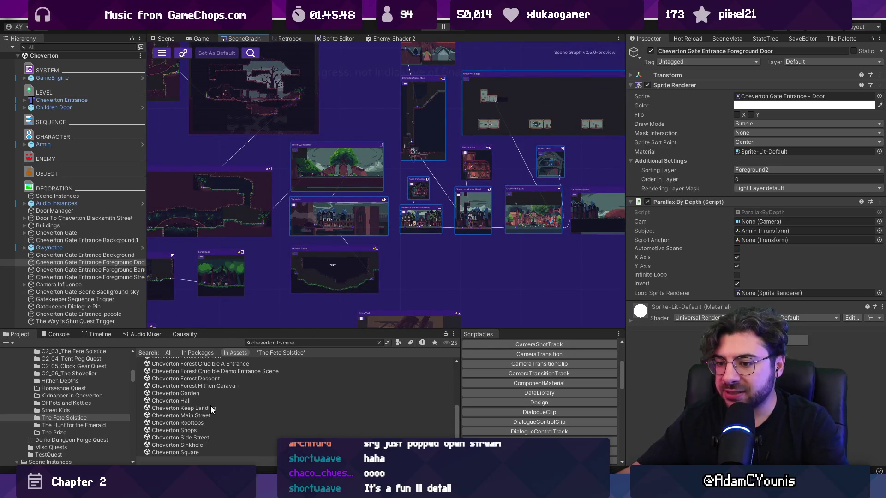
double_click(205, 417)
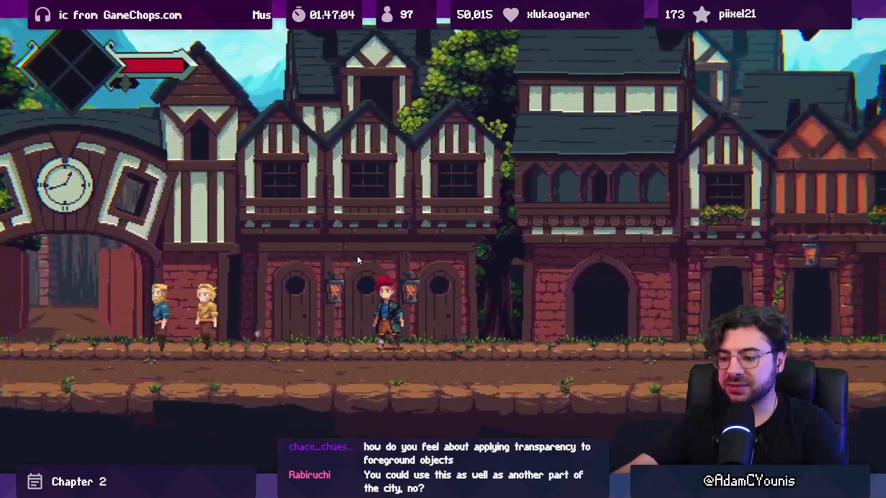
Leave fullscreen after walking the hero through the clock-tower arch.
key("shift+space")
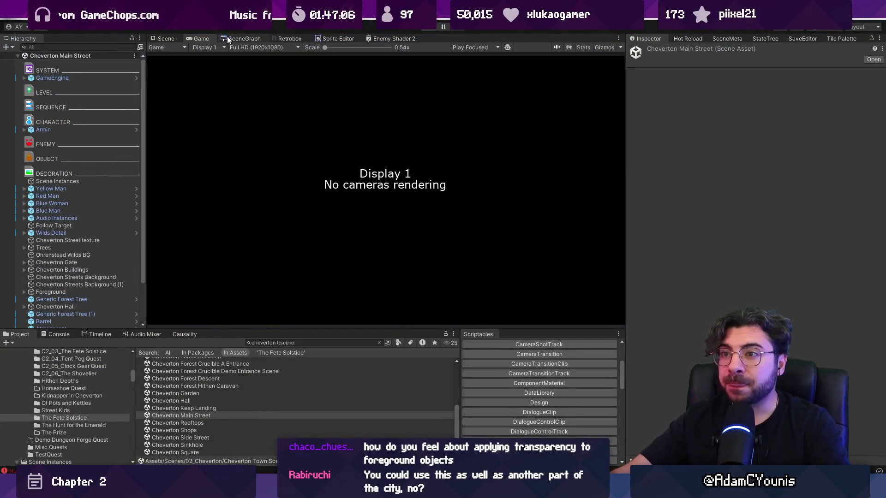
Stop the game and open Cheverton Blacksmith Street from the scene graph.
left_click(229, 40)
scroll(409, 210, "up", 5)
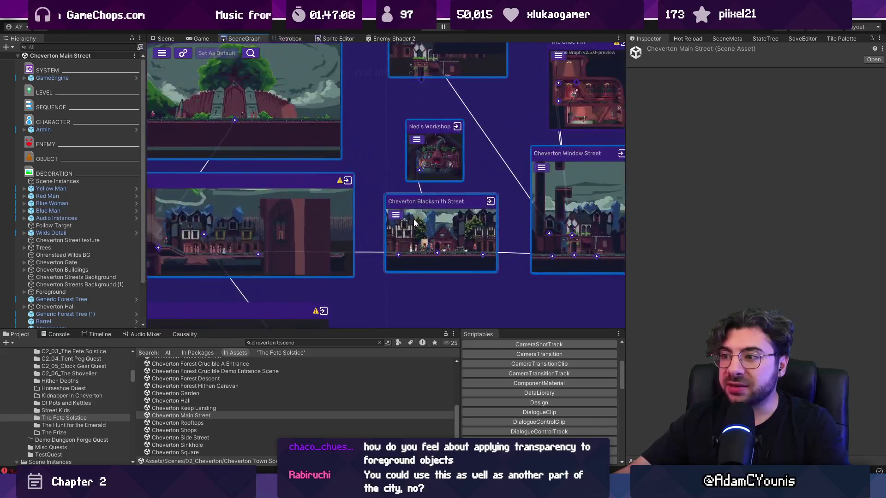
left_click_drag(410, 225, 275, 211)
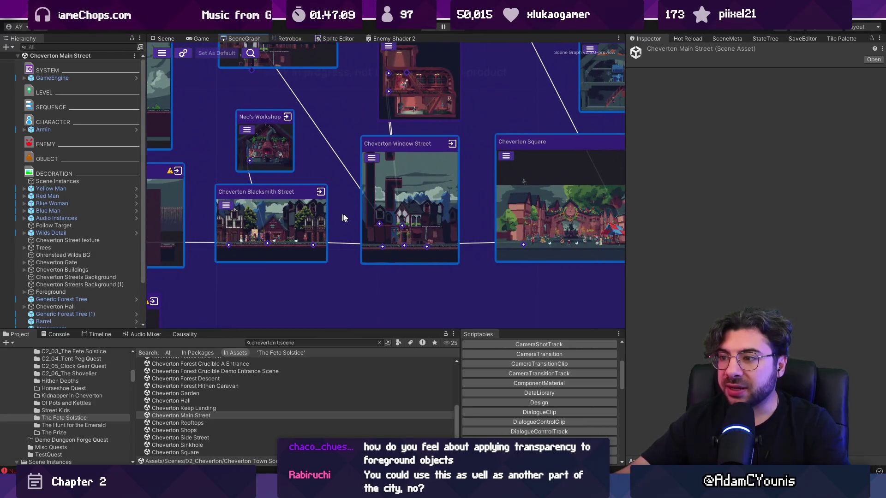
double_click(275, 211)
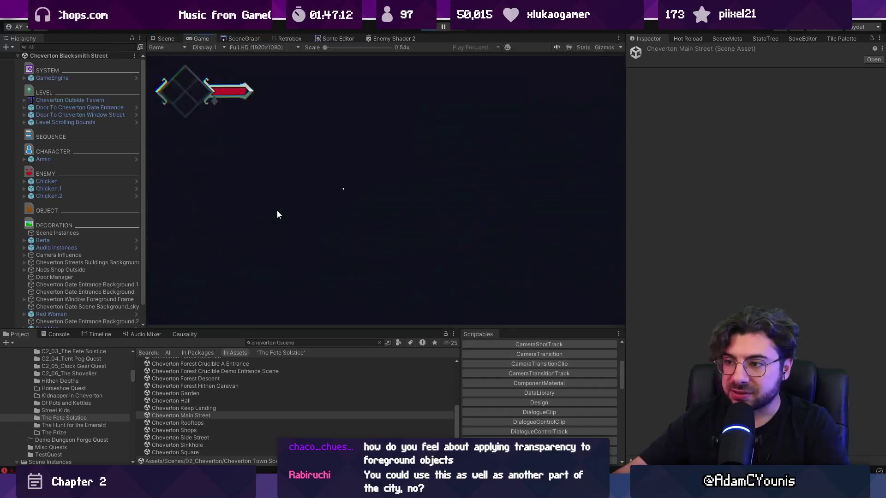
Walk the hero right and back to the blacksmith door, stop the test, and return to Aseprite.
key("d")
key("a")
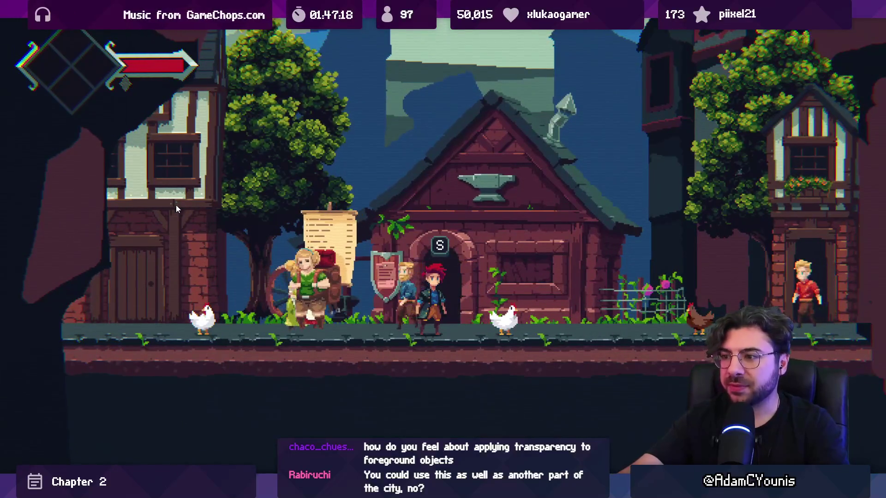
key("shift+space")
left_click(428, 27)
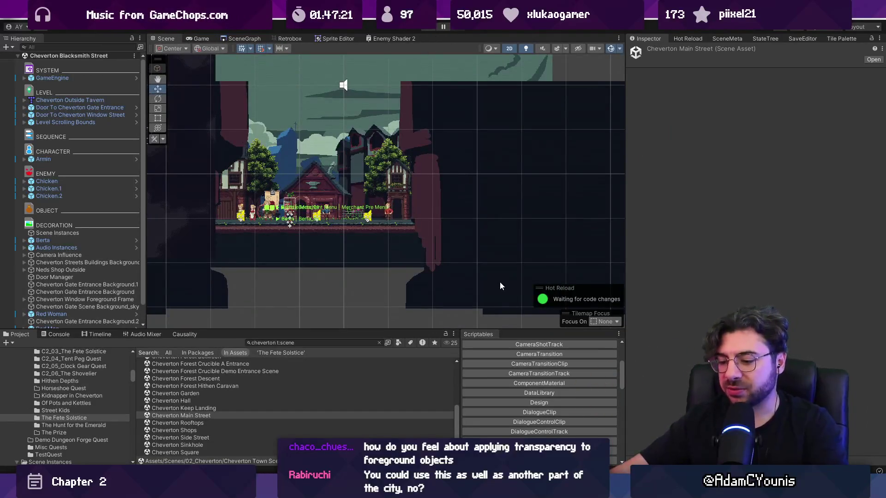
key("alt+Tab")
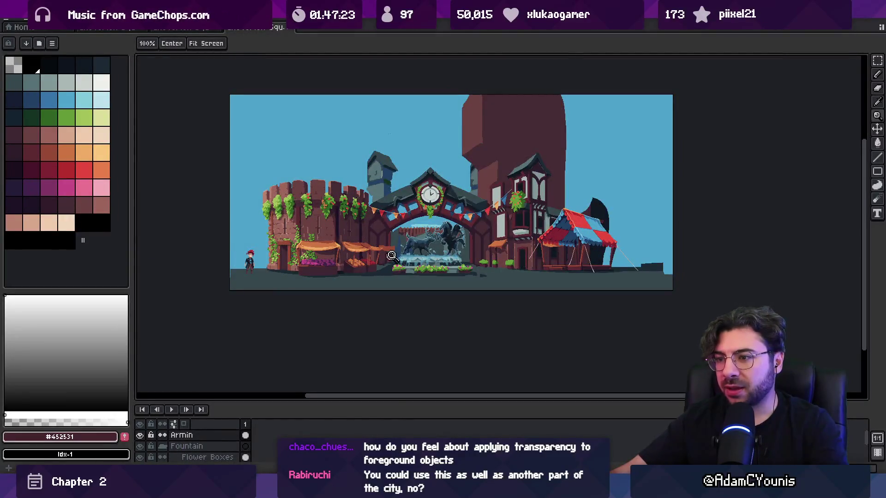
Zoom into the town artwork, then create a new transparent 960×540 sprite.
left_click(388, 259)
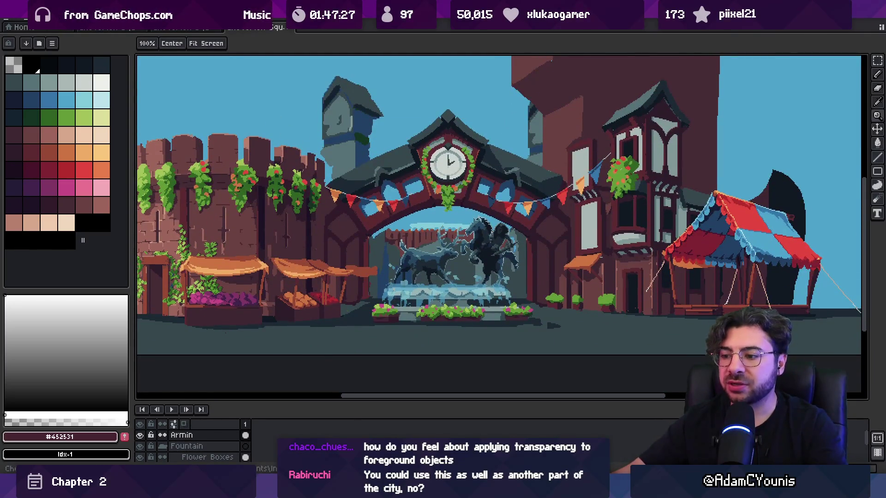
key("alt+Tab")
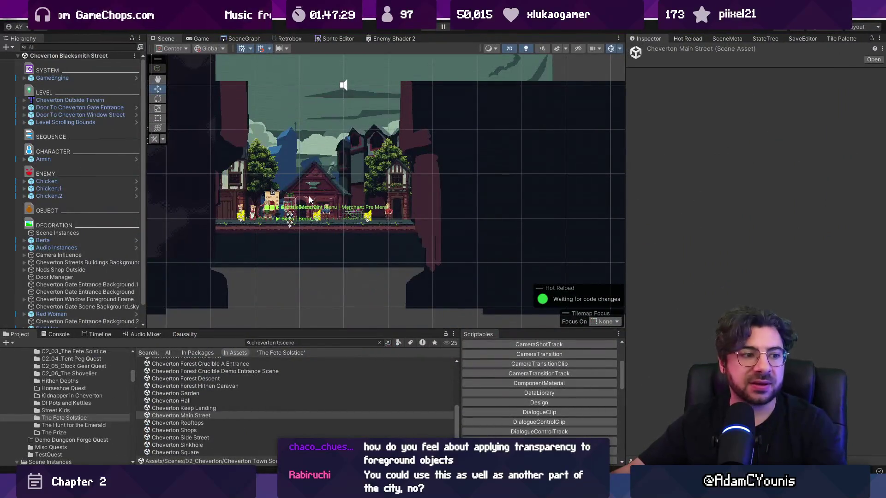
key("alt+Tab")
key("alt+f")
key("n")
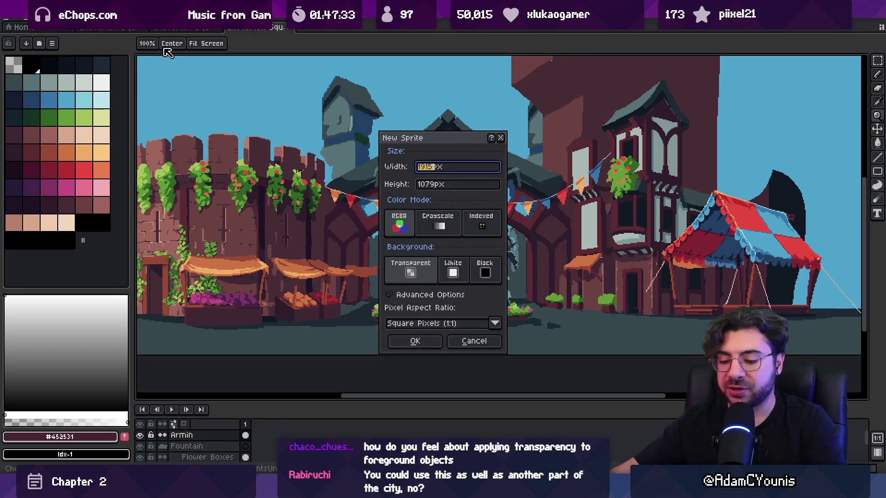
type("60")
key("Tab")
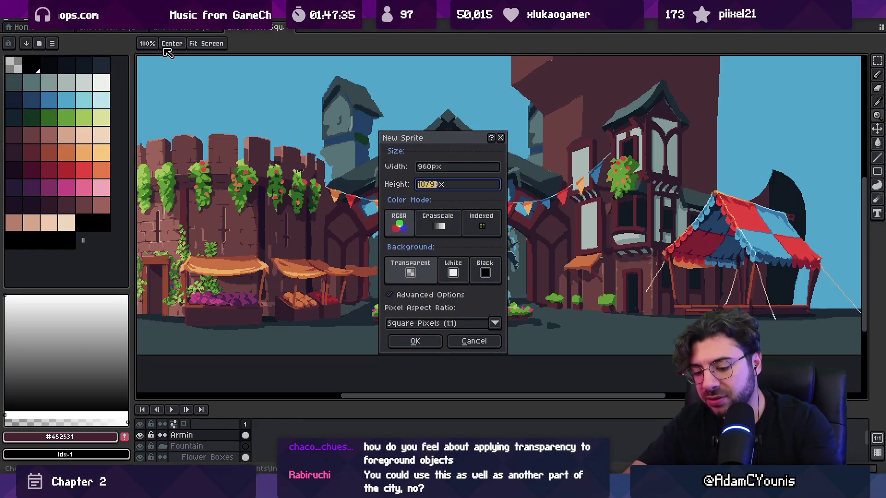
type("540")
key("Return")
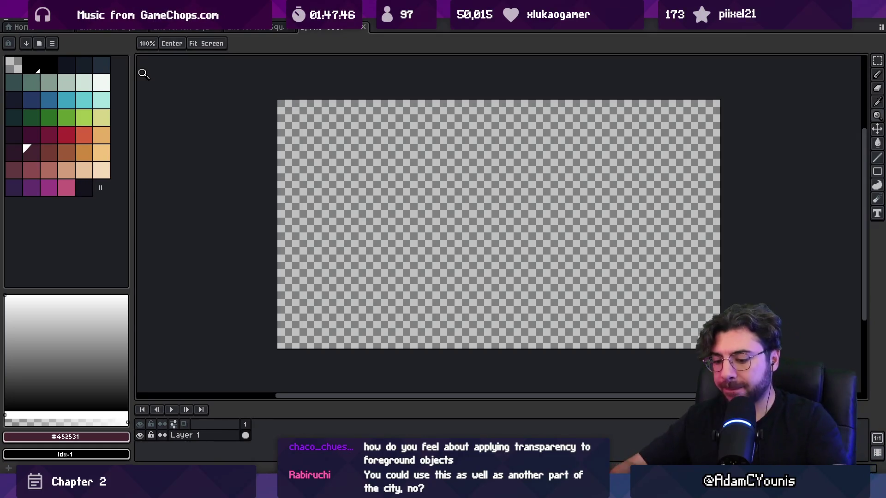
Choose crimson and outline a large rectangle in the sprite's upper-left area.
left_click_drag(425, 235, 351, 190)
key("b")
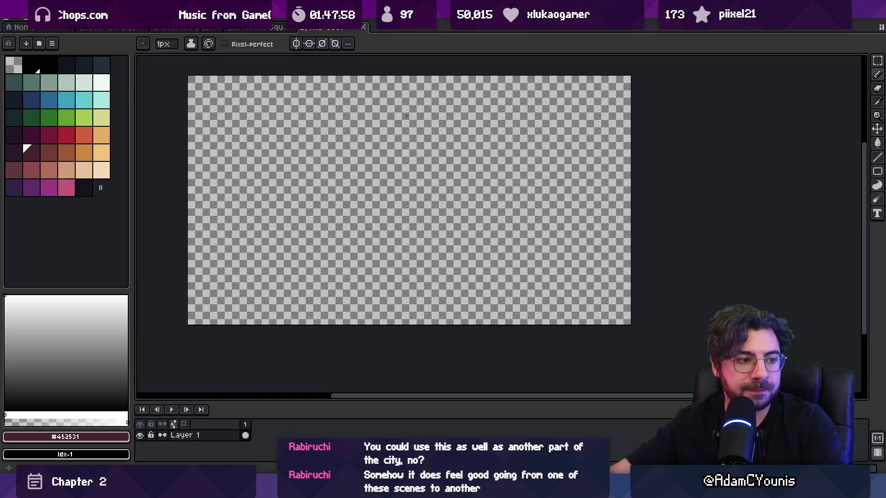
key("space")
left_click_drag(370, 297, 356, 303)
left_click(66, 135)
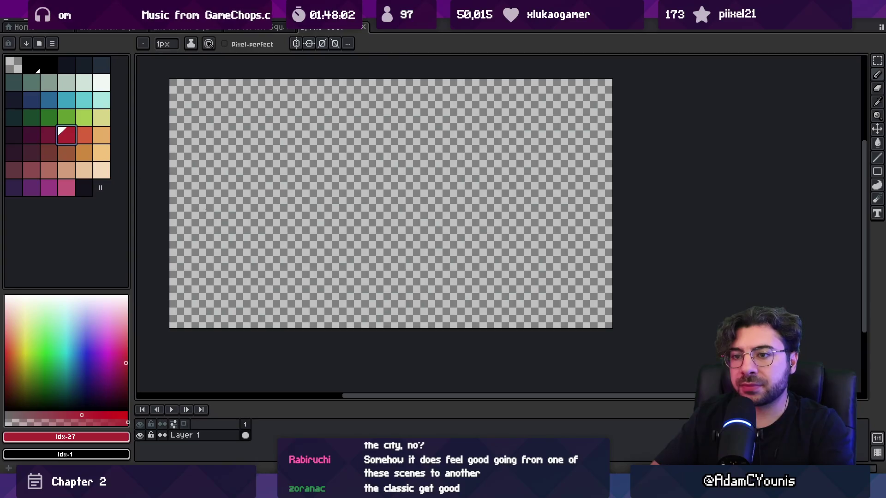
left_click(878, 171)
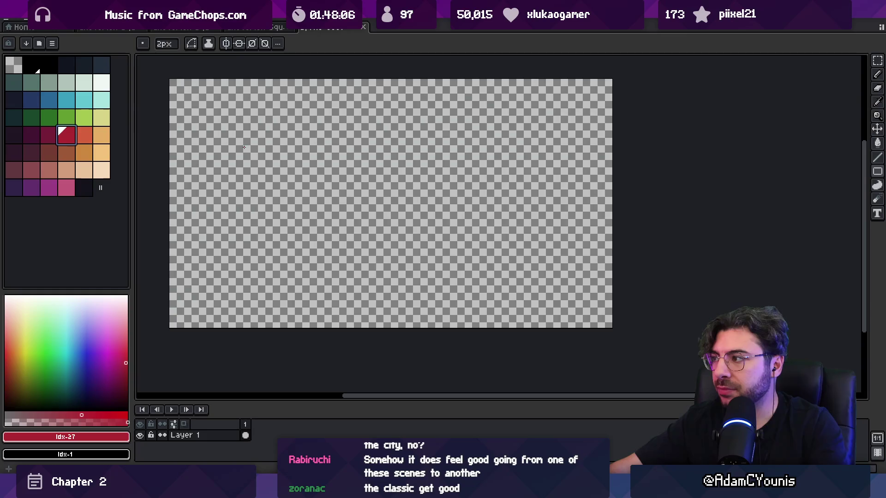
mouse_move(221, 131)
left_mouse_down()
mouse_move(578, 312)
mouse_move(472, 280)
mouse_move(464, 244)
left_mouse_up()
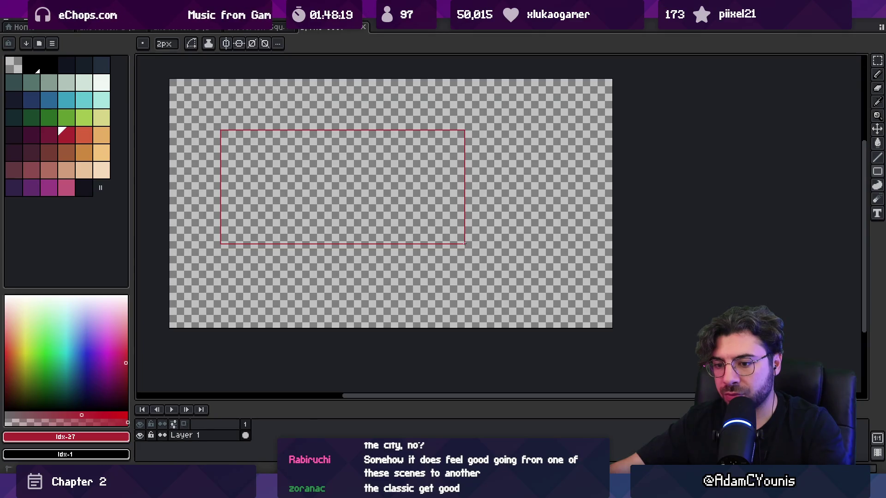
left_click_drag(465, 244, 465, 246)
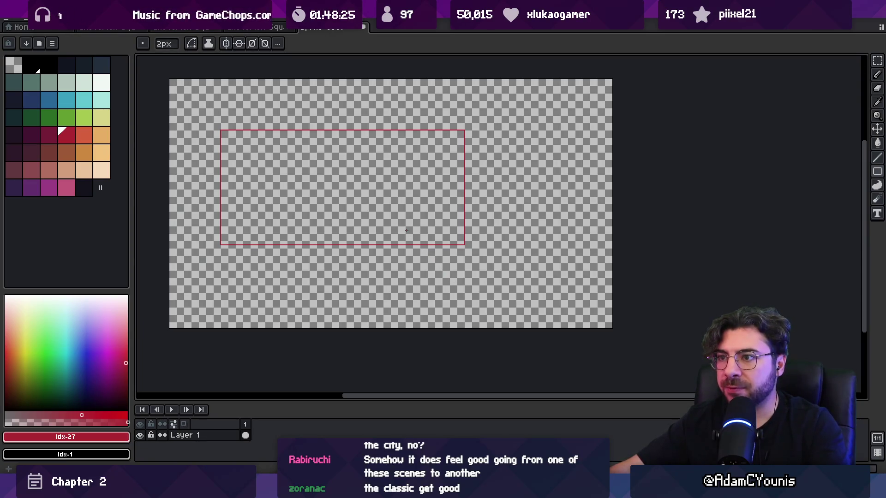
Stretch the outline's lines to the top and left edges, then fill the enclosed area crimson.
key("m")
mouse_move(193, 103)
left_mouse_down()
mouse_move(421, 211)
mouse_move(465, 244)
left_mouse_up()
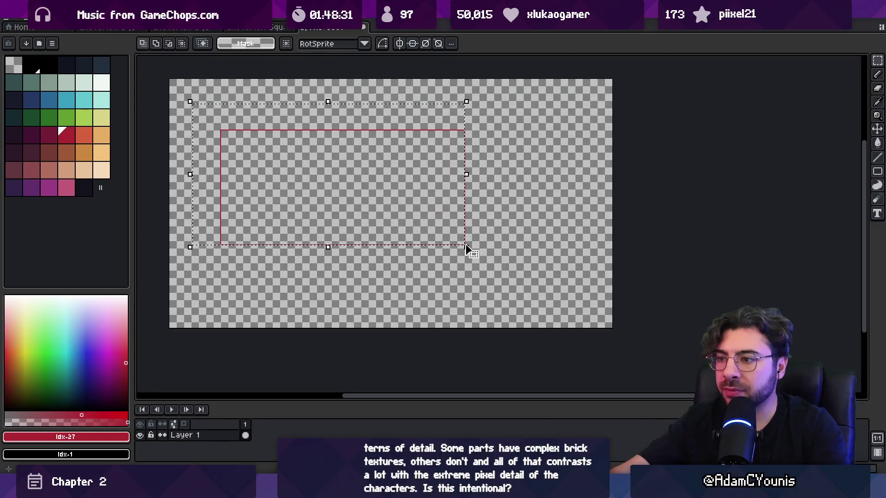
scroll(433, 237, "up", 3)
scroll(548, 275, "up", 1)
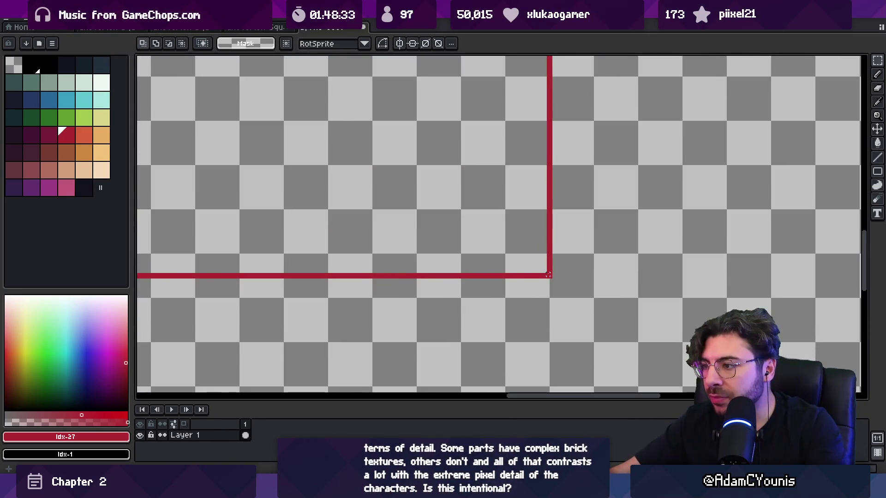
scroll(536, 263, "down", 5)
scroll(141, 67, "left", 5)
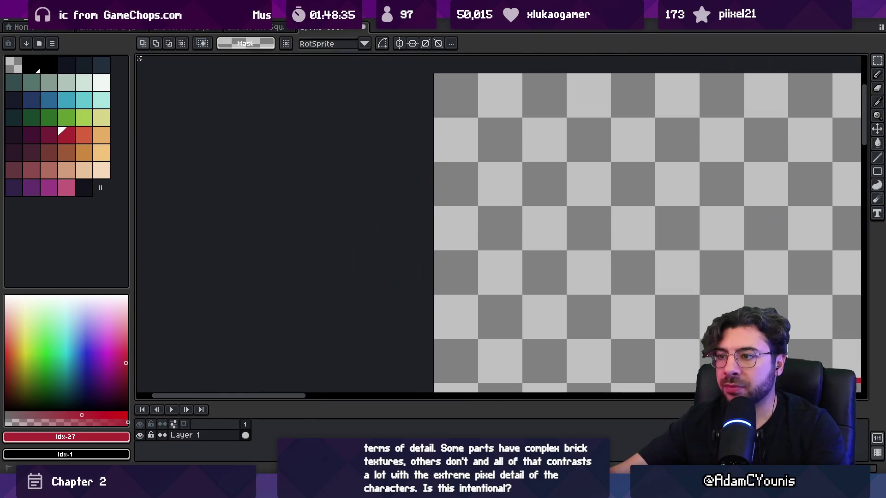
scroll(269, 134, "down", 3)
scroll(489, 195, "up", 1)
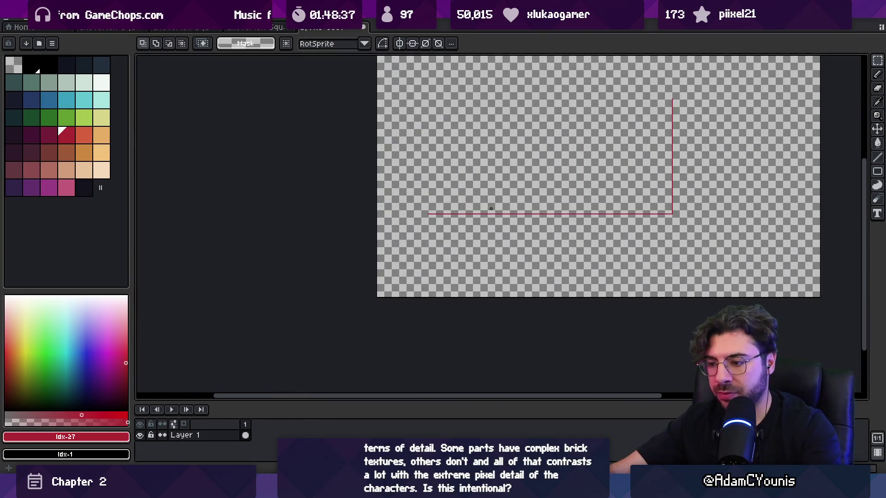
left_click_drag(492, 252, 484, 225)
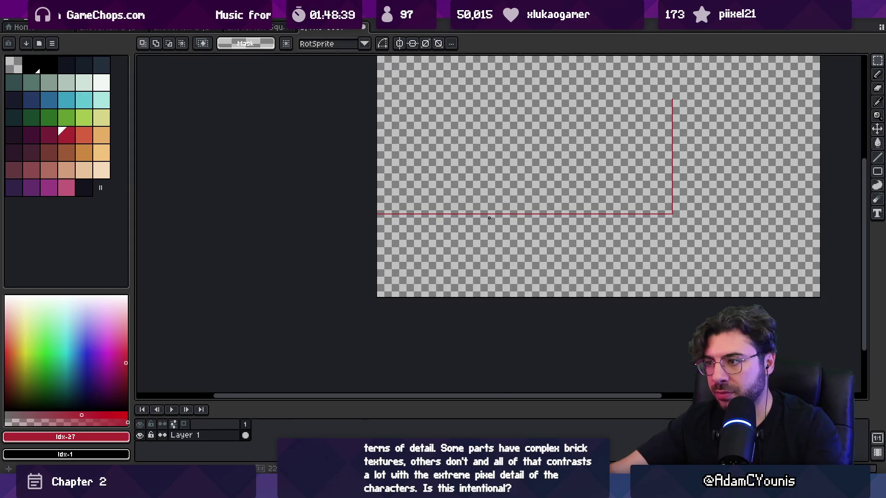
scroll(485, 225, "right", 4)
scroll(485, 225, "up", 2)
left_click_drag(557, 249, 406, 200)
left_click(473, 197)
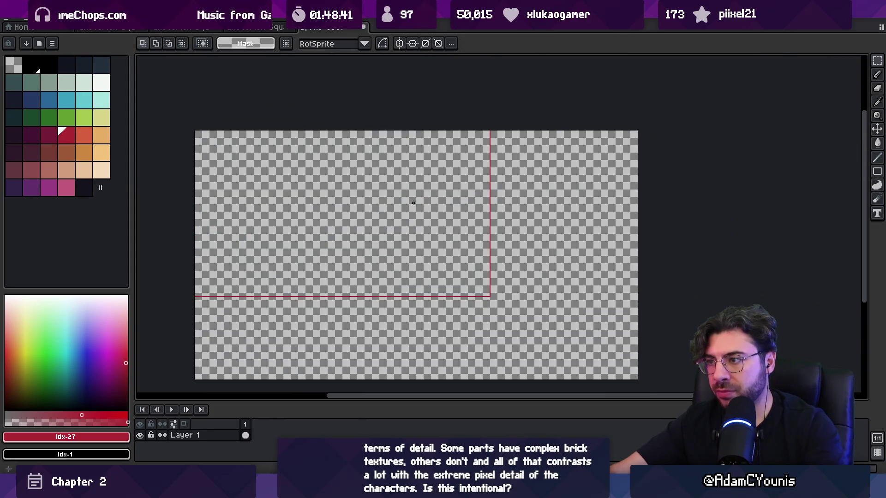
key("g")
left_click(396, 274)
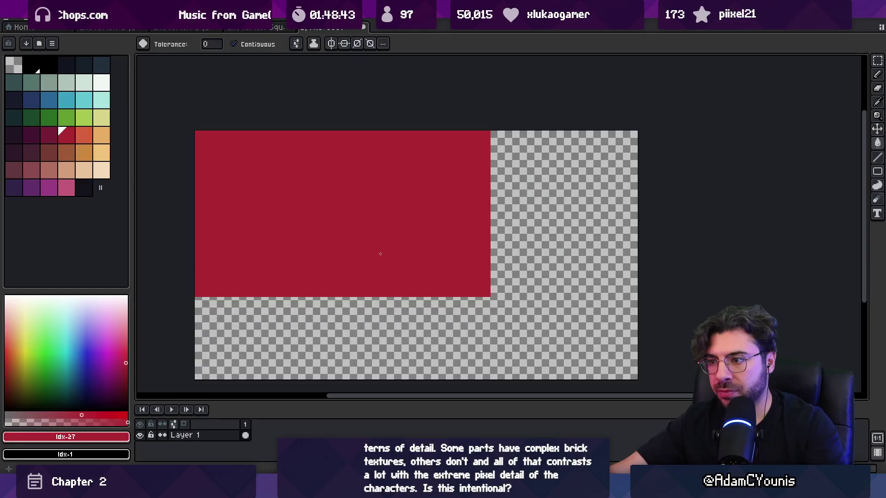
Centre the crimson block and add an orange-filled layer beneath it.
key("v")
mouse_move(379, 247)
left_mouse_down()
mouse_move(383, 239)
mouse_move(435, 268)
mouse_move(391, 232)
left_mouse_up()
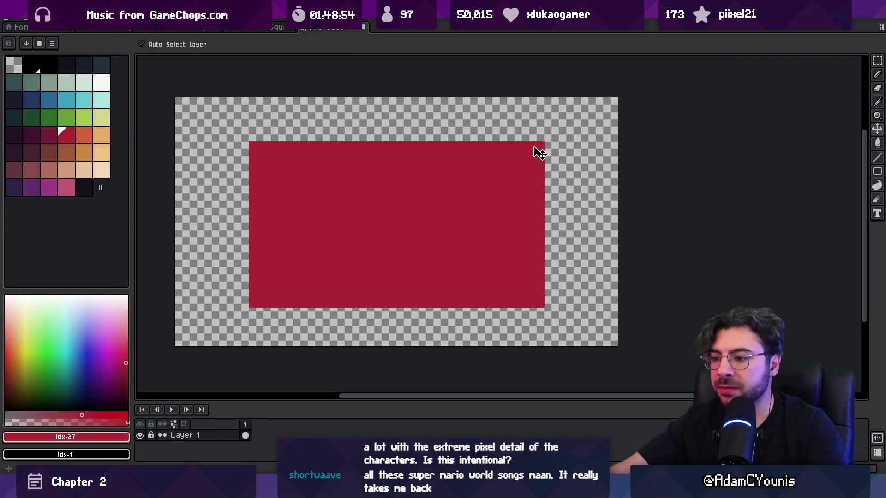
key("shift+n")
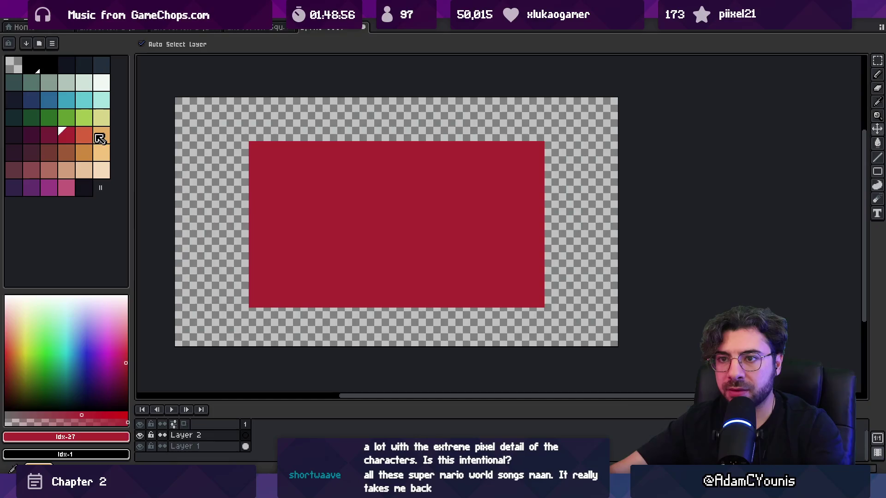
left_click(84, 135)
key("g")
left_click(253, 197)
left_click_drag(217, 447, 217, 433)
left_click(307, 286)
key("ctrl+z")
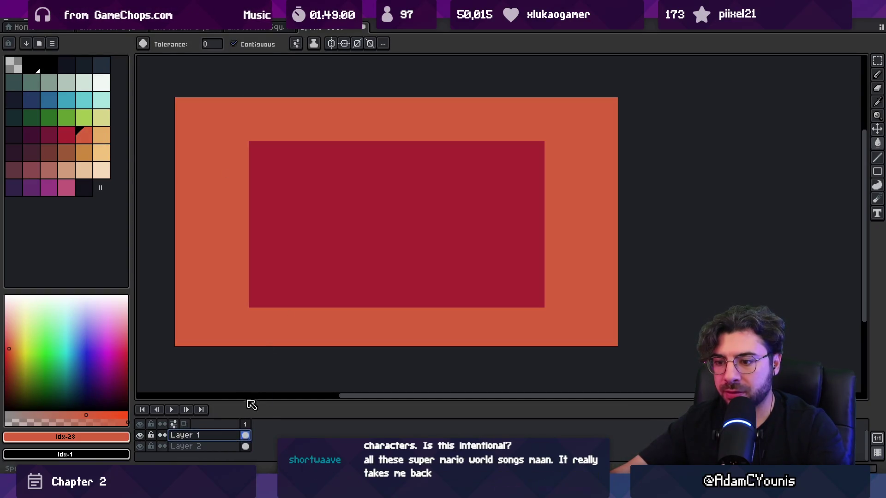
Nudge the crimson block up slightly and open the orange layer's properties.
right_click(229, 435)
left_click(258, 447)
key("v")
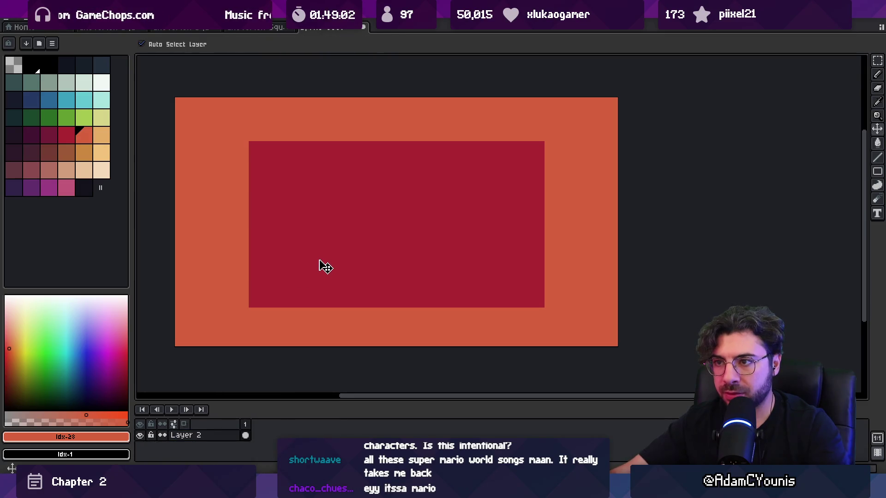
key("ctrl+z")
left_click_drag(333, 256, 335, 252)
double_click(185, 447)
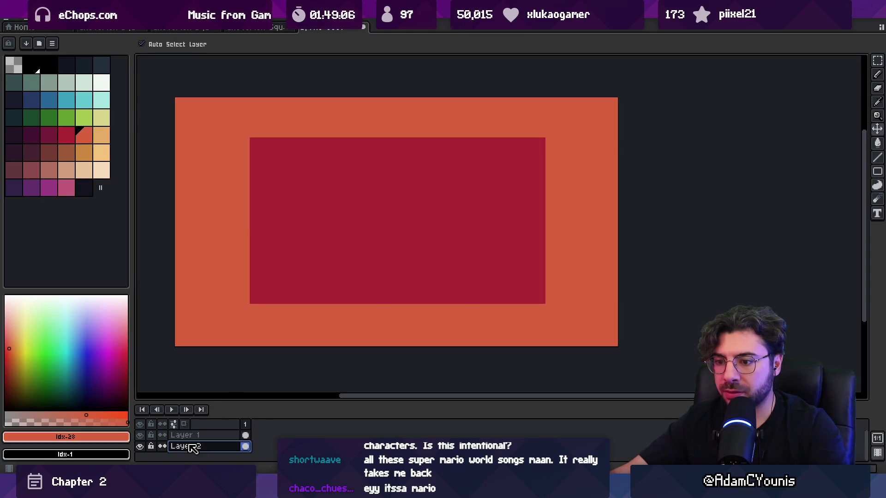
key("ctrl+z")
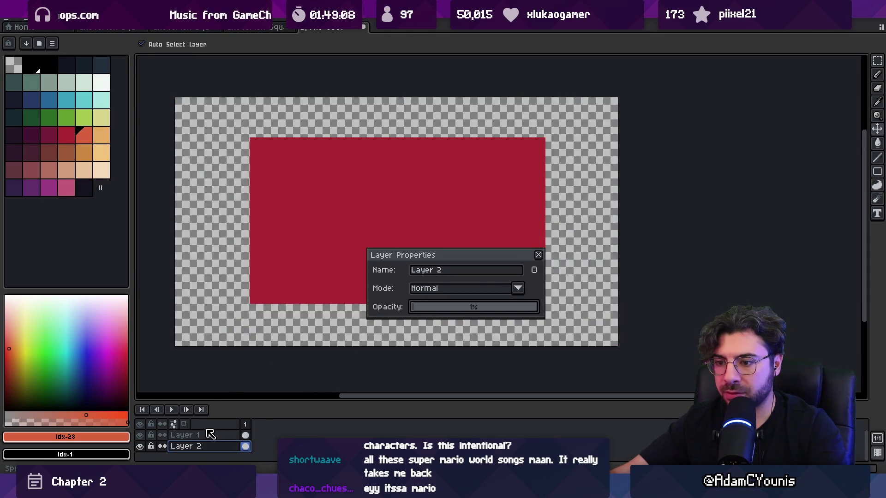
Try out low opacity values for the orange layer, then close Layer Properties.
key("Up")
left_click_drag(428, 313, 439, 311)
key("Down")
left_click(427, 311)
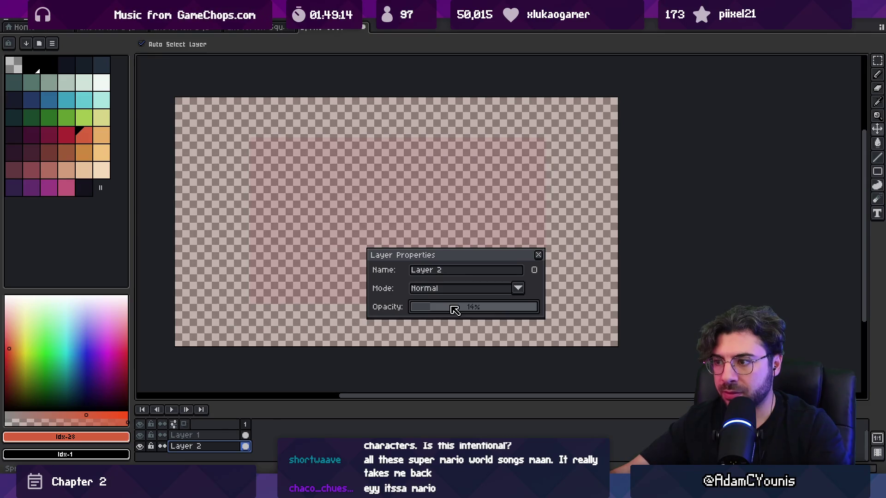
left_click(454, 307)
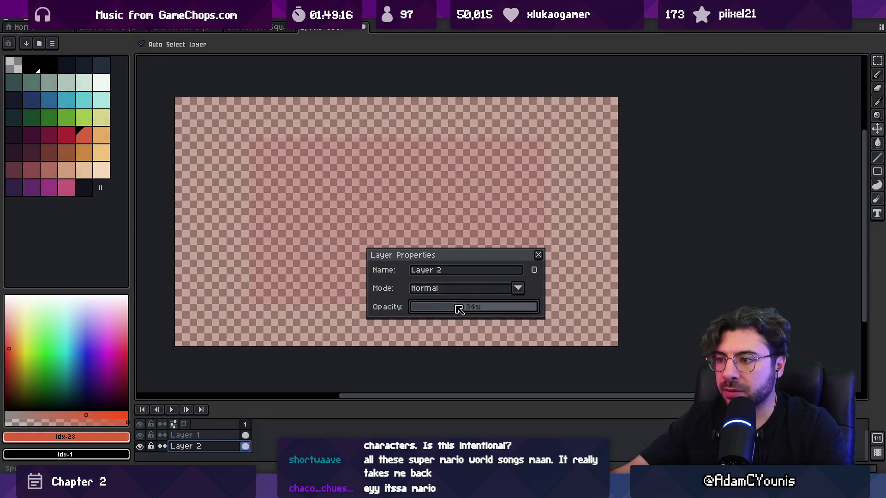
left_click_drag(442, 308, 437, 309)
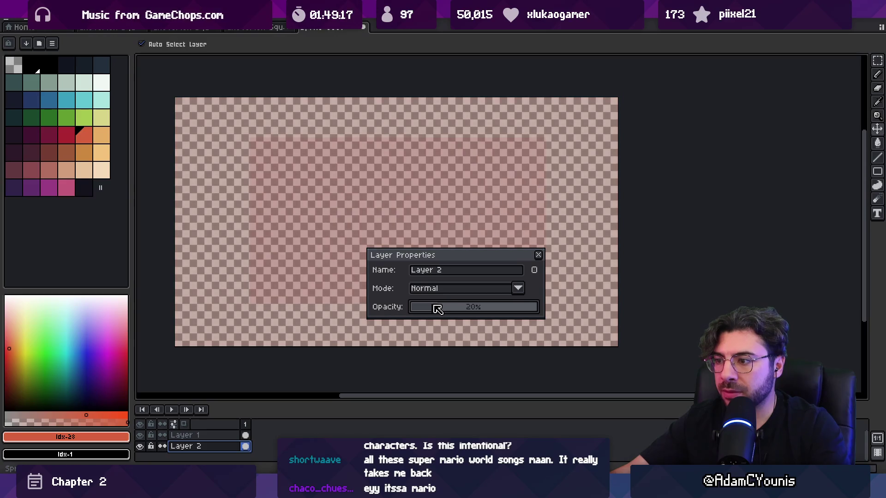
left_click(538, 255)
Merge the crimson layer into Layer 2 and delete the inner red rectangle.
left_click(194, 435)
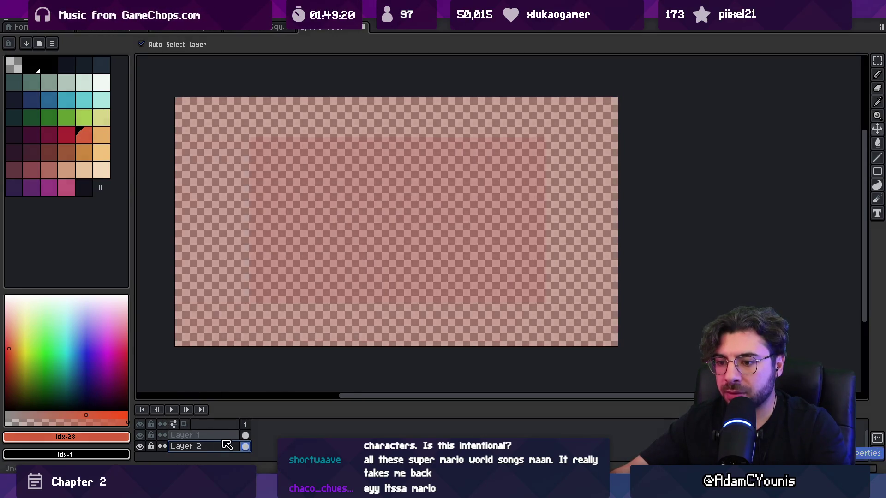
left_click(223, 443)
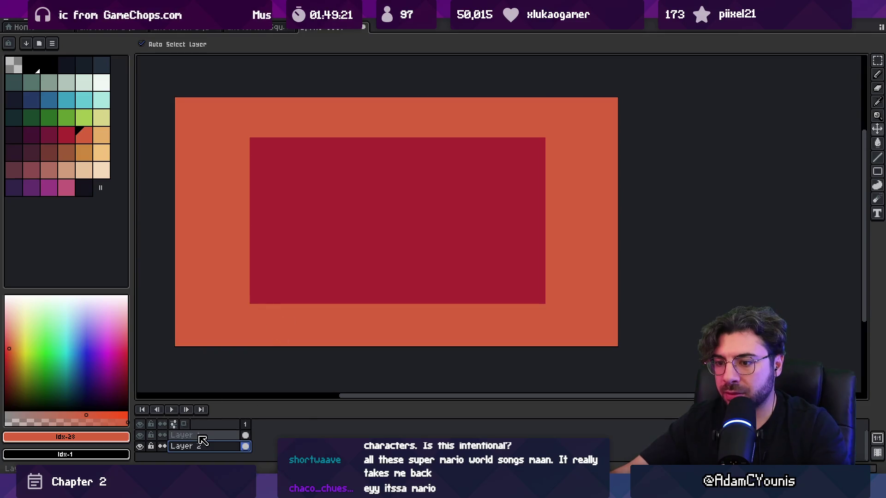
right_click(203, 435)
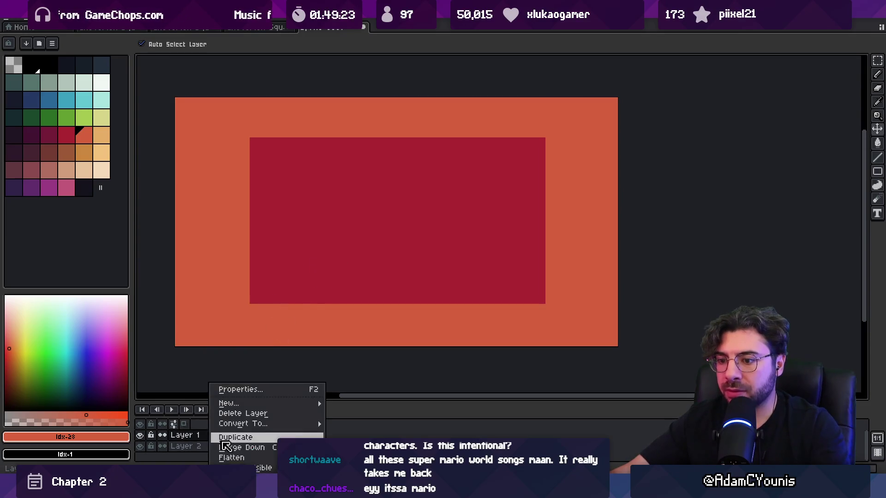
left_click(259, 448)
key("w")
left_click(328, 277)
key("Delete")
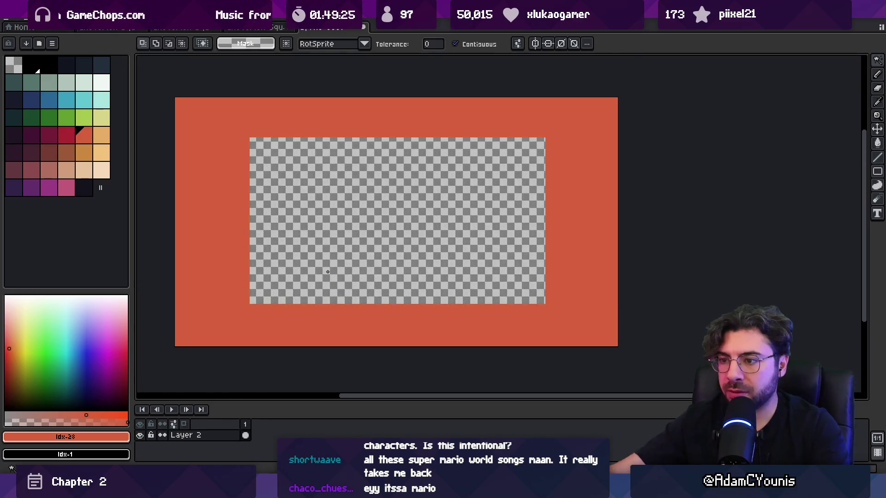
Fill the remaining border black and set Layer 2's opacity to about 15%.
left_click(31, 65)
key("g")
left_click(258, 152)
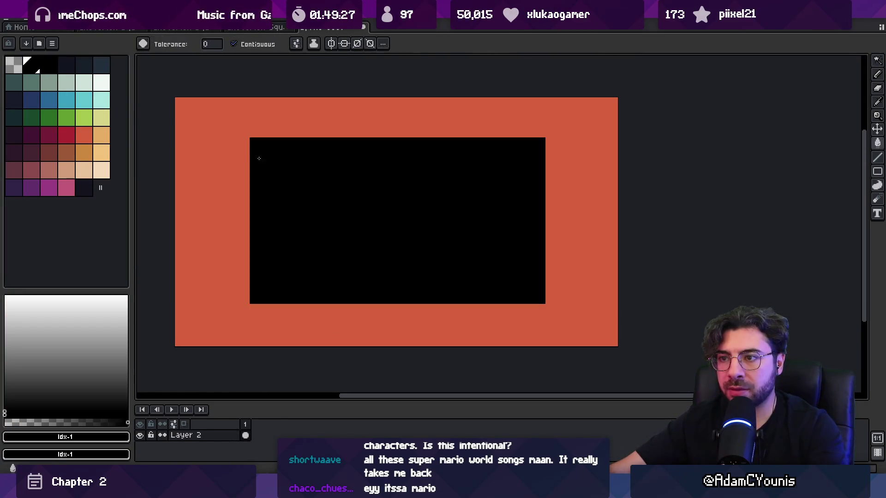
key("ctrl+z")
left_click(213, 165)
double_click(189, 437)
mouse_move(473, 307)
left_mouse_down()
mouse_move(431, 309)
mouse_move(442, 312)
left_mouse_up()
key("Return")
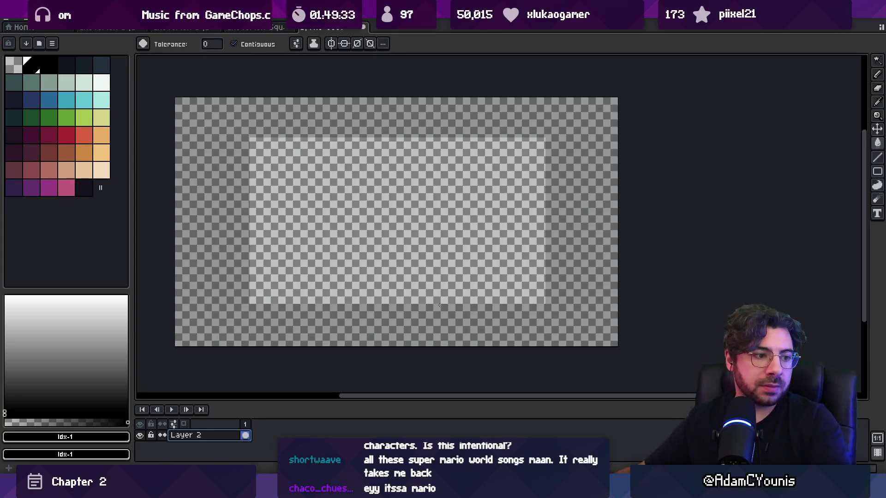
Fit the whole image in view and add an empty Layer 3 above Layer 2.
key("h")
scroll(443, 302, "up", 3)
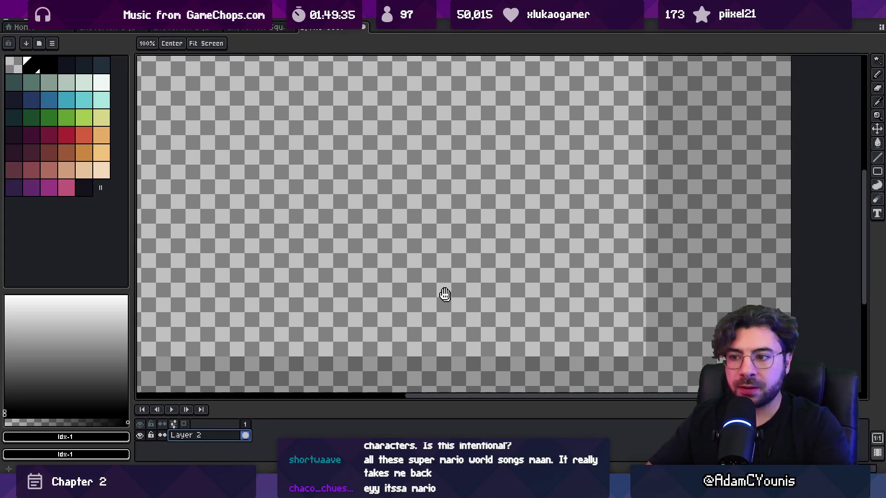
scroll(486, 303, "down", 3)
key("z")
key("shift+n")
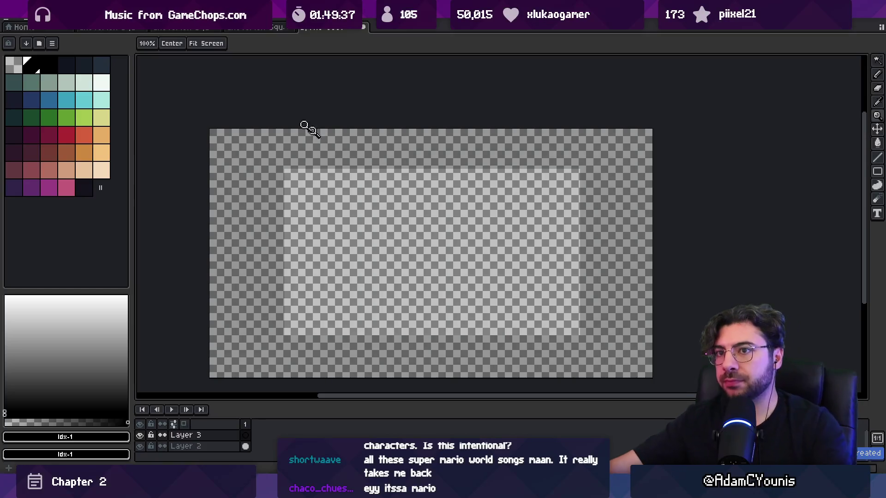
Open the recent Armin Idle sprite to copy the character.
left_click(10, 21)
mouse_move(46, 49)
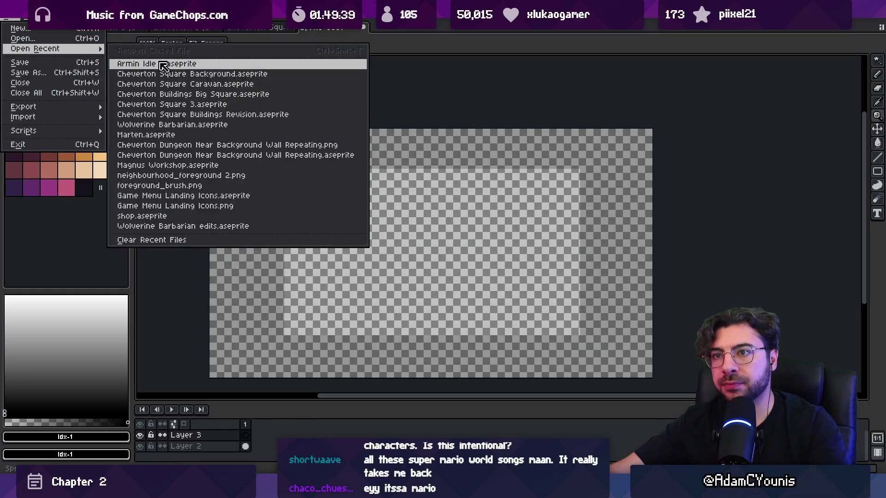
left_click(164, 64)
scroll(222, 72, "up", 2)
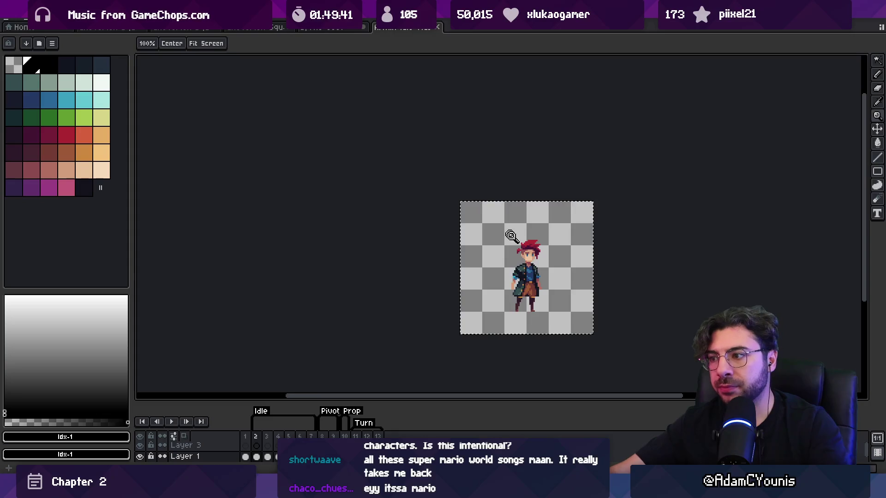
Paste Armin into the scene tab and position him near the lower left.
left_click(330, 27)
key("ctrl+v")
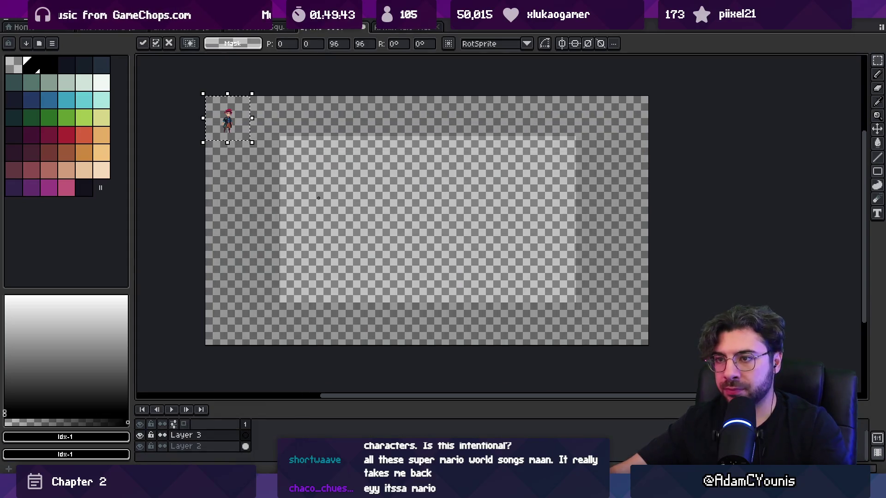
mouse_move(236, 135)
left_mouse_down()
mouse_move(297, 237)
mouse_move(327, 322)
left_mouse_up()
key("Return")
scroll(341, 288, "up", 1)
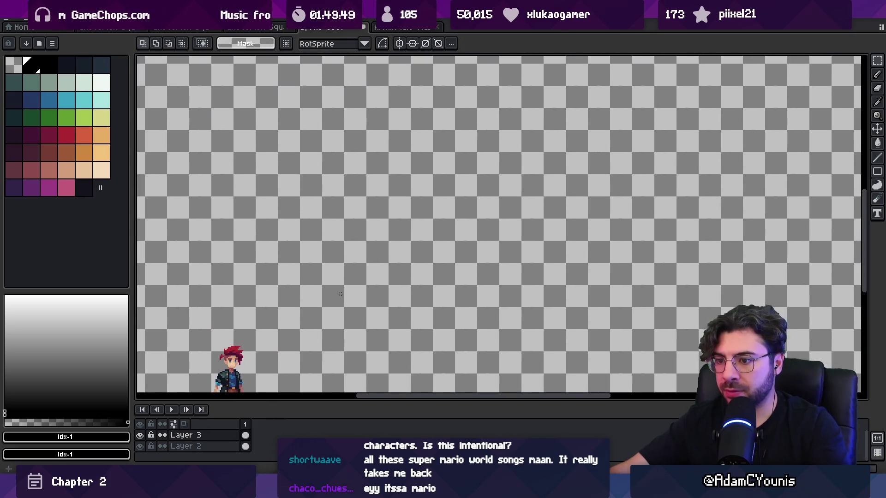
key("Tab")
scroll(358, 280, "up", 1)
mouse_move(358, 281)
left_mouse_down()
mouse_move(303, 323)
mouse_move(273, 332)
left_mouse_up()
left_click_drag(125, 429, 189, 366)
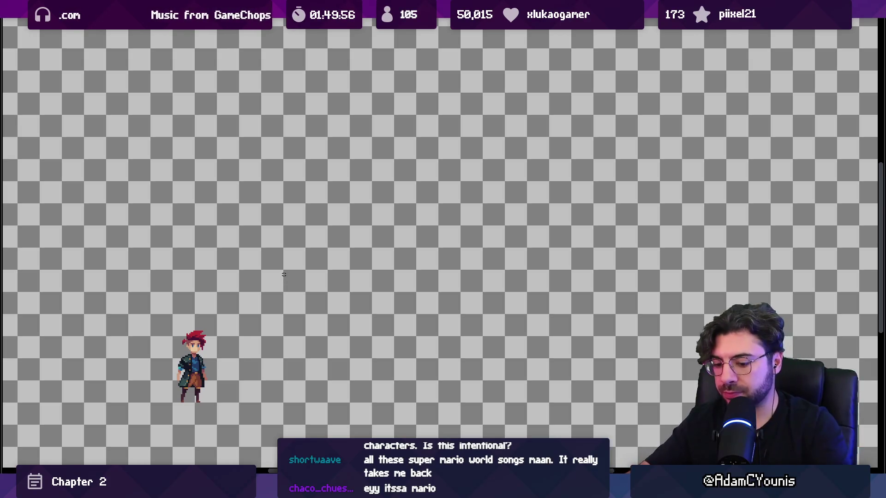
Add Layer 4 below Layer 3 and preview the scene full screen.
key("ctrl+f")
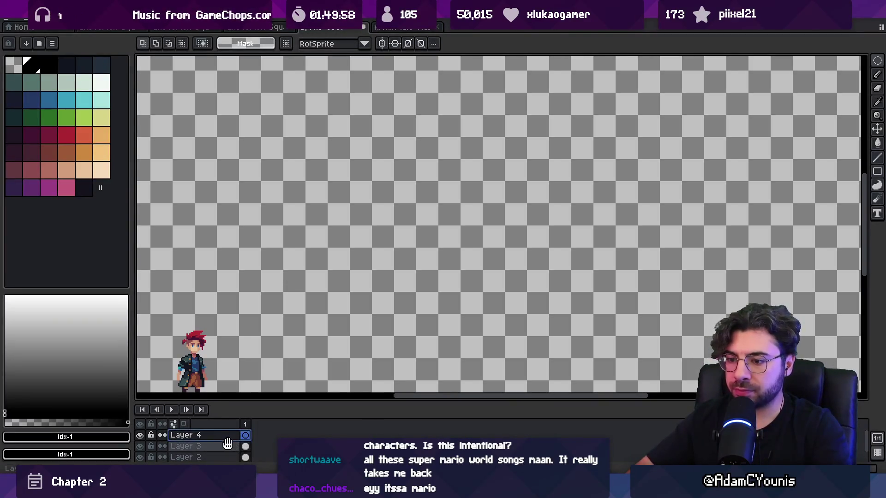
key("ctrl+z")
key("ctrl+y")
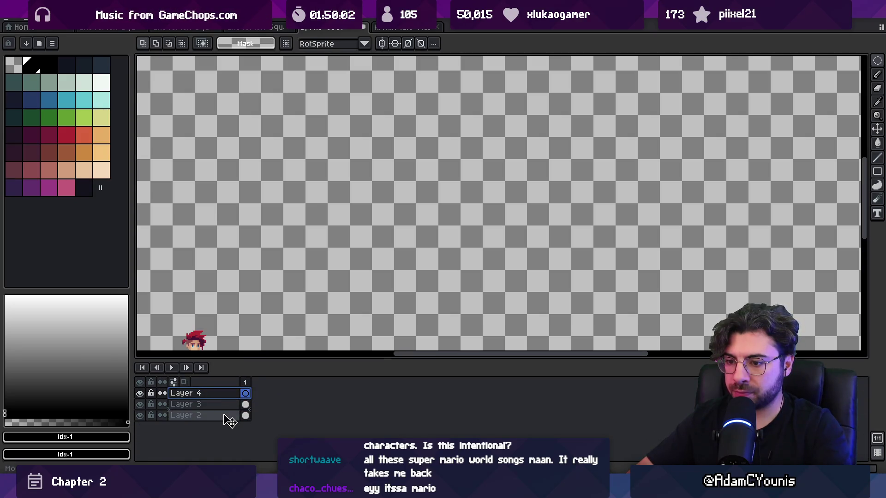
key("ctrl+y")
key("F8")
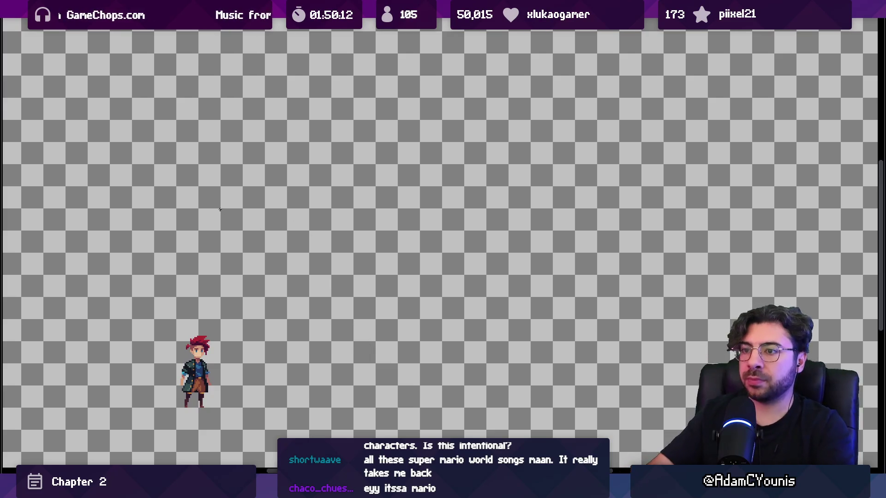
Launch asebrush, view Unity's scene graph, then switch to the painting reference board.
key("super")
type("asebrush")
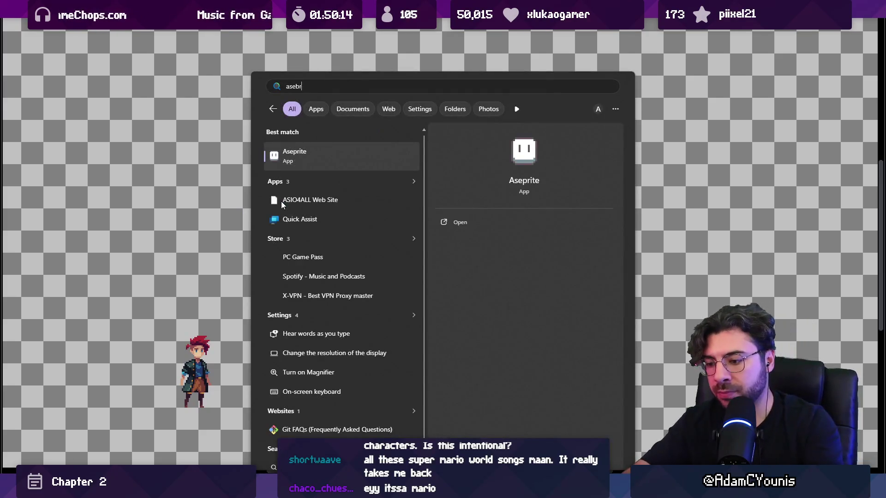
key("Return")
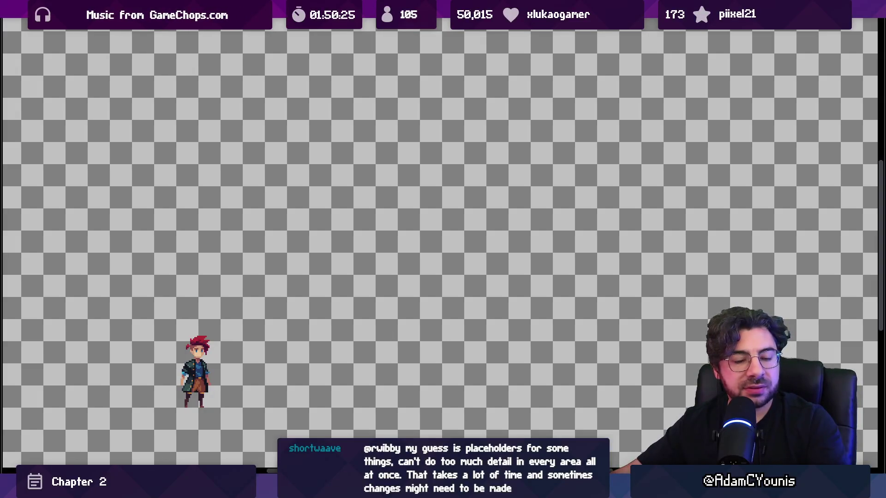
key("alt+Tab")
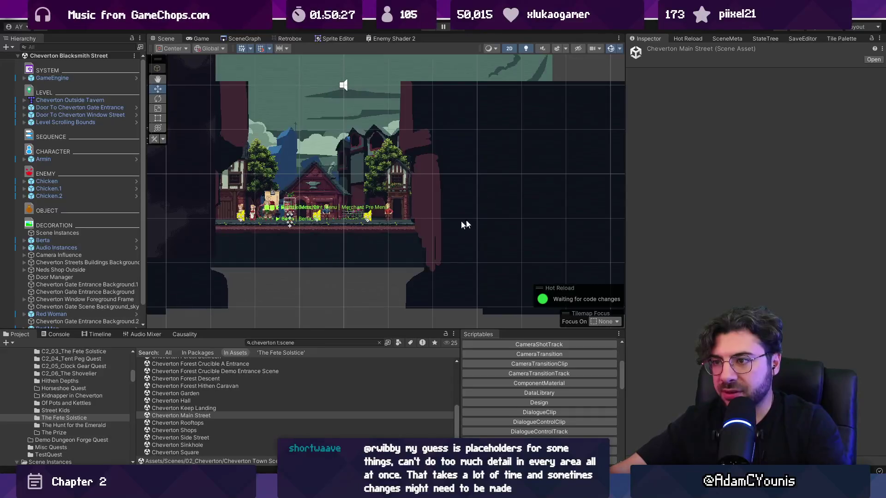
left_click(225, 40)
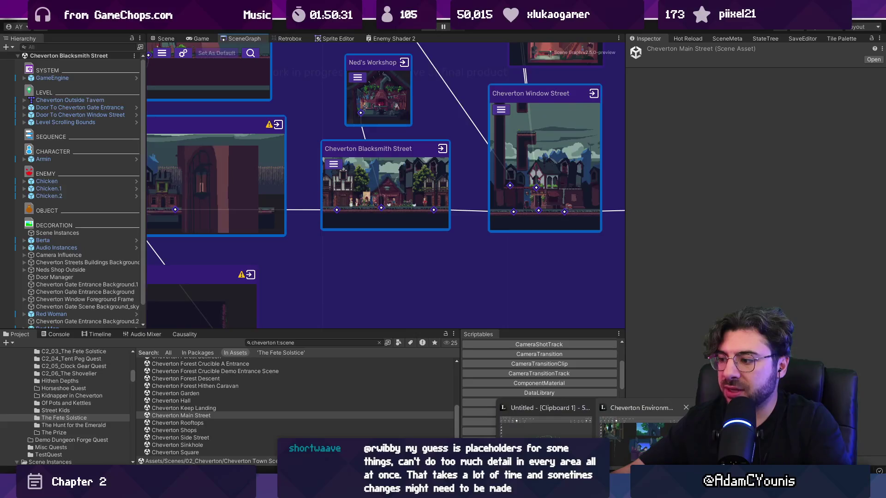
key("alt+Tab")
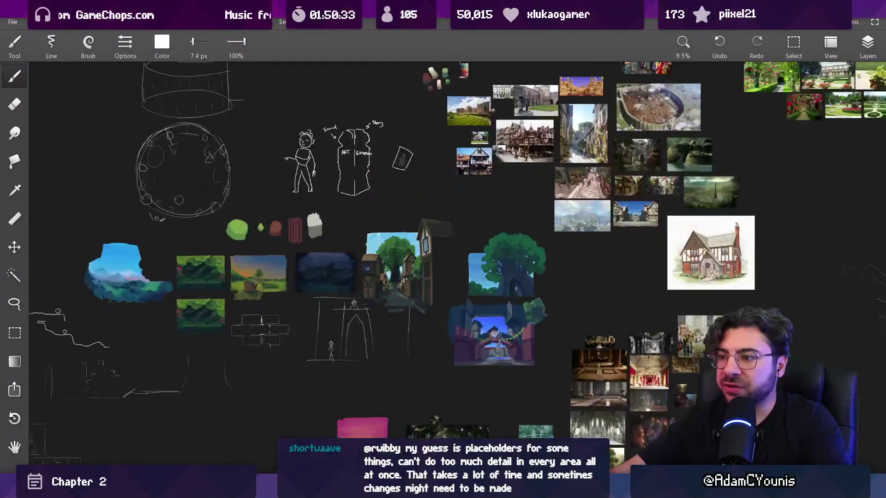
Zoom around the landscape and town street paintings, then return to Aseprite's full-screen preview.
scroll(323, 250, "up", 5)
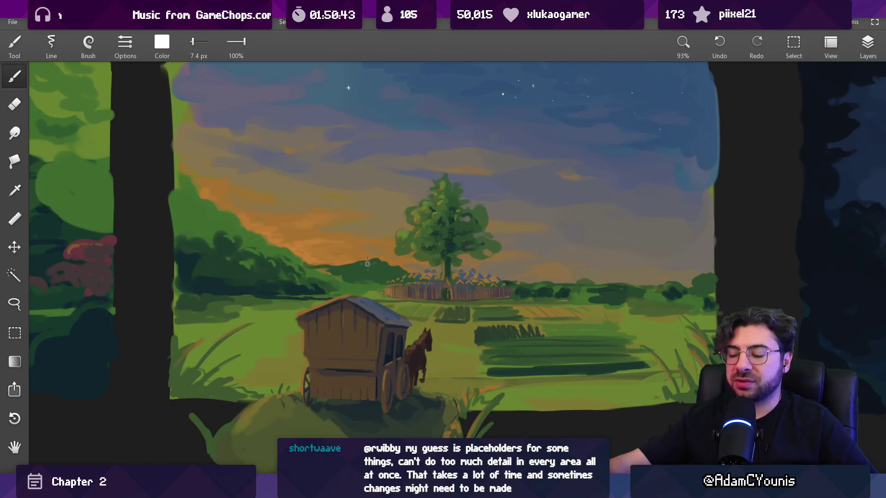
scroll(434, 272, "up", 10)
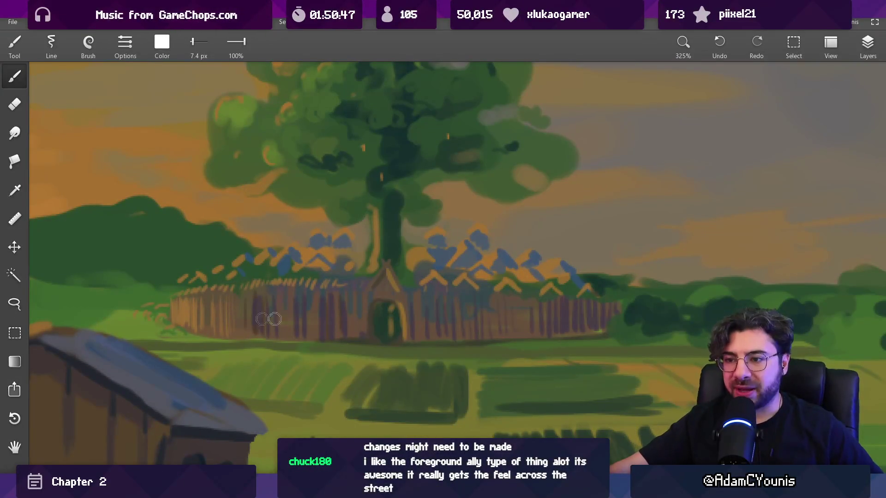
scroll(396, 312, "down", 12)
scroll(739, 306, "up", 3)
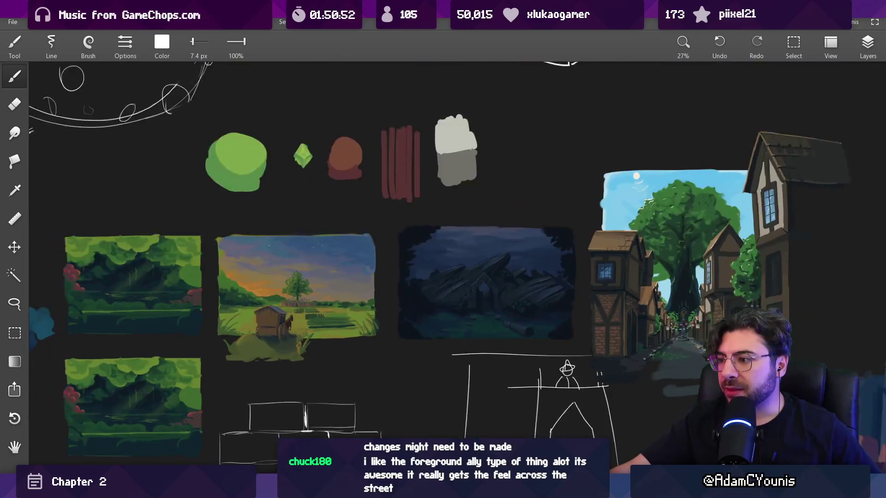
scroll(762, 323, "up", 4)
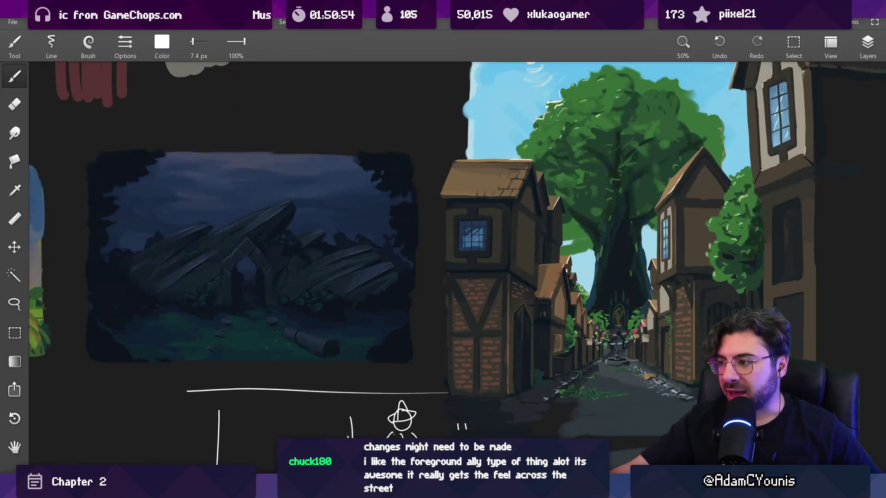
scroll(302, 337, "down", 7)
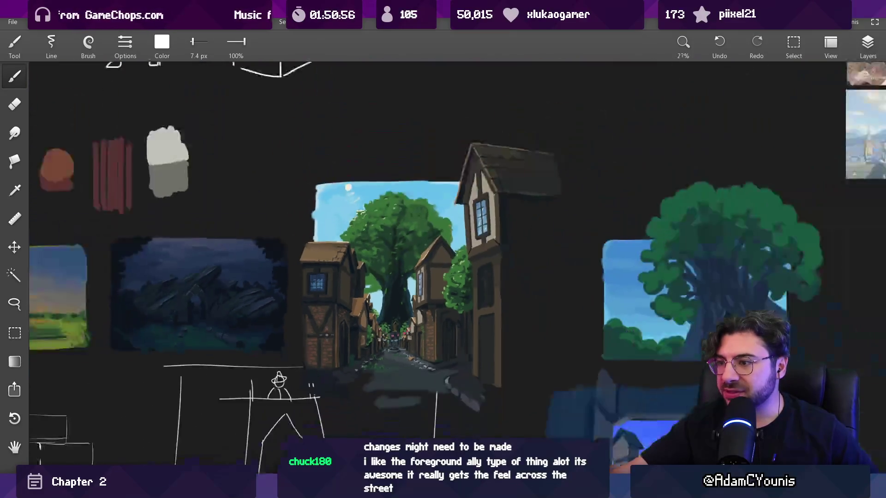
scroll(406, 332, "up", 3)
scroll(415, 332, "down", 2)
scroll(415, 331, "down", 2)
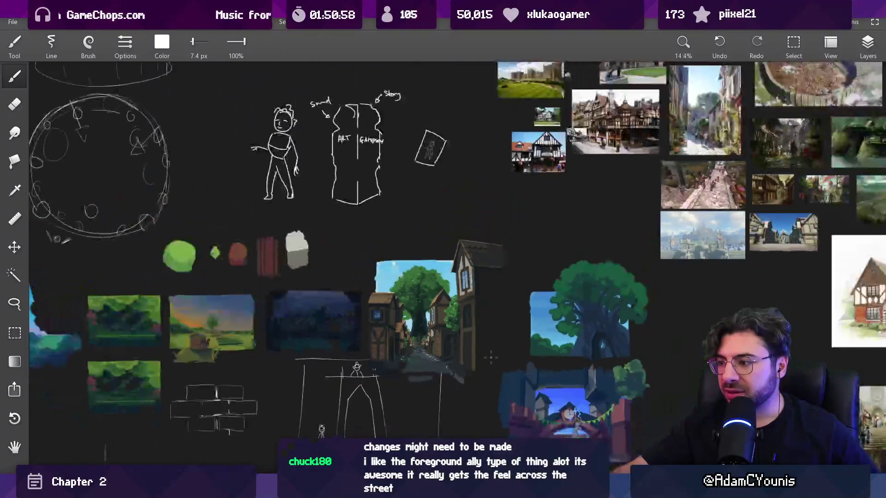
scroll(430, 255, "up", 7)
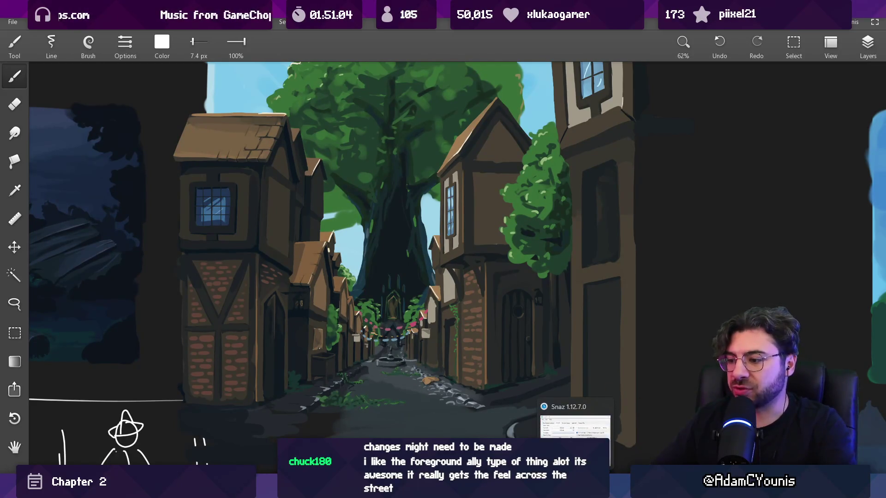
key("alt+Tab")
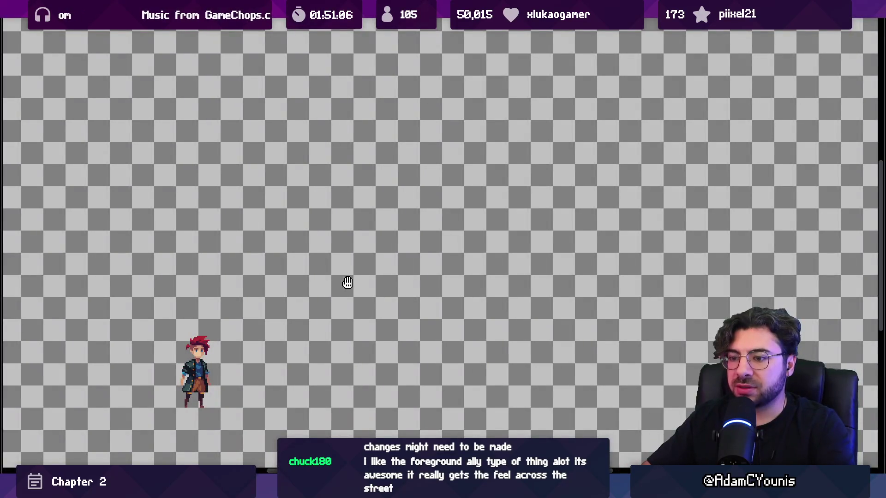
Leave the preview, reframe the canvas, and choose the rust-brown swatch at index 32.
key("Escape")
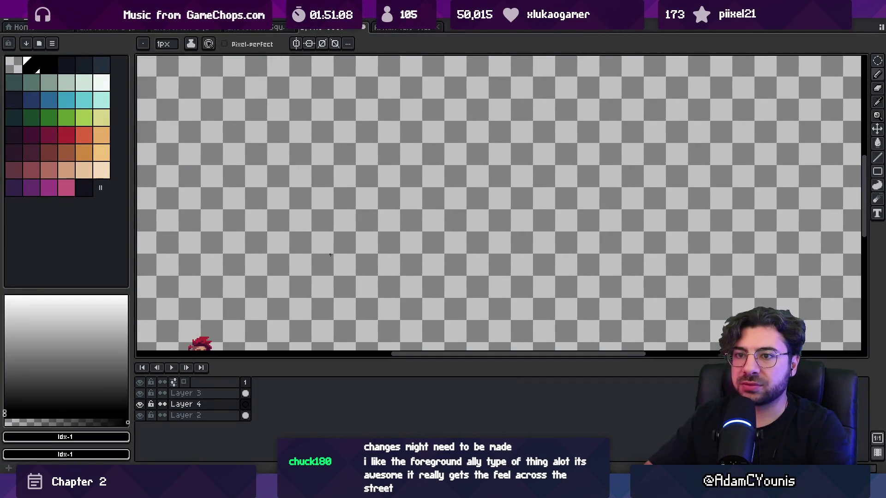
scroll(372, 253, "down", 2)
scroll(385, 239, "up", 2)
mouse_move(388, 247)
left_mouse_down()
mouse_move(418, 252)
mouse_move(419, 263)
mouse_move(424, 188)
mouse_move(422, 227)
left_mouse_up()
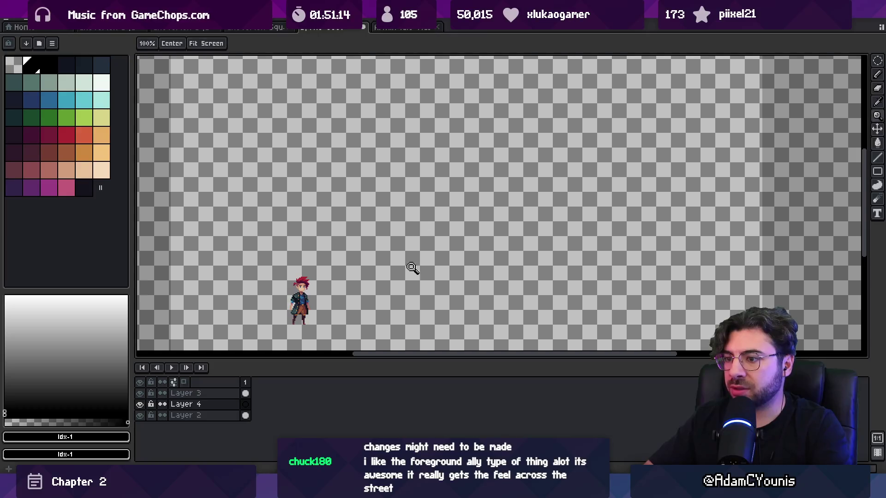
left_click_drag(361, 361, 363, 400)
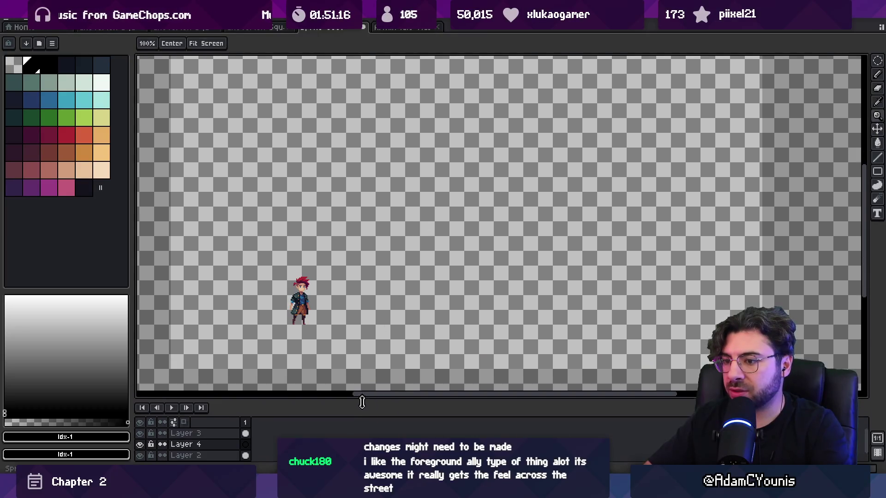
mouse_move(373, 288)
left_mouse_down()
mouse_move(370, 317)
mouse_move(379, 306)
mouse_move(366, 297)
left_mouse_up()
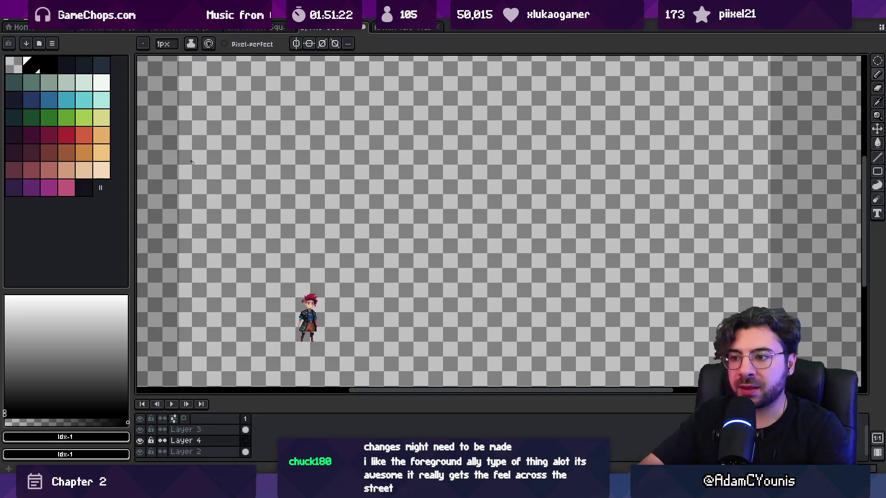
left_click(51, 154)
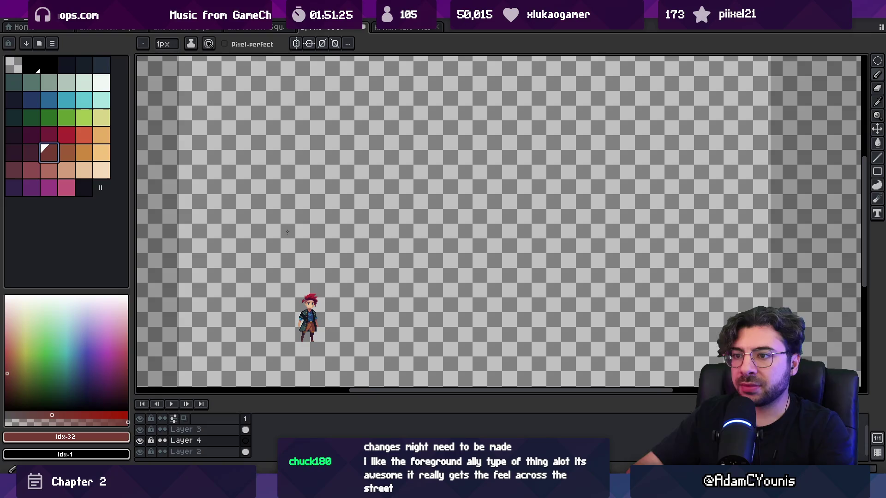
Paint a 20px brown stroke under the character and stretch it into a long ground band.
key("plus")
key("plus")
key("plus")
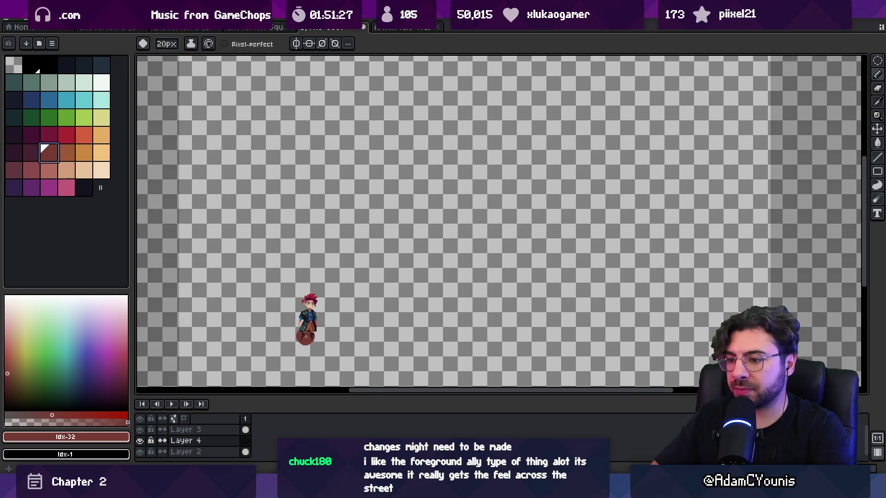
mouse_move(192, 352)
left_mouse_down()
mouse_move(387, 355)
mouse_move(326, 349)
left_mouse_up()
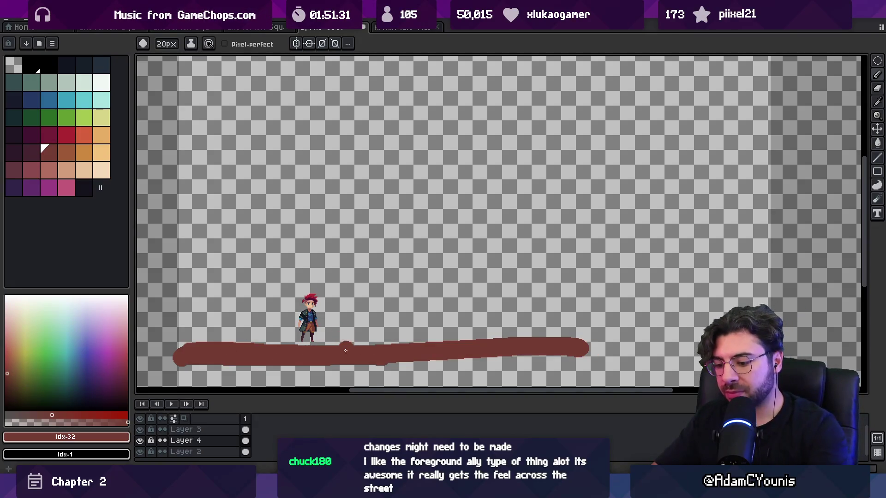
key("m")
mouse_move(234, 352)
left_mouse_down()
mouse_move(706, 311)
mouse_move(770, 324)
left_mouse_up()
mouse_move(207, 366)
left_mouse_down()
mouse_move(182, 390)
mouse_move(179, 290)
left_mouse_up()
key("Return")
scroll(207, 277, "down", 2)
scroll(217, 286, "up", 3)
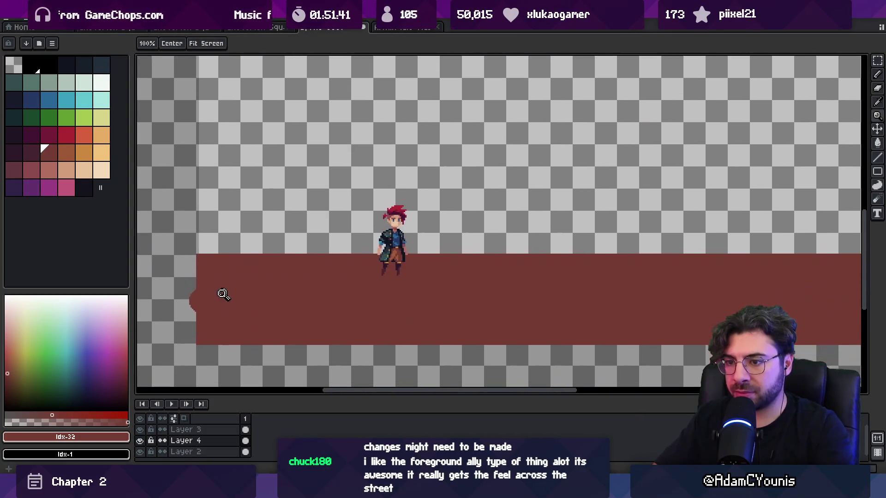
Shade the ground band darker maroon, leaving a wavy top edge.
key("b")
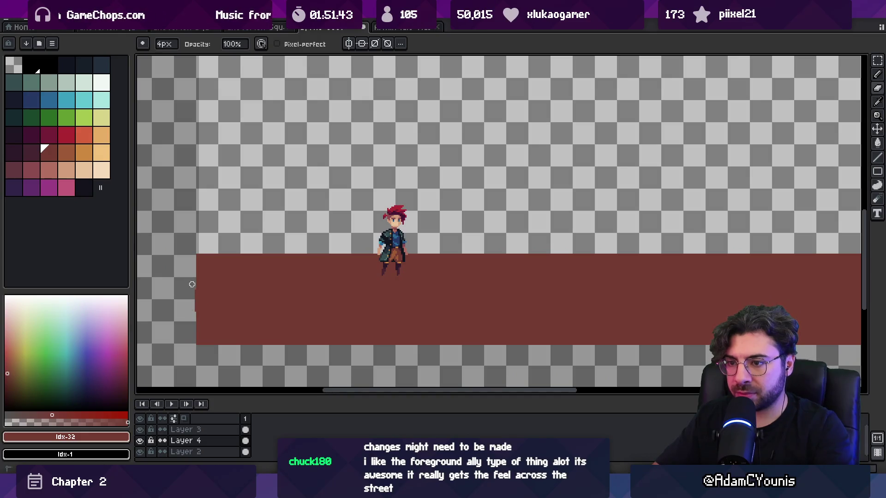
key("z")
scroll(258, 276, "down", 2)
scroll(277, 291, "up", 1)
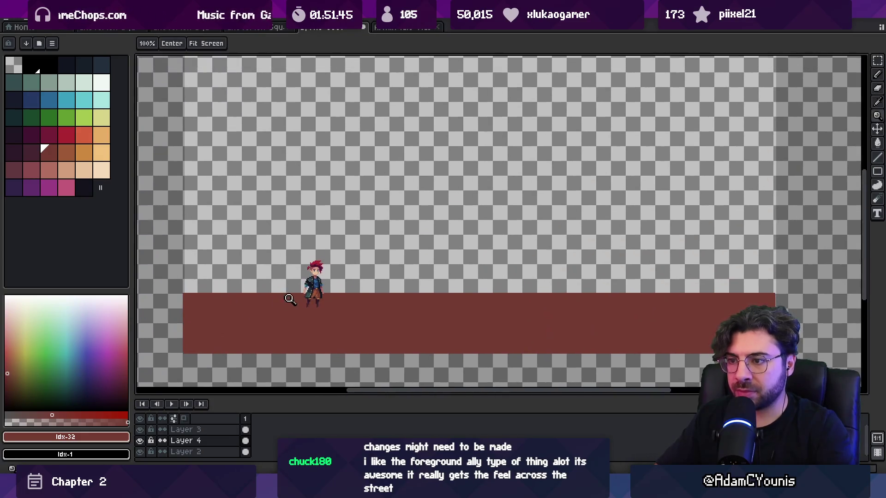
scroll(284, 325, "down", 1)
key("v")
key("z")
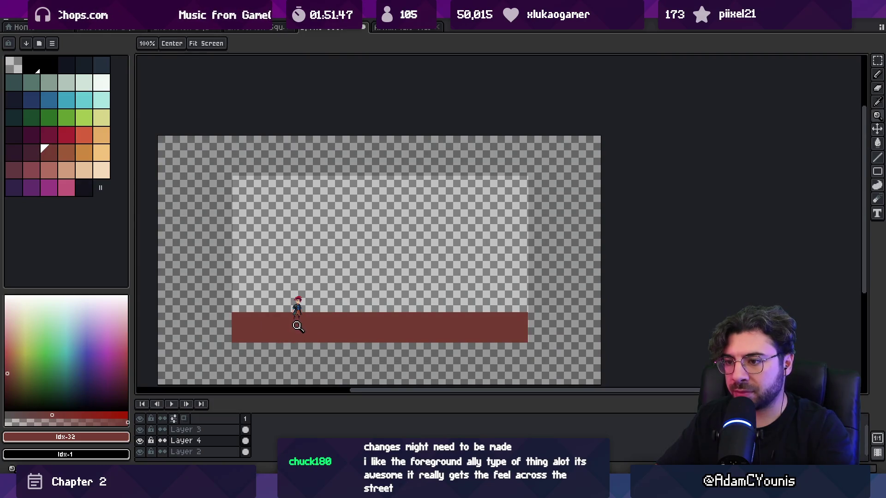
left_click(31, 152)
key("b")
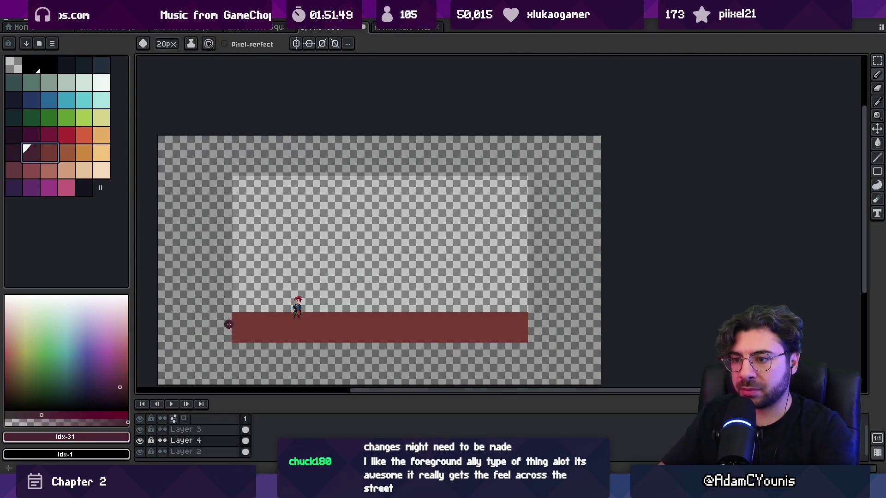
key("b")
mouse_move(232, 325)
left_mouse_down()
mouse_move(526, 325)
mouse_move(312, 328)
left_mouse_up()
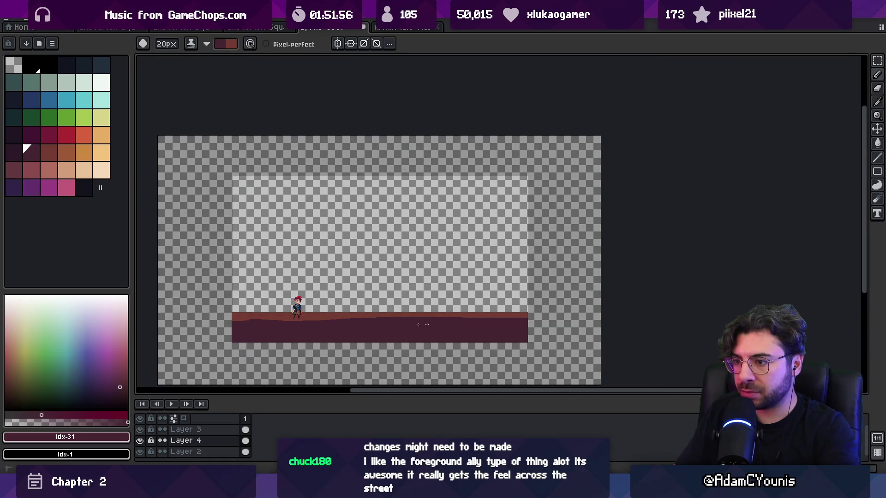
Repaint the band's top edge in the sampled lighter reddish-brown.
key("e")
left_click(329, 316)
key("x")
key("b")
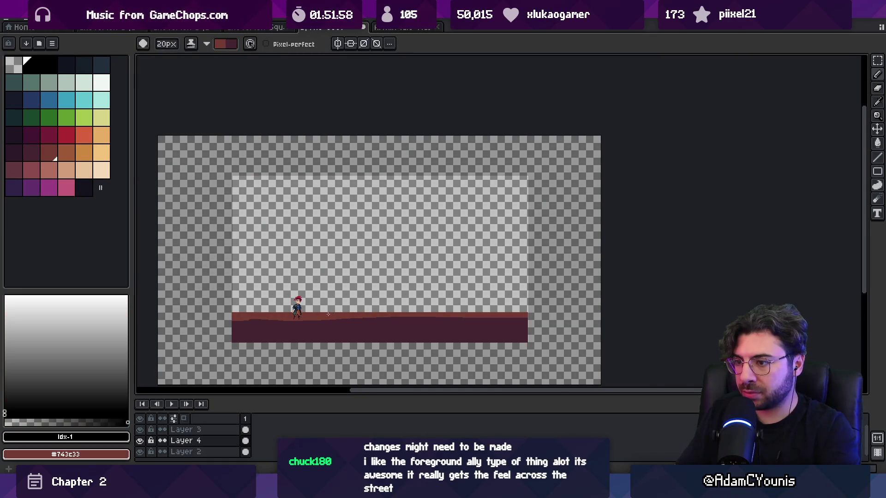
mouse_move(525, 312)
left_mouse_down()
mouse_move(347, 319)
mouse_move(378, 317)
left_mouse_up()
left_click_drag(496, 319, 325, 314)
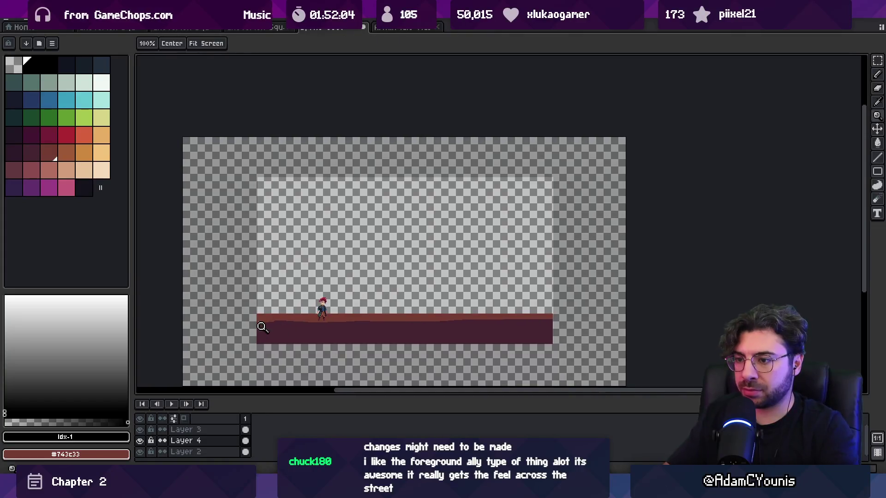
scroll(261, 326, "up", 3)
key("x")
scroll(454, 274, "right", 10)
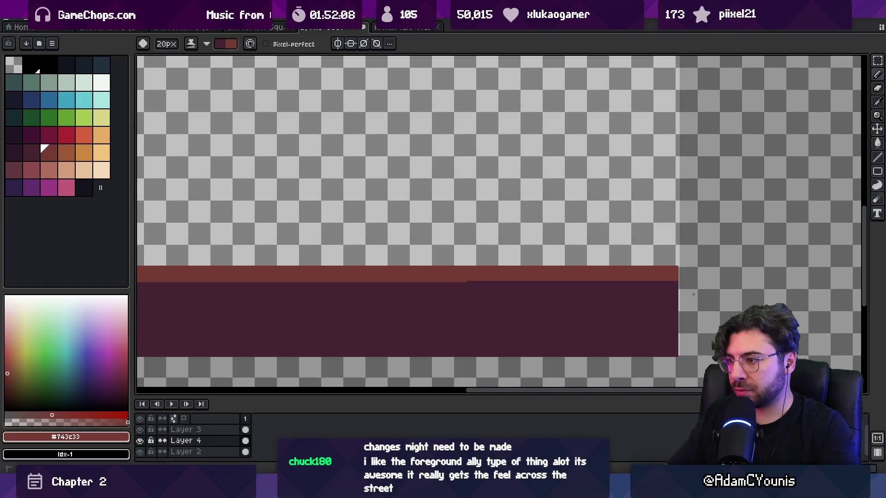
scroll(574, 300, "down", 2)
scroll(449, 287, "up", 2)
Shift the ground strip slightly down and move the character onto it.
left_click(429, 270, "ctrl")
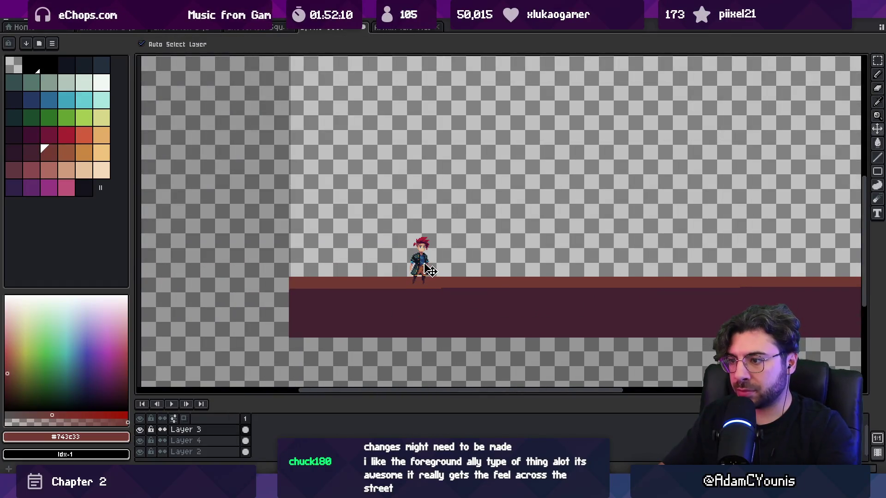
scroll(429, 270, "right", 4)
left_click_drag(395, 312, 397, 325)
left_click_drag(327, 272, 327, 277)
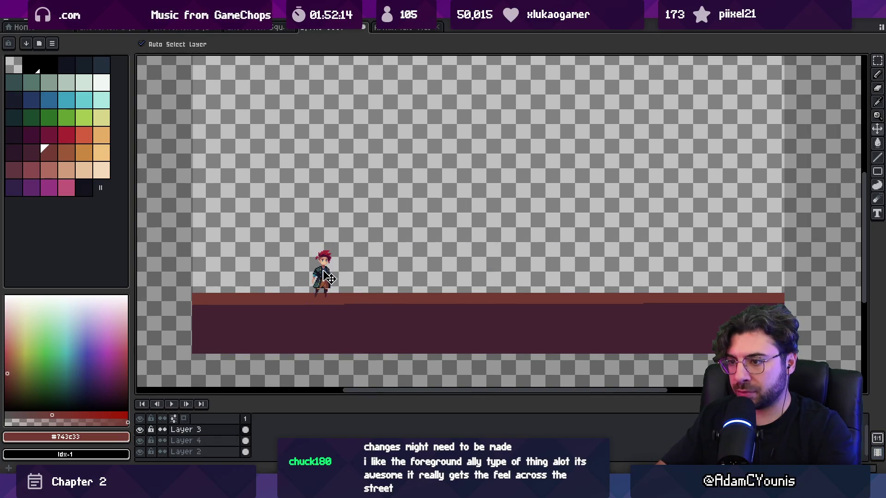
scroll(334, 274, "right", 1)
Fill the ground strip with the darker purple and maroon palette shades.
left_click(344, 304)
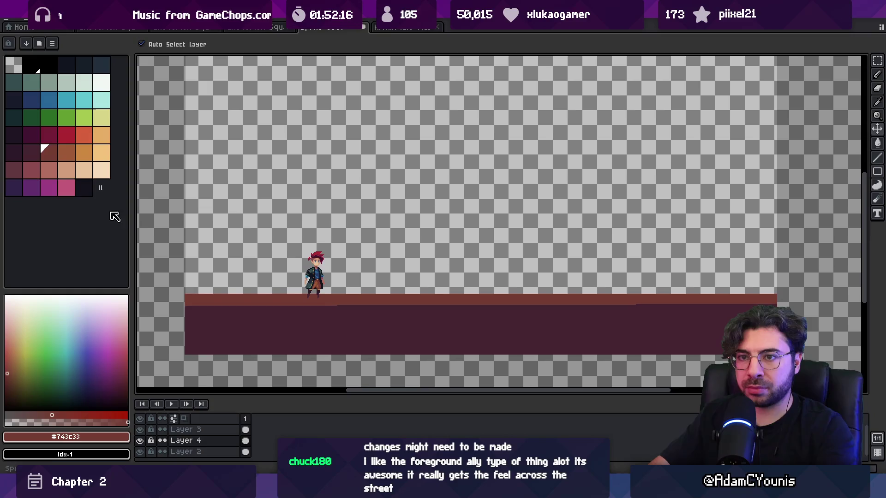
left_click(31, 153)
key("bracketleft")
key("g")
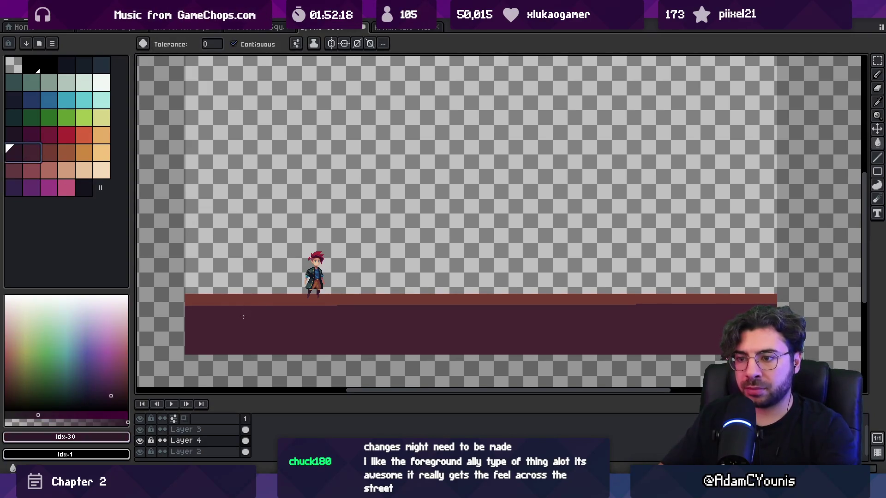
left_click(242, 318)
key("bracketright")
left_click(250, 301)
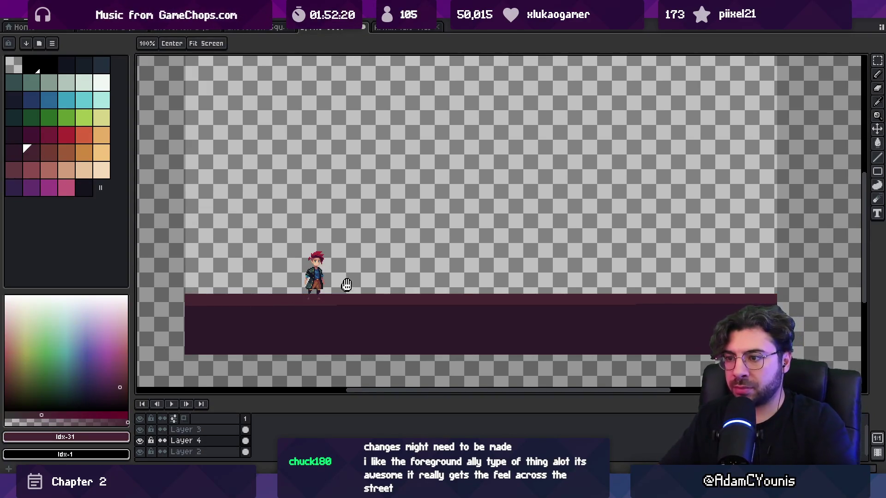
Undo the darker purple fill and preview the whole canvas with panels hidden.
left_click_drag(344, 289, 331, 323)
key("Tab")
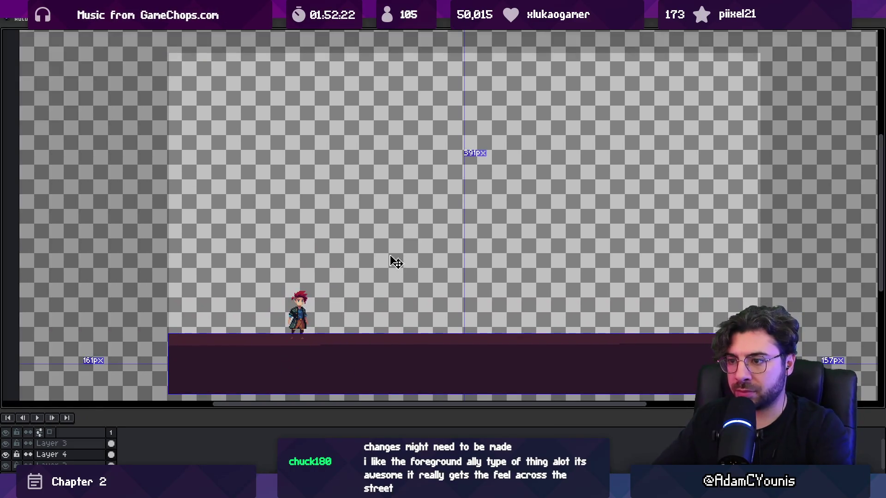
key("ctrl+z")
key("ctrl+z")
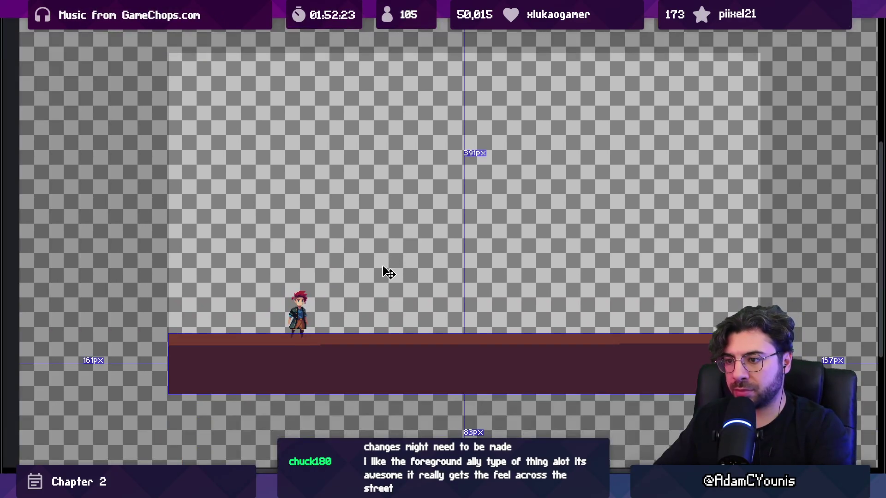
key("Tab")
key("ctrl+z")
key("ctrl+z")
key("ctrl+y")
key("ctrl+y")
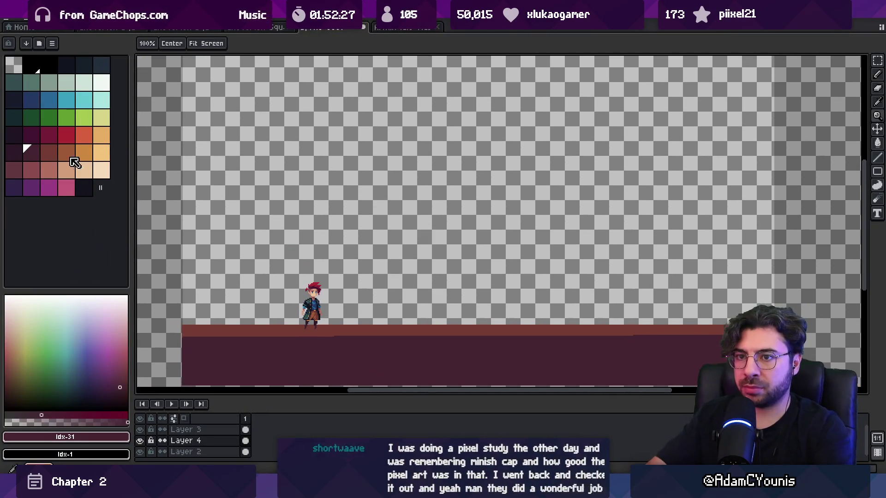
left_click(48, 153)
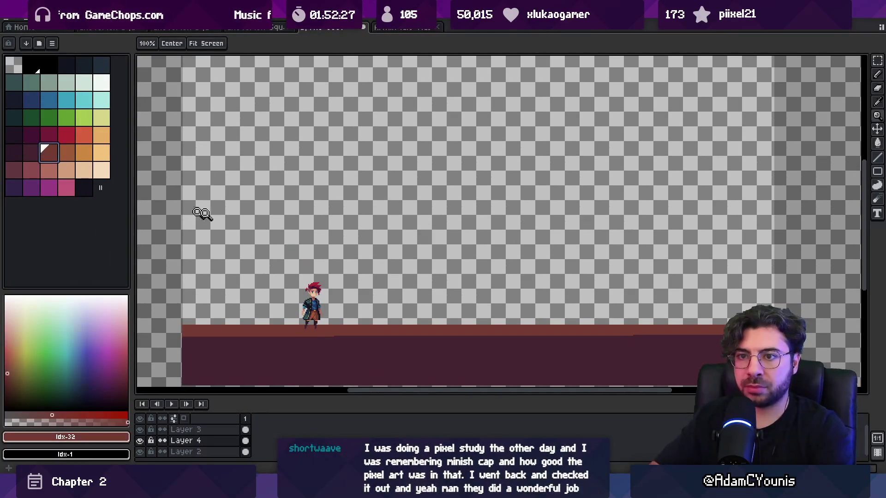
On a new layer, paint tall light-brown building shapes on the left with a 22px brush.
key("g")
left_click(68, 153)
key("shift+n")
key("b")
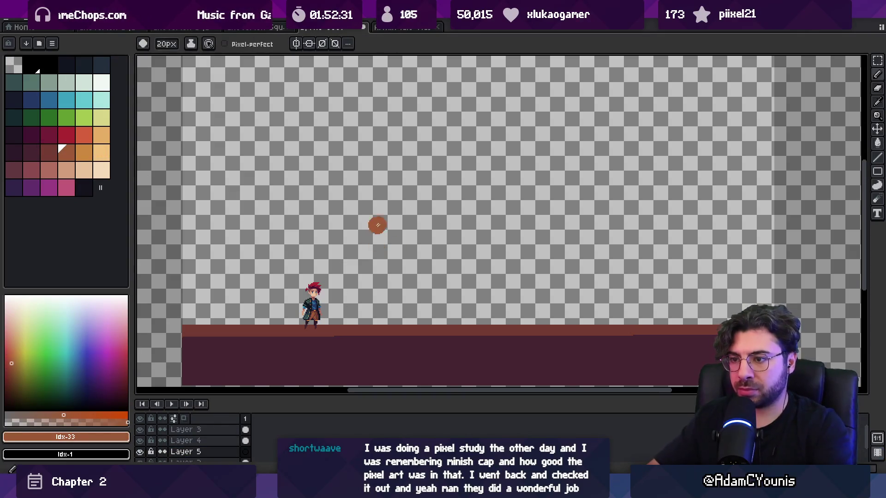
scroll(379, 244, "down", 2)
scroll(332, 241, "up", 2)
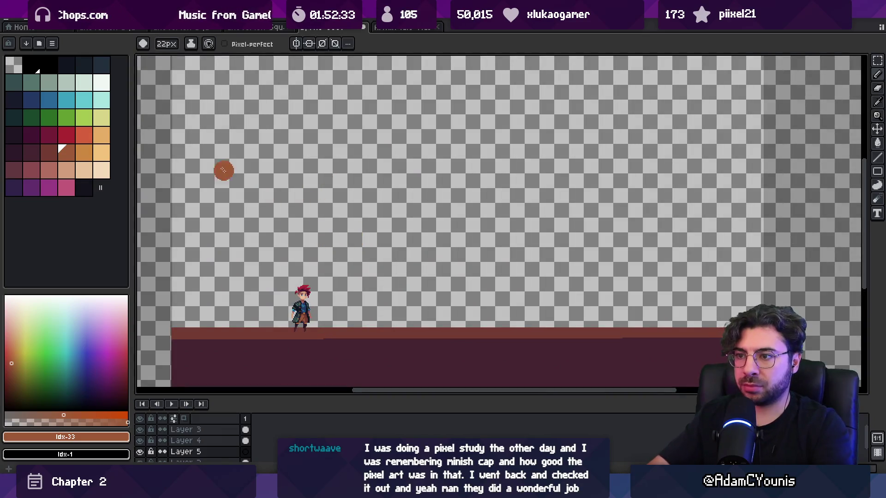
key("minus")
key("minus")
key("minus")
mouse_move(202, 180)
left_mouse_down()
mouse_move(185, 318)
mouse_move(318, 231)
mouse_move(261, 283)
left_mouse_up()
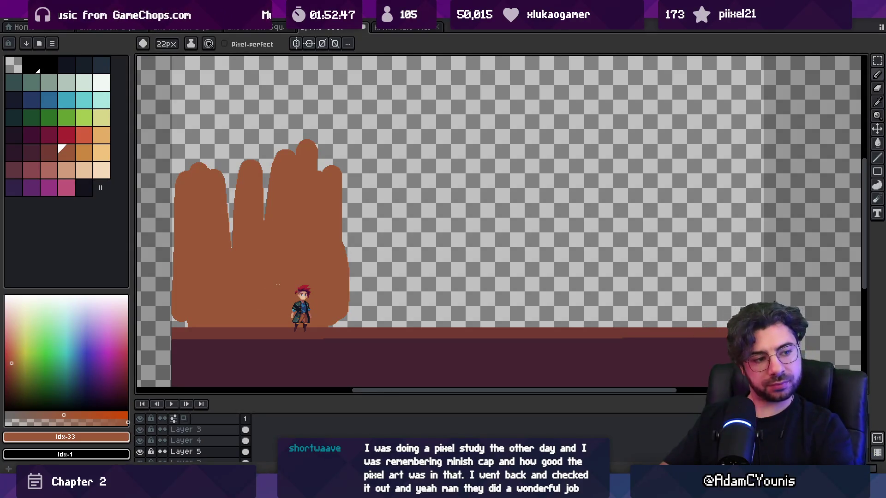
Zoom out to review the buildings, undoing and restoring the last stroke, then switch to Unity.
key("v")
scroll(284, 283, "down", 3)
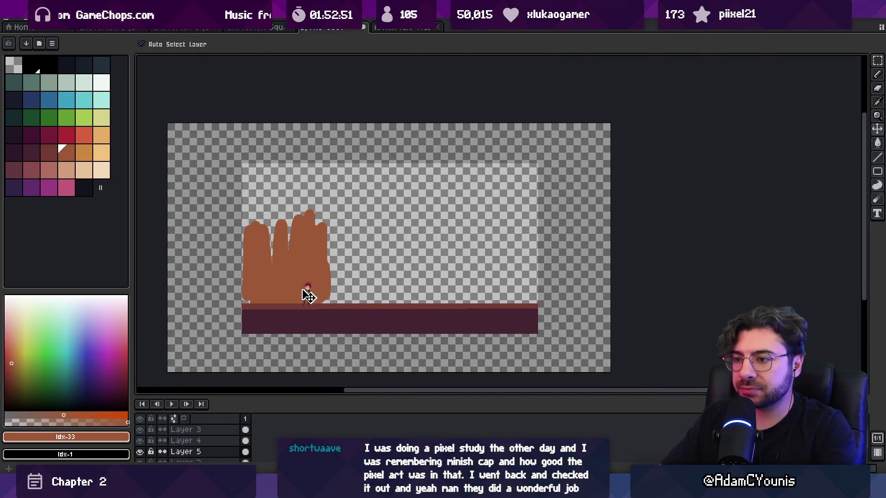
key("b")
key("ctrl+z")
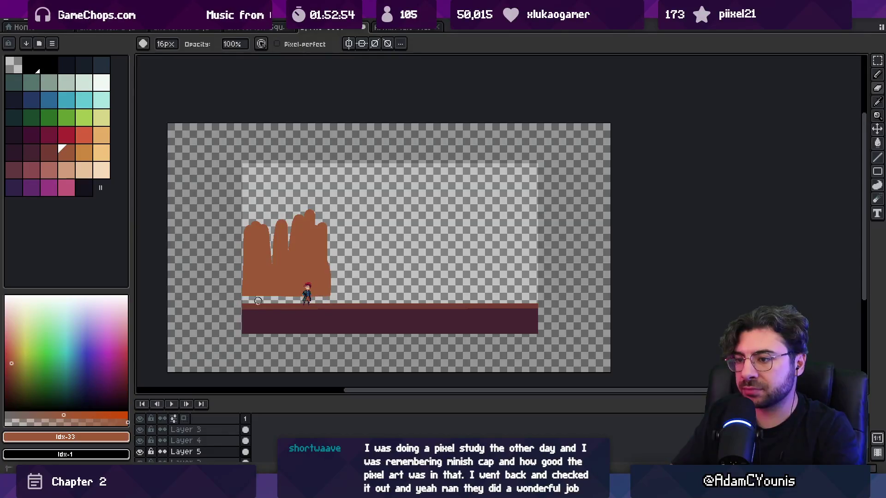
key("z")
key("ctrl+y")
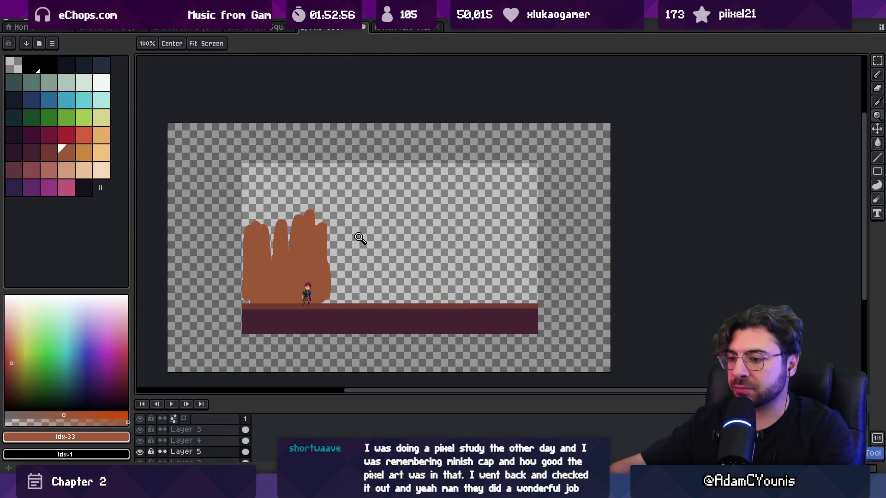
key("alt+Tab")
Open the Cheverton Blacksmith Street scene, play it, and make the Game view taller.
scroll(396, 183, "up", 3)
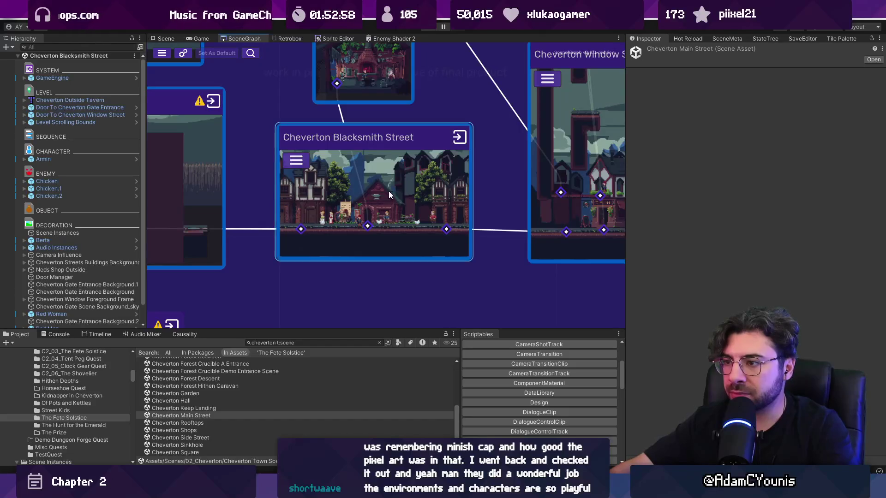
double_click(349, 144)
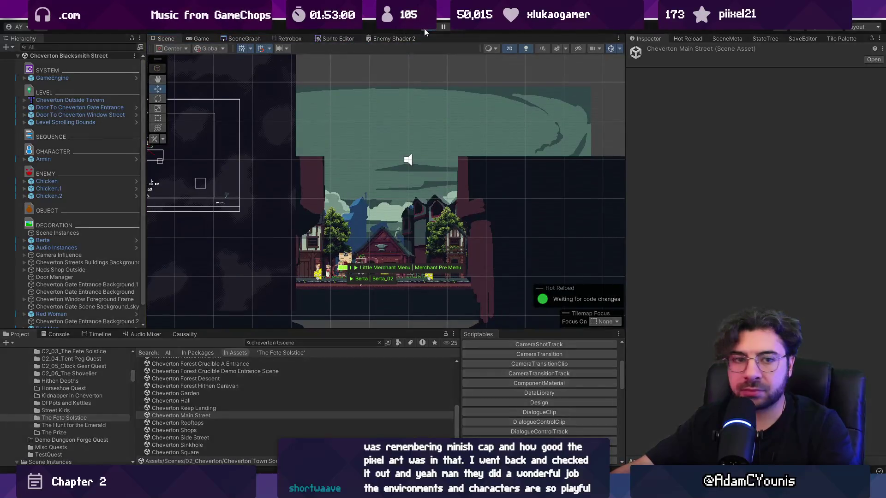
left_click(425, 29)
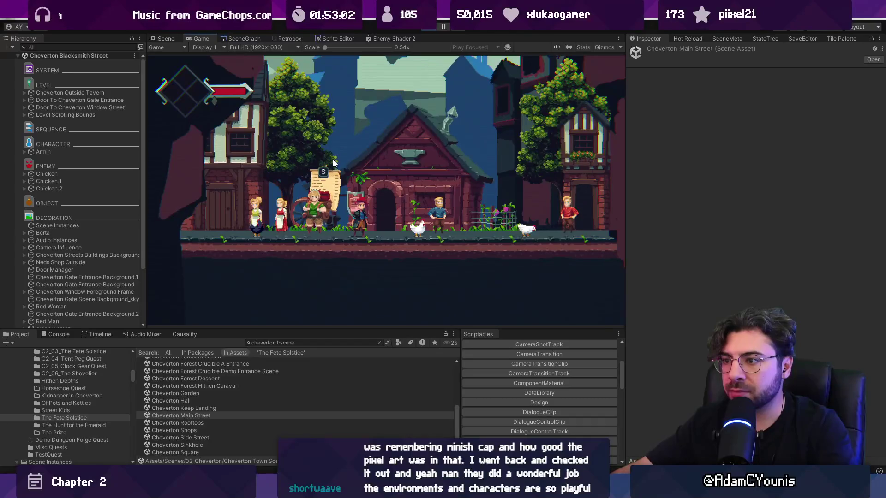
left_click(442, 28)
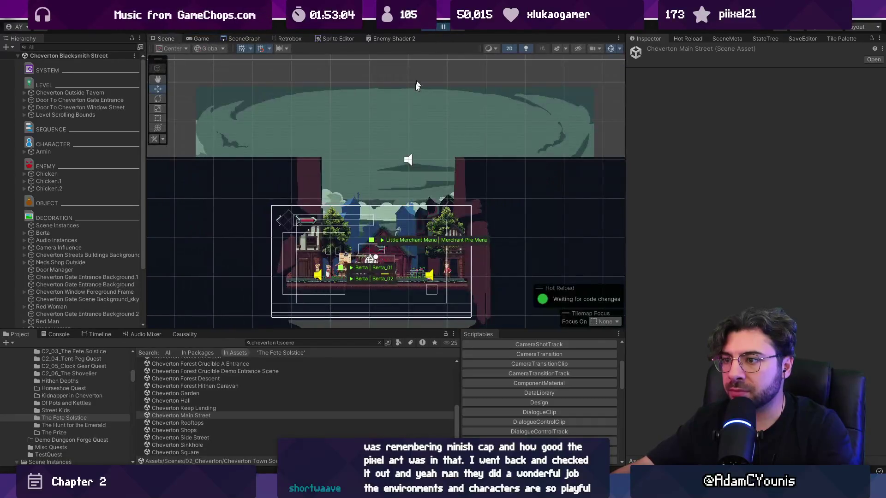
left_click(201, 38)
left_click_drag(392, 329, 395, 425)
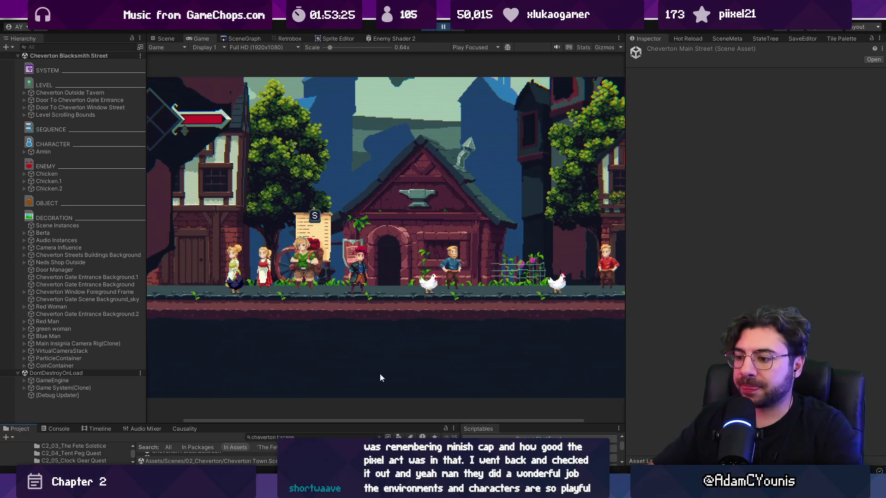
key("alt+Tab")
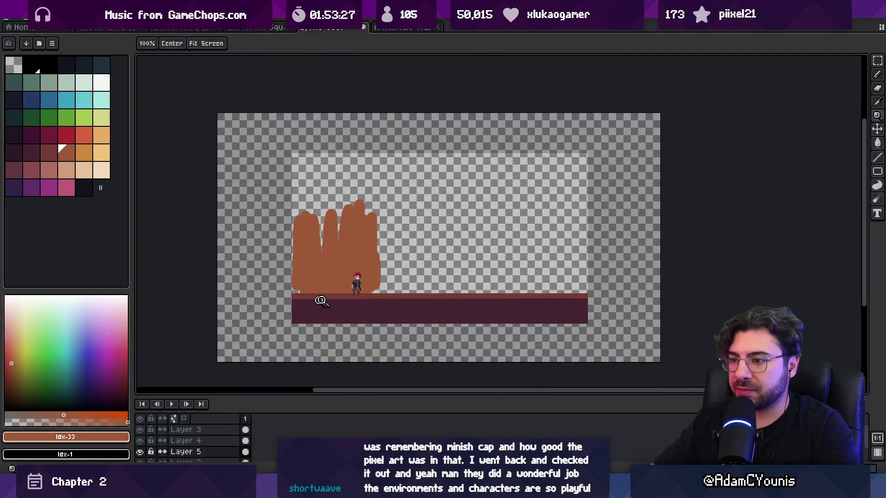
On Layer 4, draw a straight darker-teal line along the ground strip's top edge.
scroll(362, 295, "up", 3)
key("v")
left_click(353, 291)
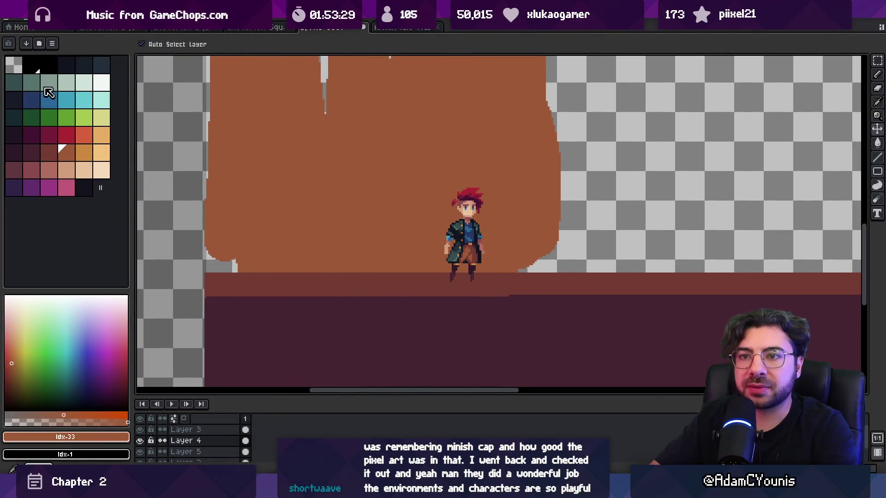
left_click(31, 83)
key("b")
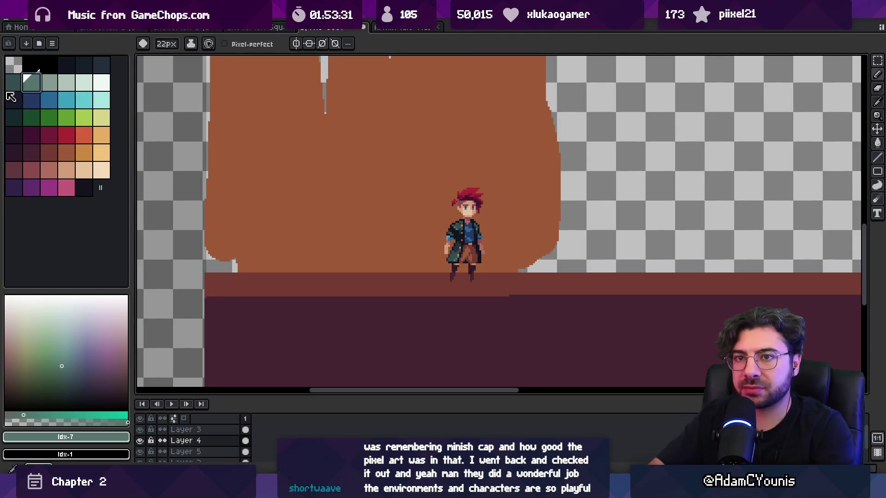
key("[")
left_click(221, 275)
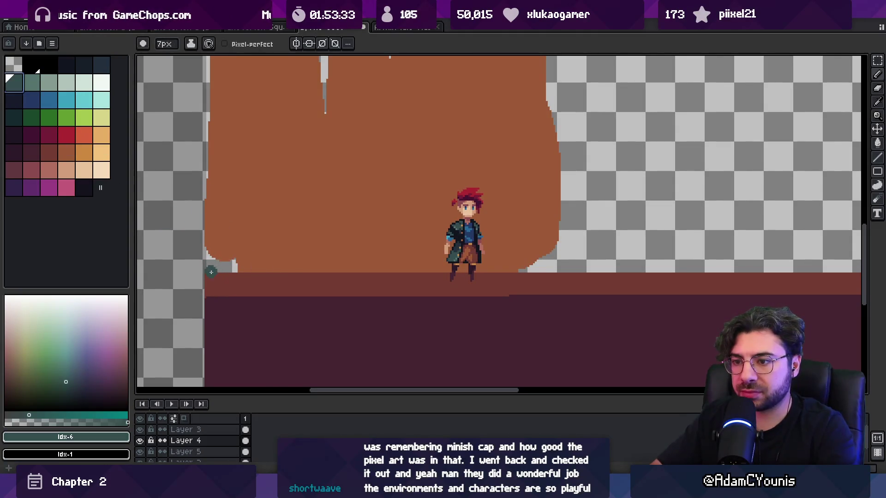
scroll(207, 233, "right", 10)
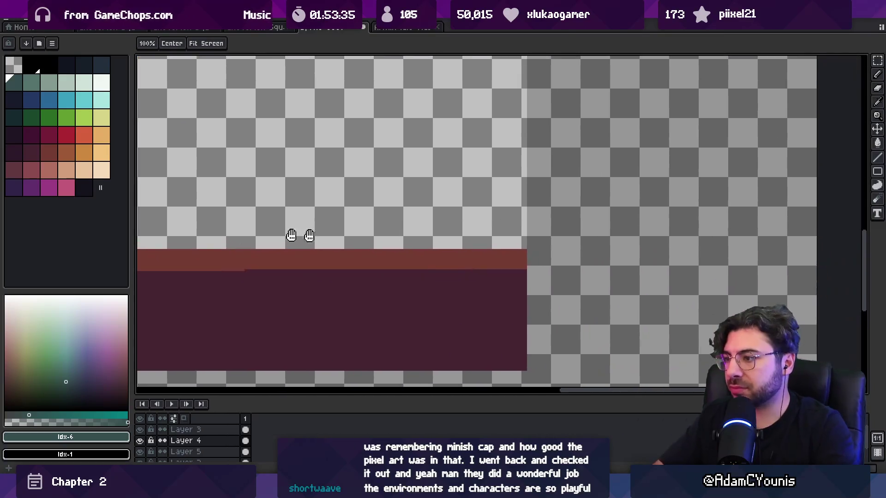
left_click(542, 247, "shift")
Pan the canvas to bring the whole scene into view, then return to Unity.
key("e")
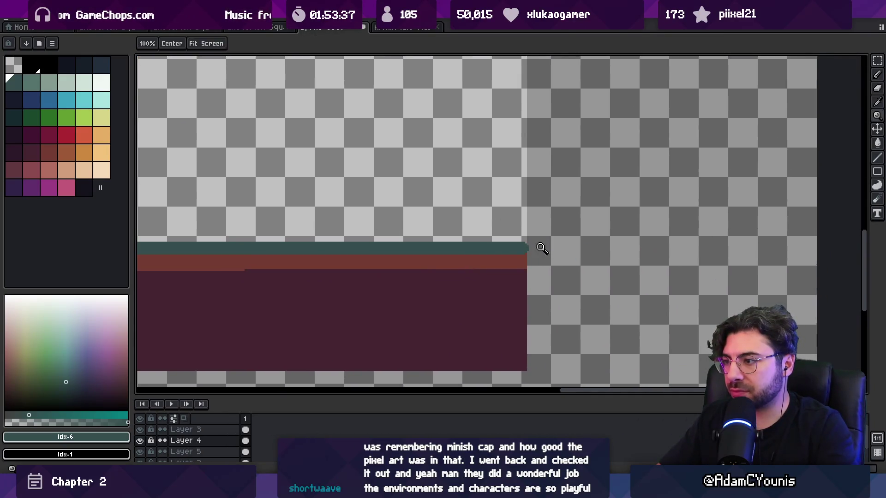
scroll(557, 246, "down", 2)
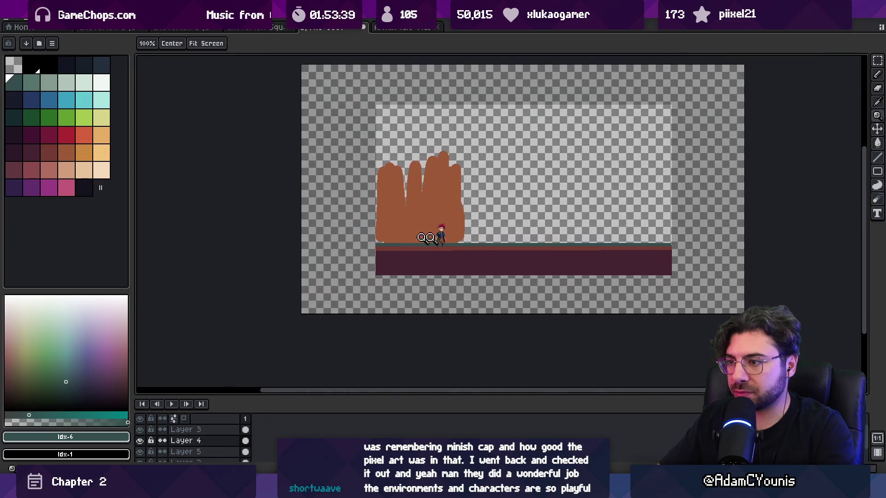
scroll(375, 236, "up", 4)
key("v")
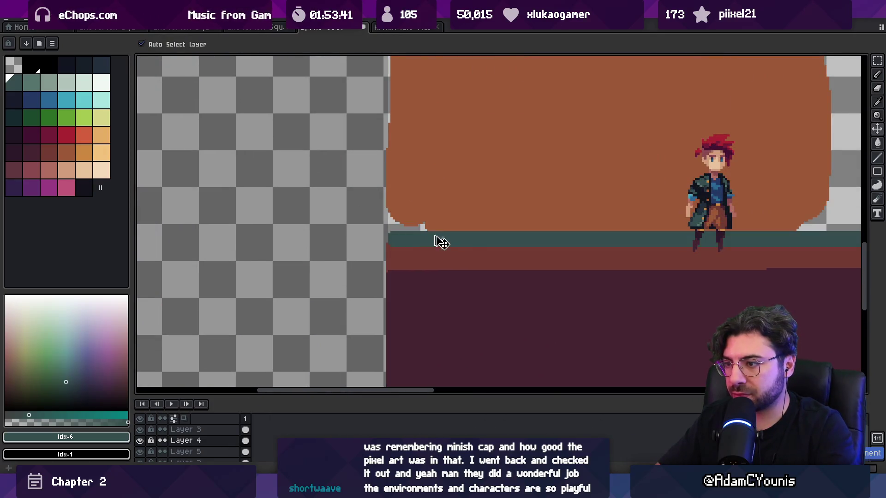
scroll(438, 239, "down", 3)
key("space")
mouse_move(569, 235)
left_mouse_down()
mouse_move(382, 290)
mouse_move(412, 287)
mouse_move(376, 303)
left_mouse_up()
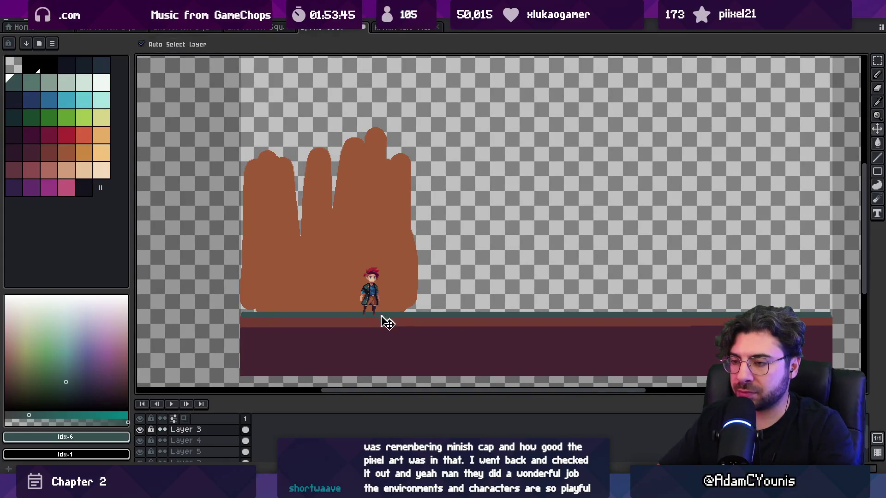
scroll(387, 320, "down", 1)
key("alt+Tab")
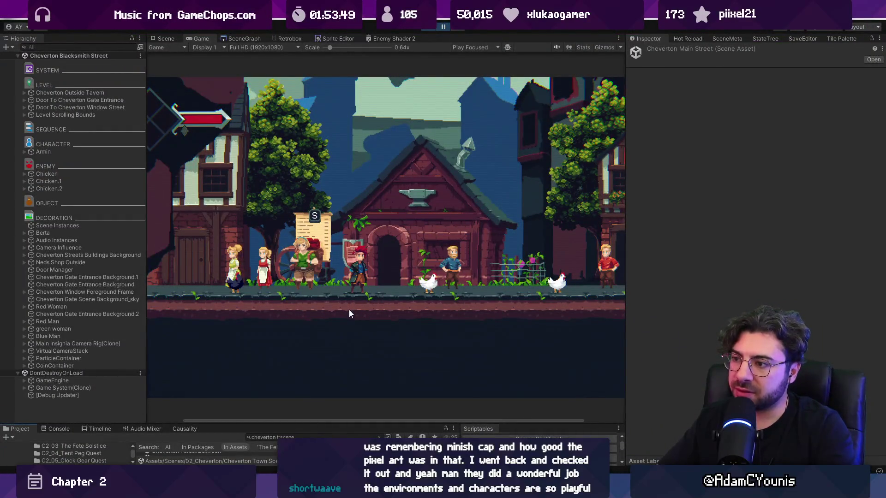
Scale the running game down to 0.54x, view it full screen, then exit full screen.
scroll(369, 250, "down", 2)
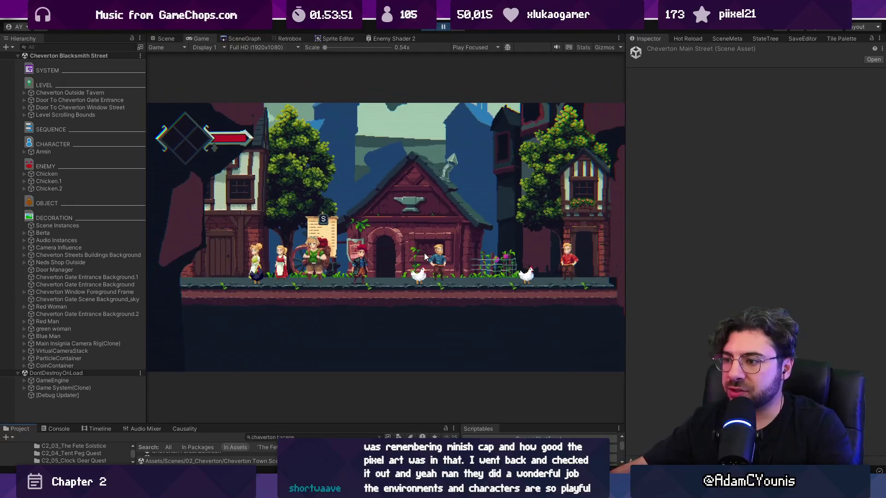
left_click(442, 24)
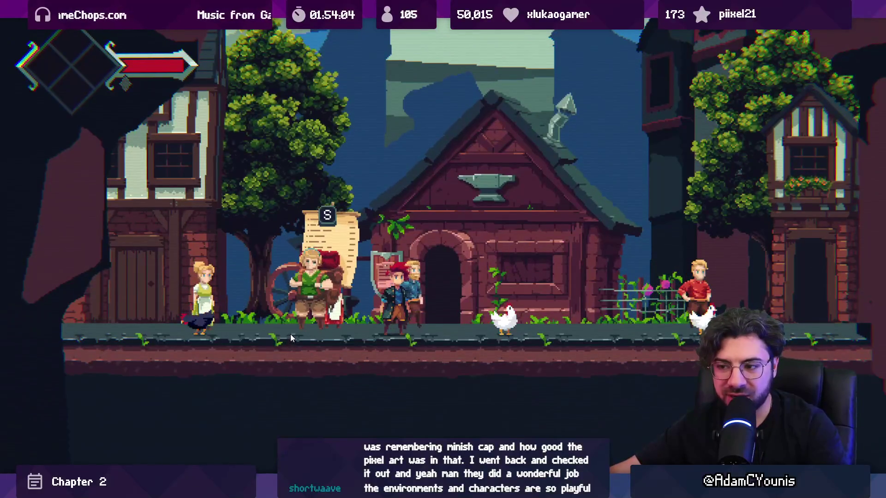
key("shift+space")
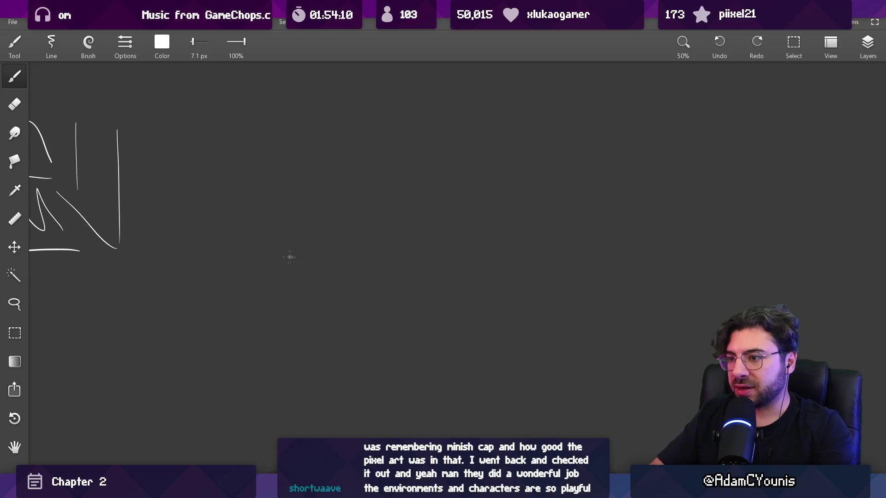
Draw long parallel perspective lines for the receding ground strip's edges and thickness.
left_click_drag(349, 235, 605, 153)
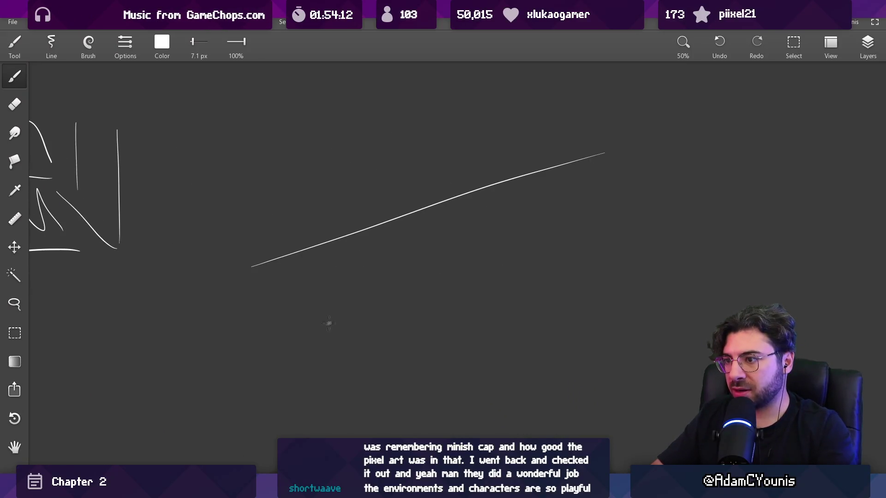
left_click_drag(377, 310, 672, 175)
left_click_drag(426, 407, 718, 216)
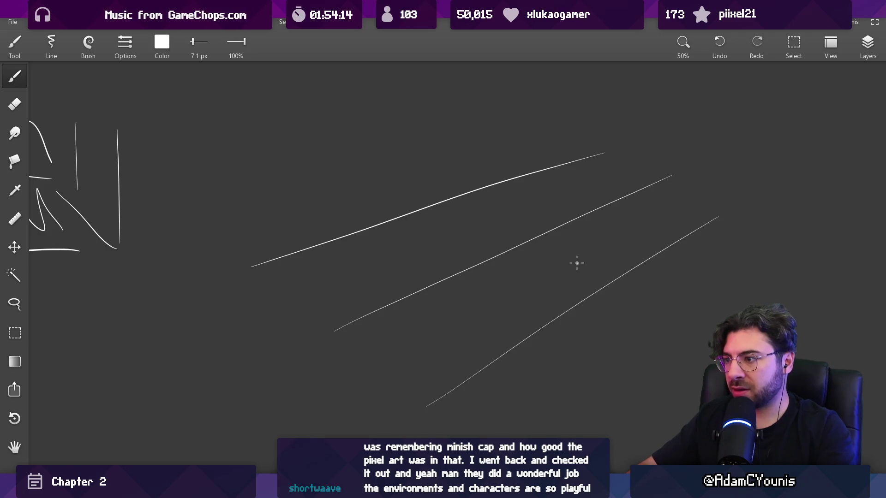
key("e")
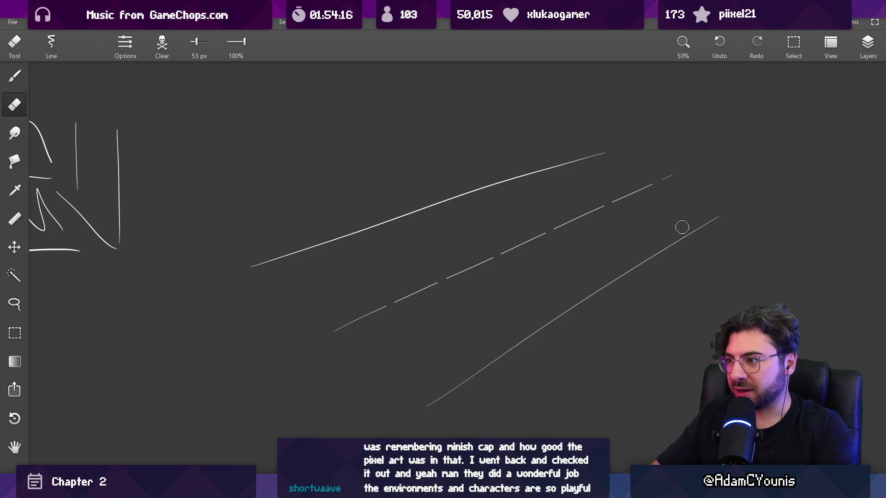
scroll(690, 216, "right", 2)
key("b")
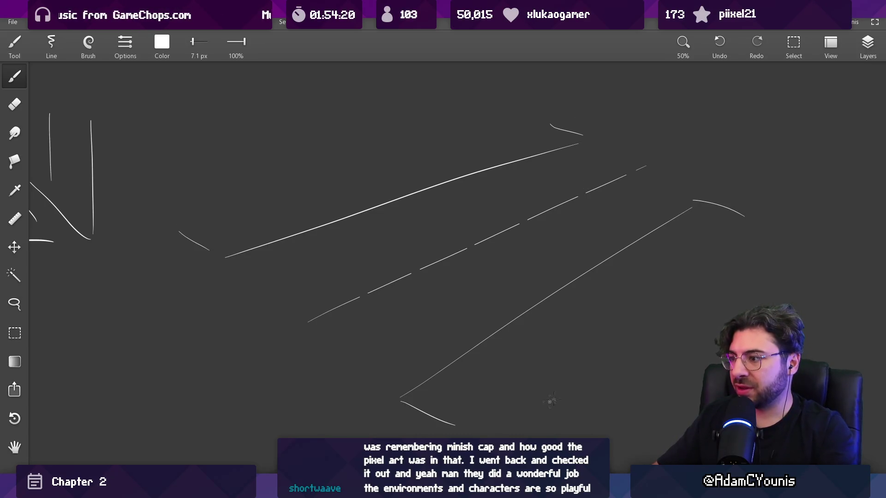
left_click_drag(457, 432, 790, 211)
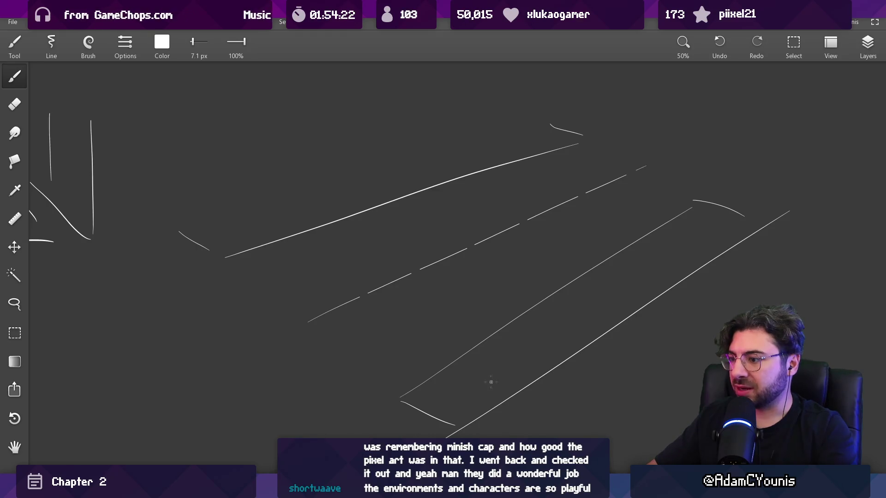
left_click_drag(464, 391, 777, 209)
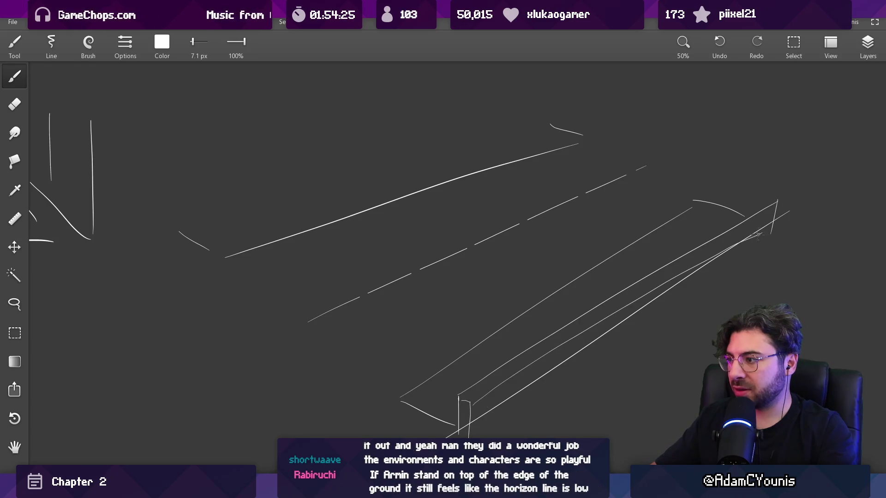
left_click_drag(467, 405, 767, 223)
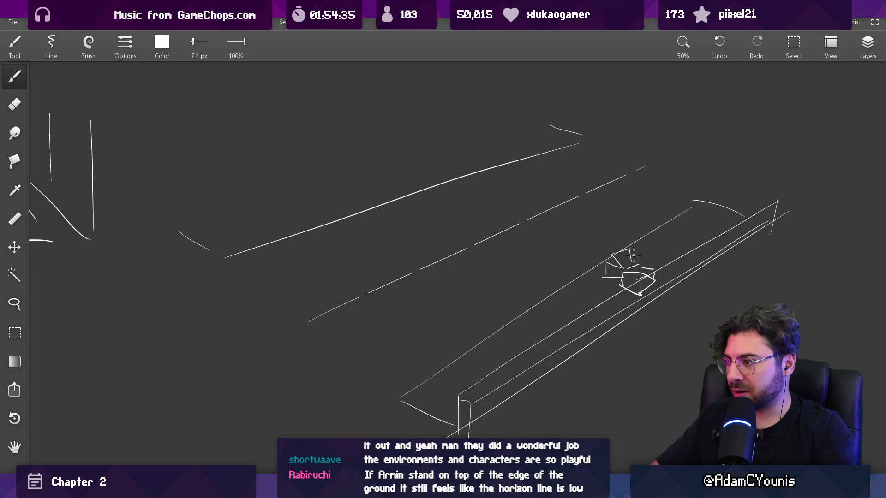
With a fine brush, add a vertical post stroke, a line below the horizon, and left-corner lines.
left_click_drag(633, 253, 641, 271)
left_click_drag(416, 317, 414, 318)
left_click_drag(322, 351, 308, 362)
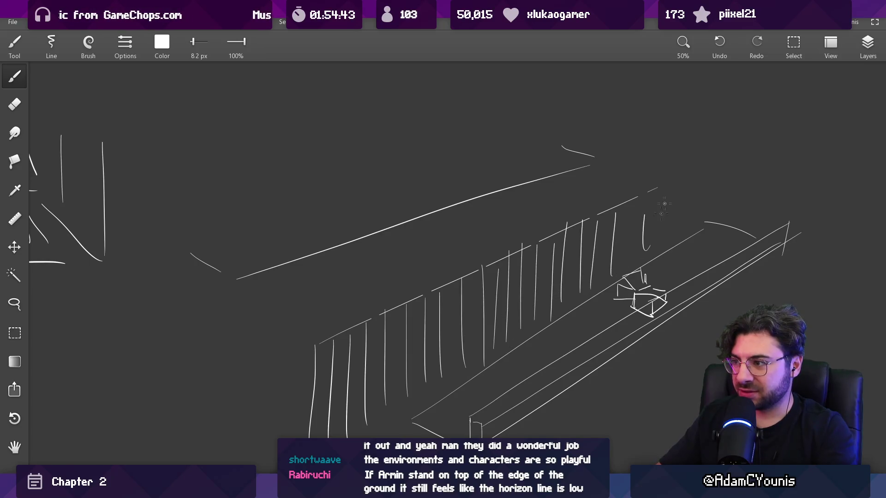
left_click_drag(676, 194, 676, 205)
mouse_move(525, 273)
left_mouse_down()
mouse_move(501, 250)
mouse_move(538, 316)
left_mouse_up()
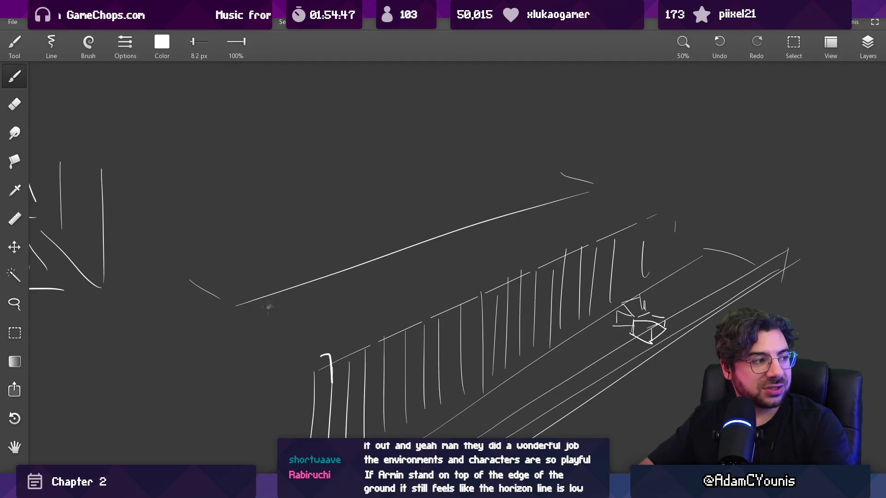
left_click_drag(234, 308, 497, 227)
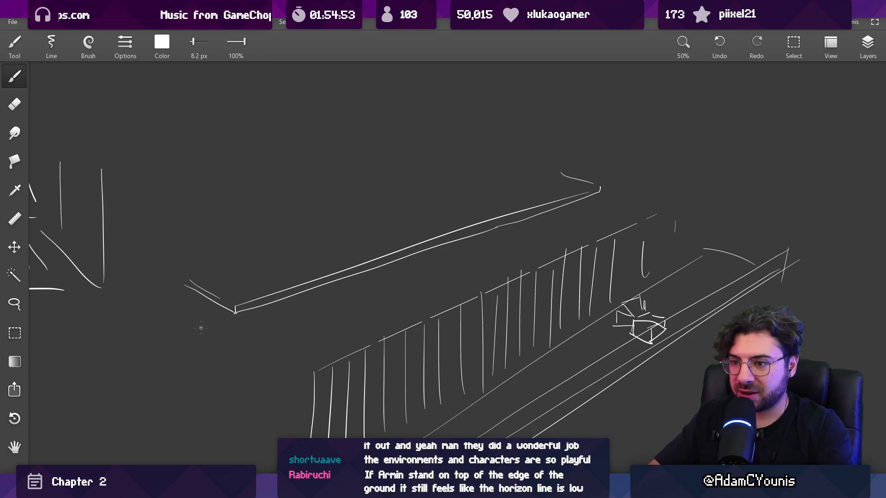
left_click_drag(257, 363, 393, 315)
left_click_drag(278, 338, 312, 328)
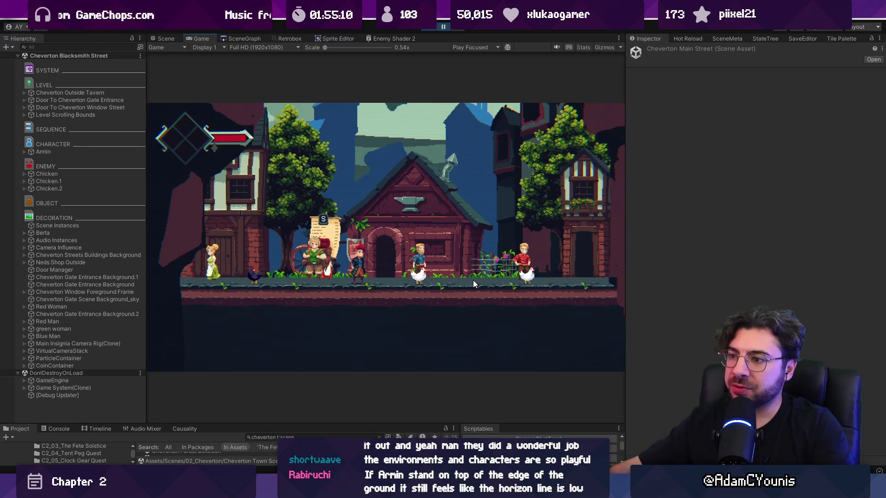
Open Unity's graph of connected scenes and give the bottom panels more room.
mouse_move(372, 490)
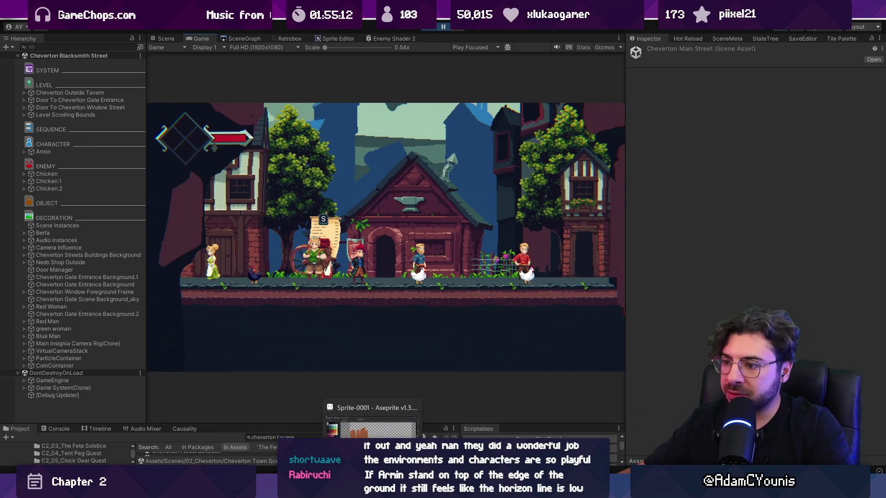
left_click(372, 427)
key("alt+Tab")
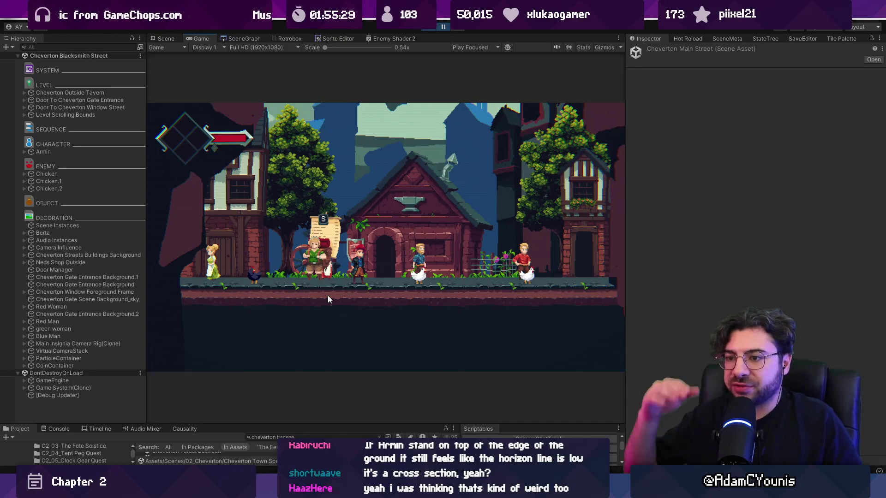
left_click(254, 41)
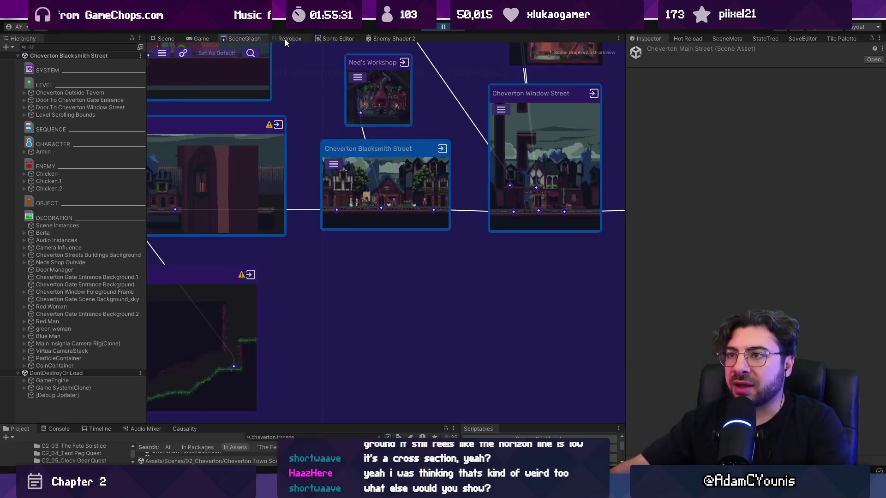
scroll(538, 224, "down", 5)
scroll(222, 216, "up", 2)
scroll(223, 215, "up", 3)
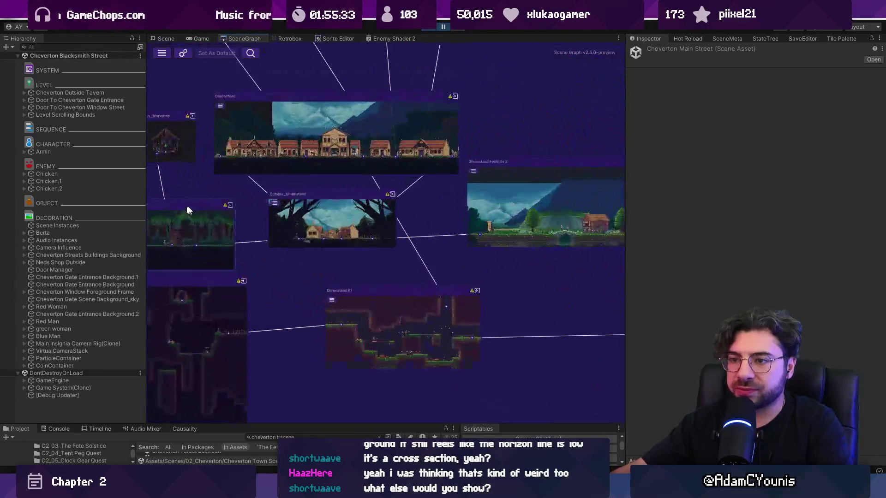
scroll(461, 228, "up", 3)
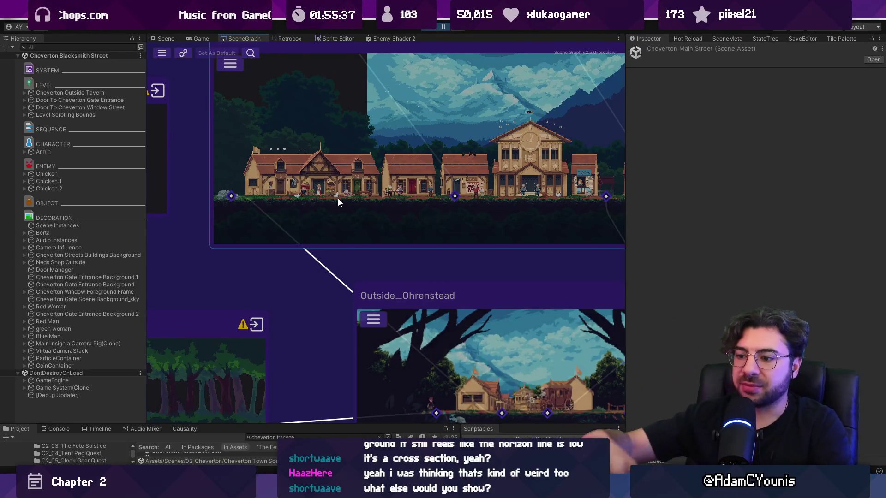
left_click_drag(315, 423, 315, 369)
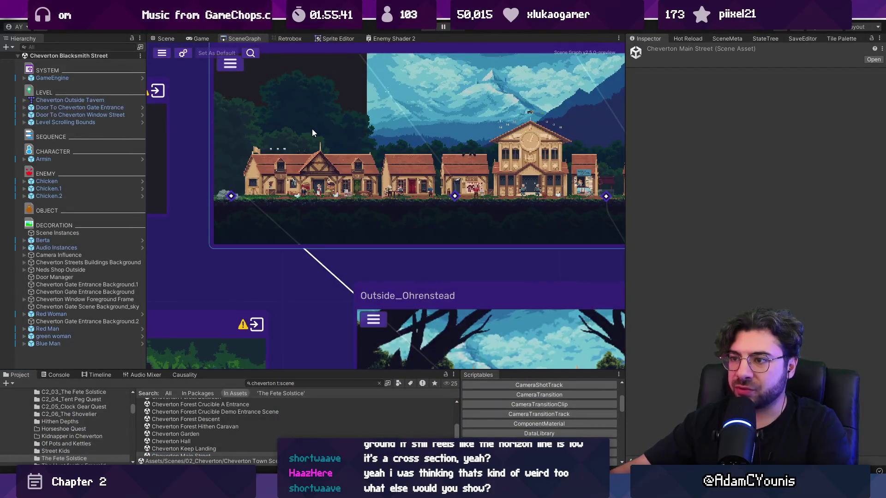
Open the Ohrenstead scene, preview it in play mode, stop it, and return to Aseprite.
double_click(313, 128)
key("ctrl+p")
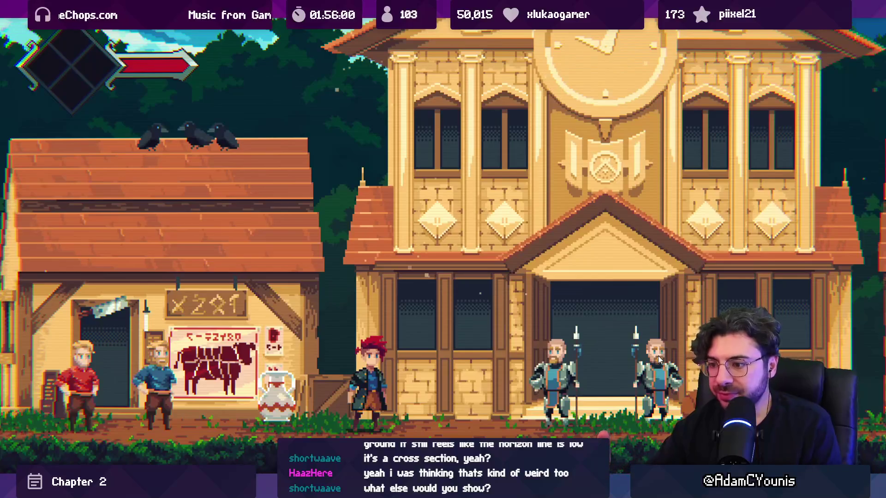
key("ctrl+s")
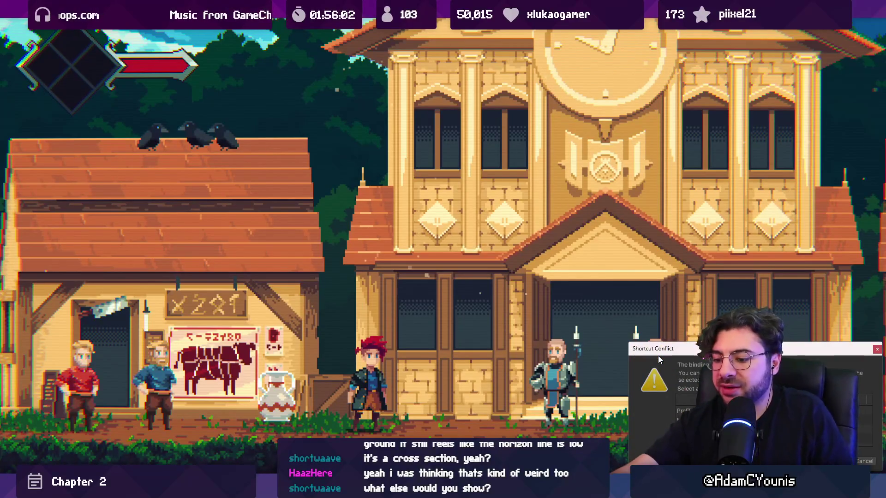
key("Escape")
key("ctrl+p")
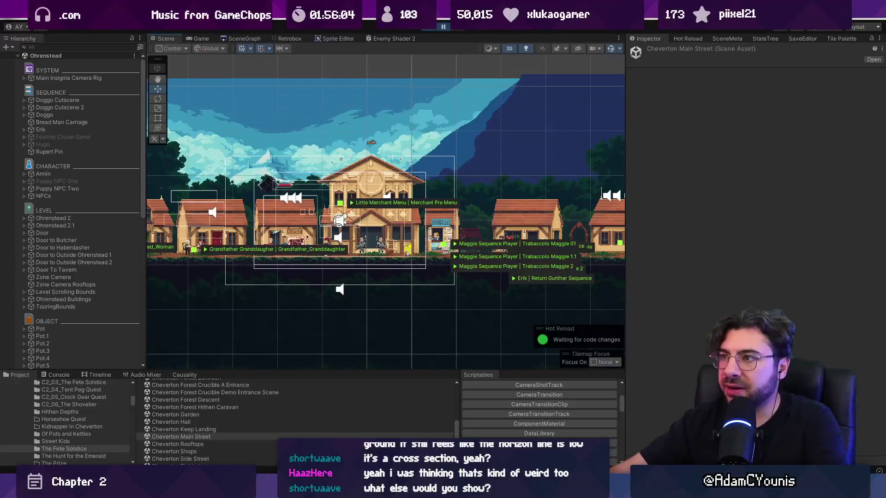
key("alt+Tab")
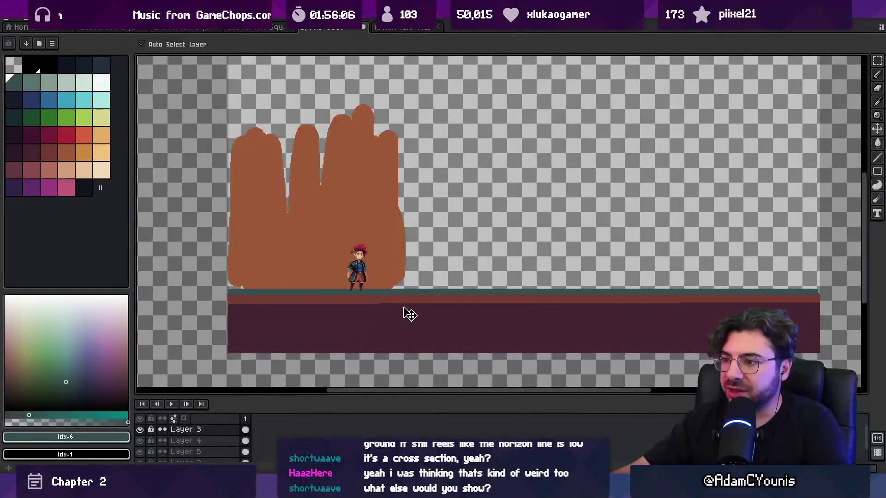
Centre the buildings in view and sample the darker red-brown from the street.
left_click_drag(404, 312, 348, 293)
scroll(362, 302, "down", 2)
scroll(364, 305, "up", 2)
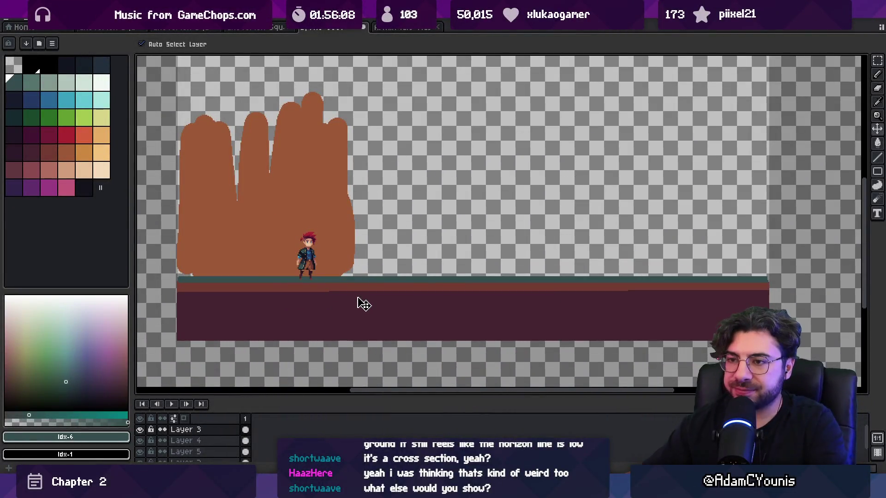
left_click_drag(355, 297, 368, 311)
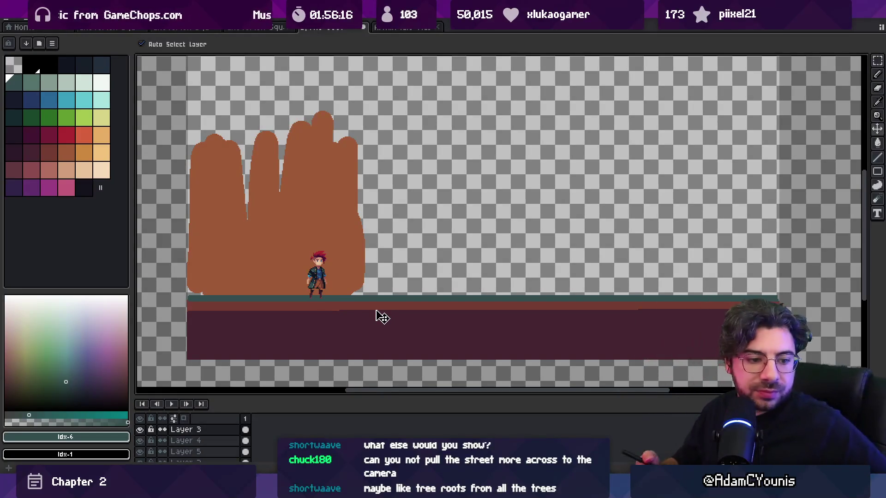
key("space")
mouse_move(345, 257)
left_mouse_down()
mouse_move(338, 273)
mouse_move(345, 263)
left_mouse_up()
key("b")
key("i")
left_click(329, 250)
left_click(331, 251, "ctrl")
left_click(321, 346)
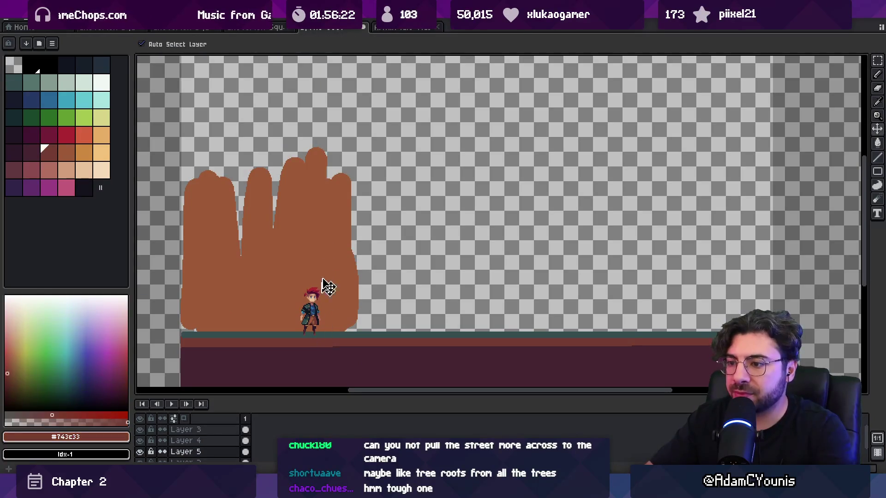
key("b")
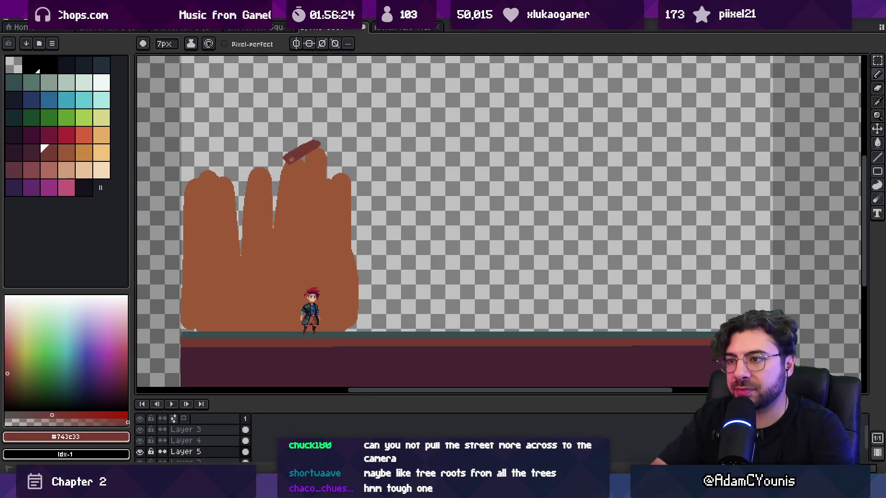
Paint dark red roofs on the tallest and middle buildings.
left_click_drag(338, 150, 347, 157)
left_click(324, 180, "alt")
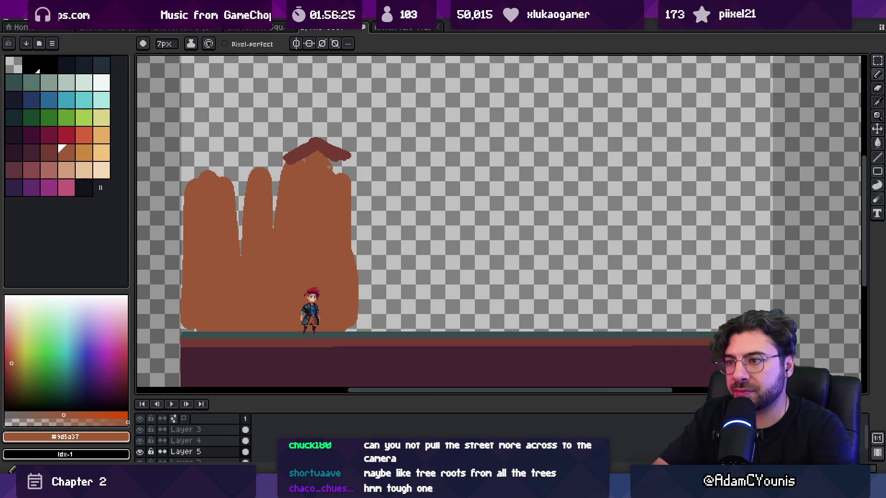
left_click(290, 161, "alt")
left_click(254, 176)
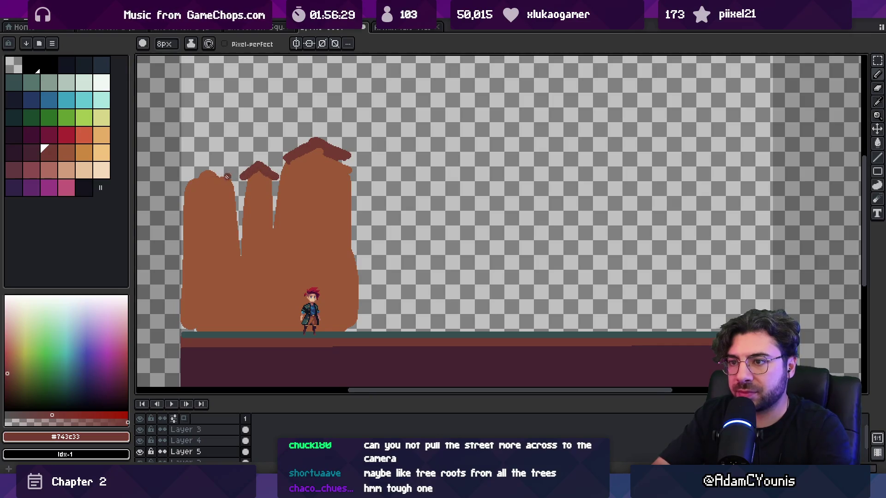
Cut a brown gap between the middle and right buildings and extend the right roof.
left_click(299, 190, "alt")
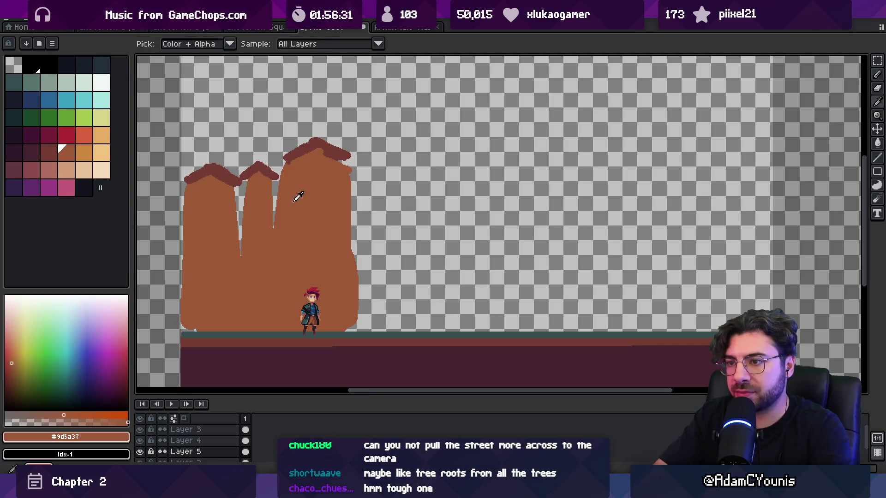
mouse_move(277, 235)
left_mouse_down()
mouse_move(275, 183)
mouse_move(275, 231)
mouse_move(240, 183)
left_mouse_up()
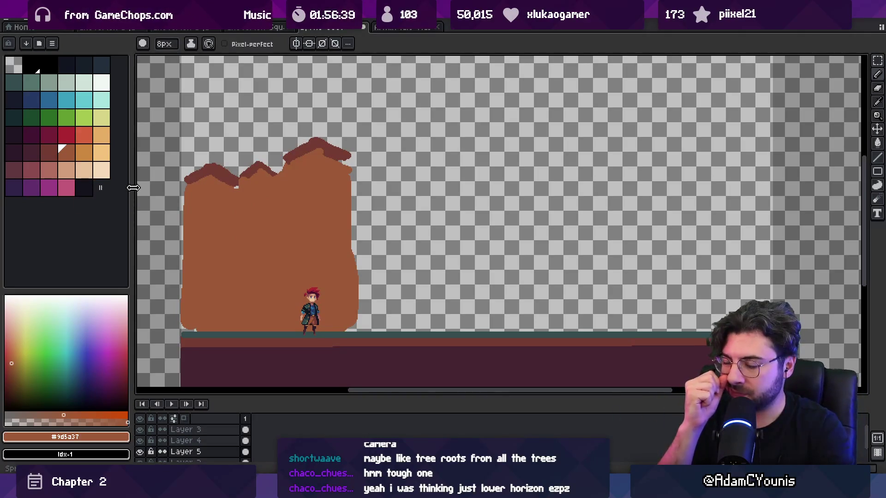
left_click(302, 147, "alt")
left_click_drag(301, 147, 308, 141)
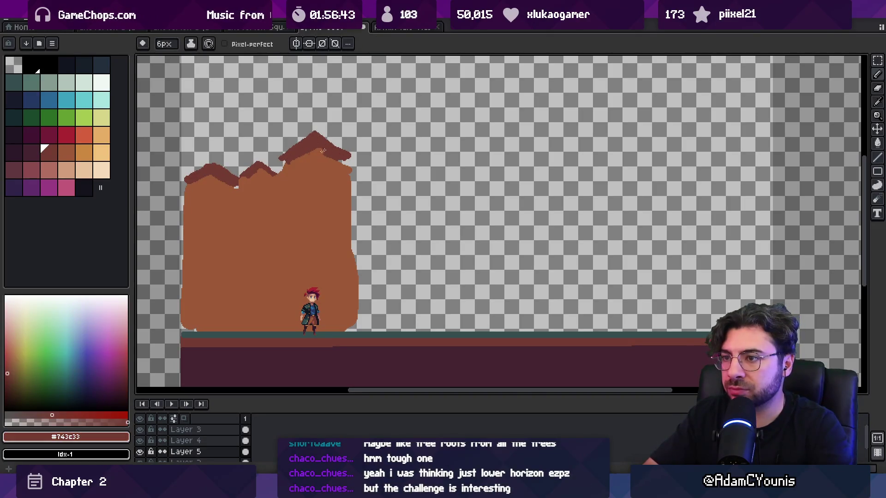
Preview the sprite full-screen with F8.
key("F8")
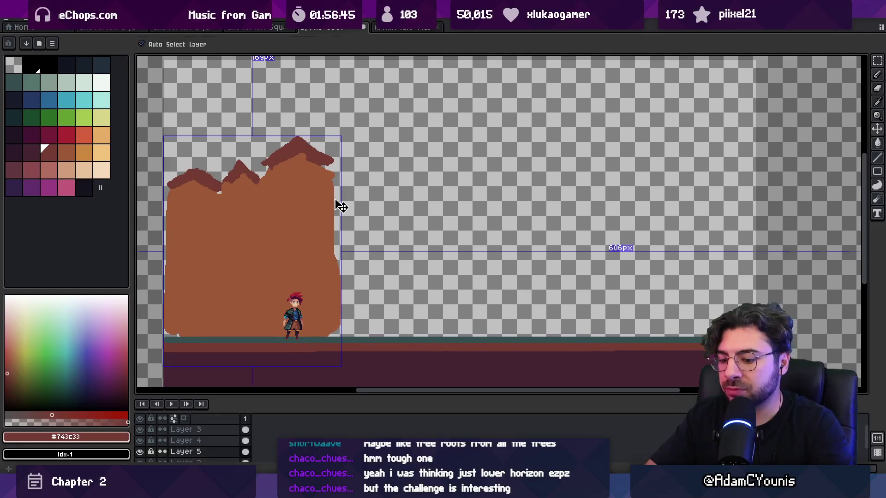
scroll(363, 212, "up", 4)
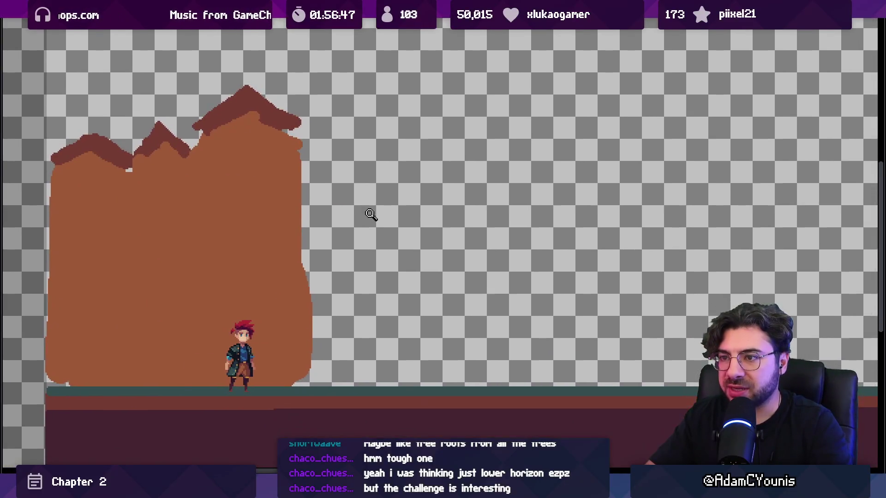
scroll(374, 223, "down", 6)
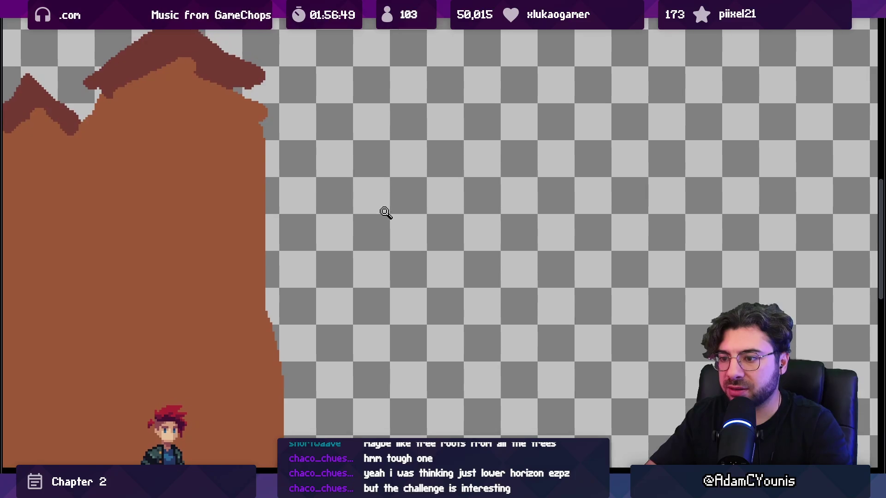
scroll(346, 190, "up", 2)
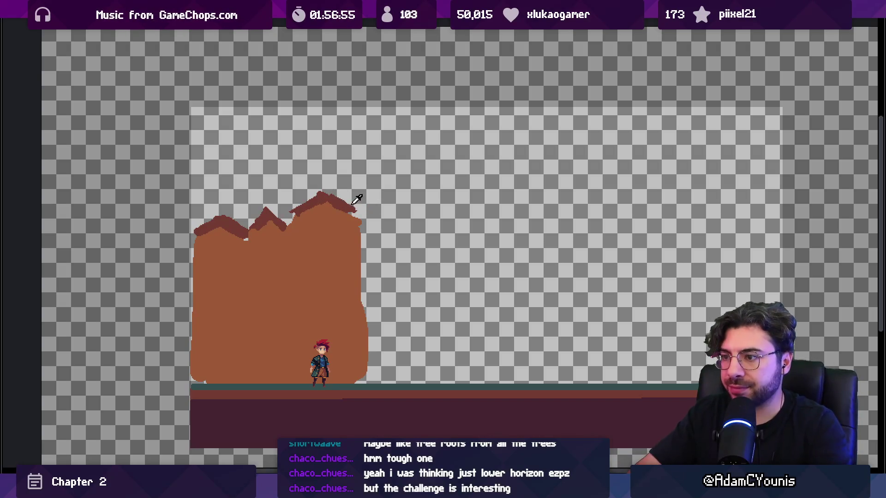
Outline a wide roof block right of the buildings and fill it dark red.
left_click_drag(373, 243, 372, 291)
mouse_move(371, 238)
left_mouse_down()
mouse_move(510, 229)
mouse_move(517, 266)
left_mouse_up()
left_click_drag(364, 289, 513, 290)
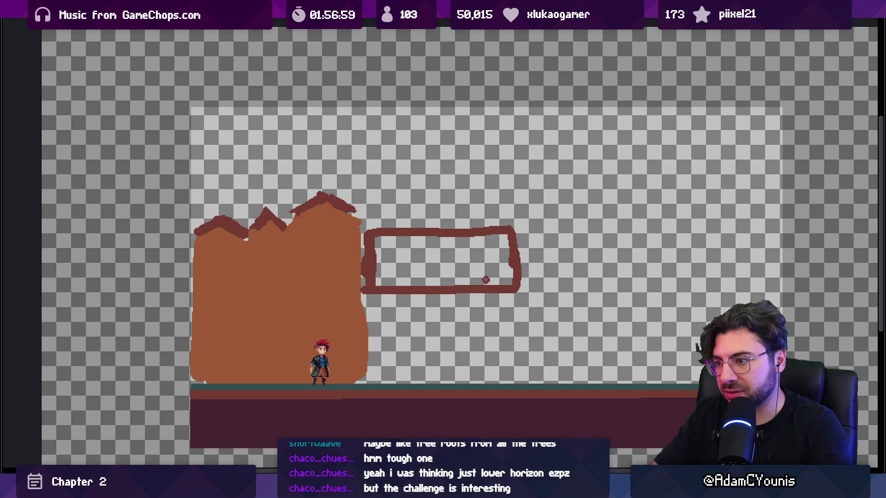
left_click(486, 266)
Outline and fill a brown wall under the roof block, then start a floating roof chevron.
left_click_drag(331, 298, 324, 330)
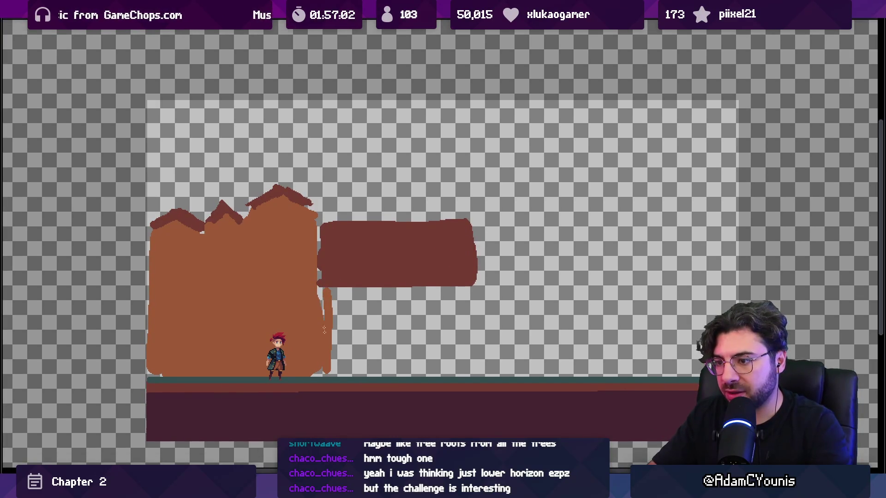
left_click_drag(467, 324, 463, 366)
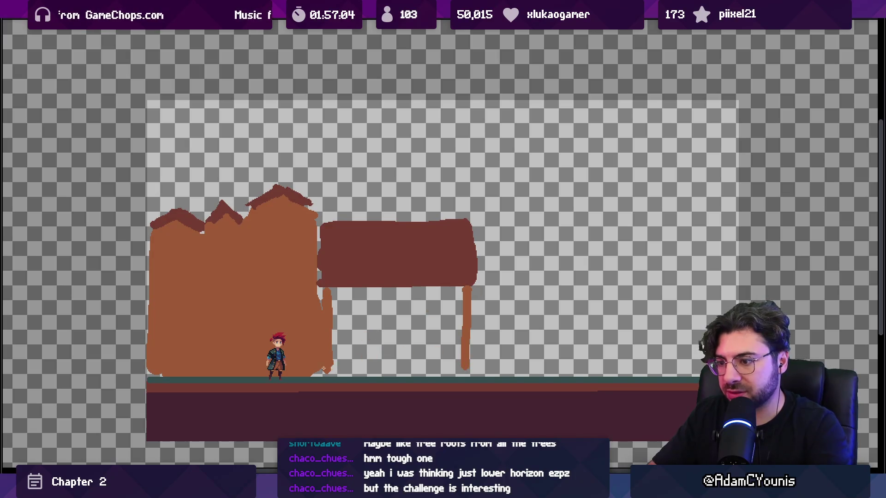
left_click_drag(323, 369, 459, 367)
left_click(428, 339)
mouse_move(315, 372)
left_mouse_down()
mouse_move(436, 367)
mouse_move(437, 356)
left_mouse_up()
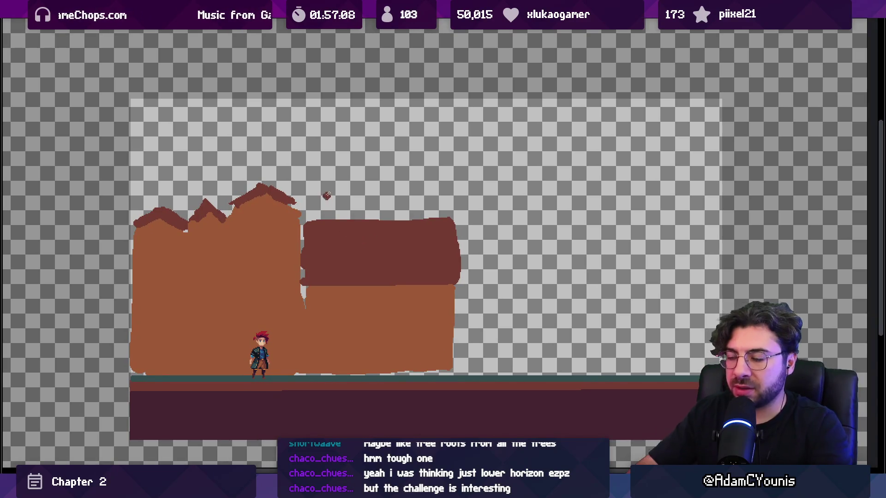
left_click_drag(304, 169, 323, 154)
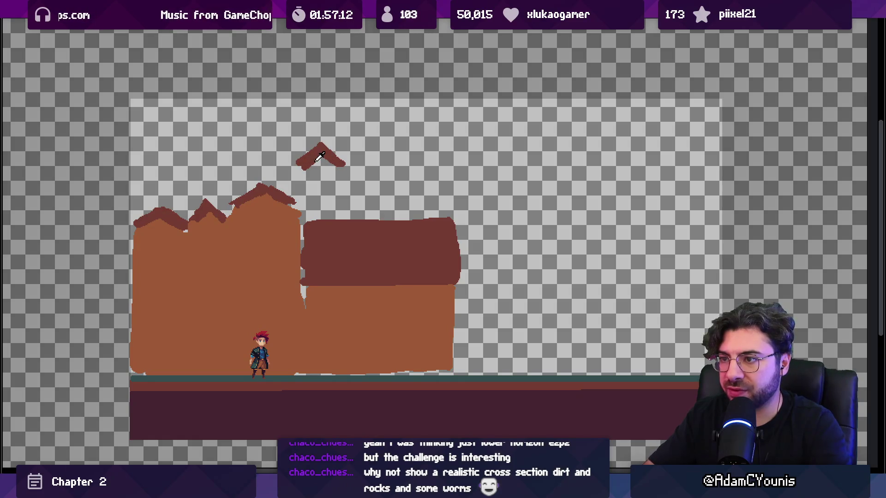
Shade the floating roof with a lighter right slope and darker underside.
left_click_drag(322, 142, 347, 157)
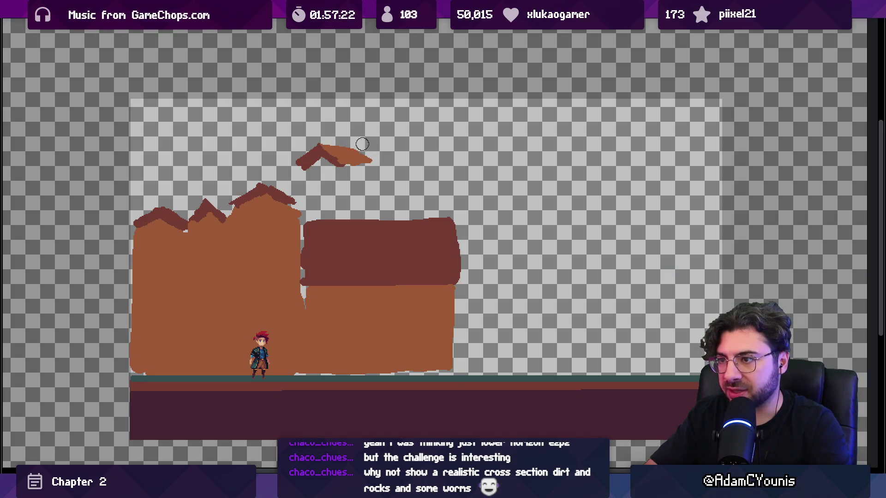
scroll(371, 169, "up", 1)
mouse_move(328, 159)
left_mouse_down()
mouse_move(365, 161)
mouse_move(336, 160)
left_mouse_up()
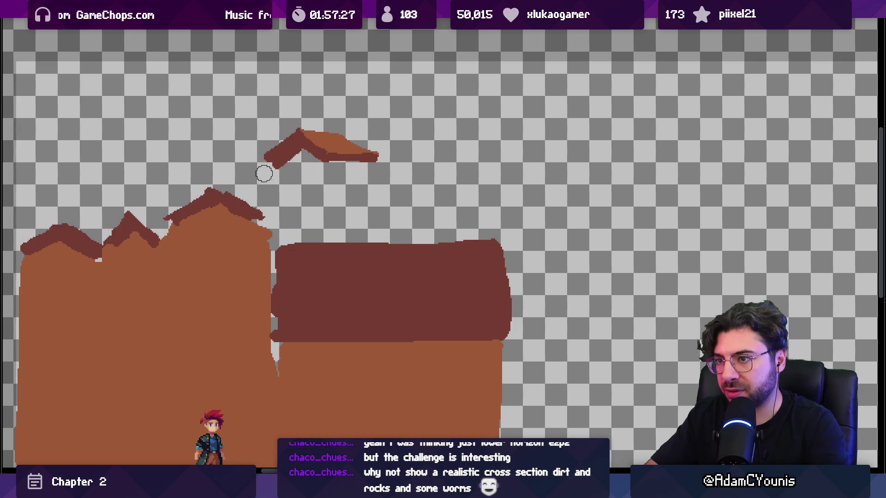
scroll(262, 168, "down", 5)
scroll(272, 143, "up", 4)
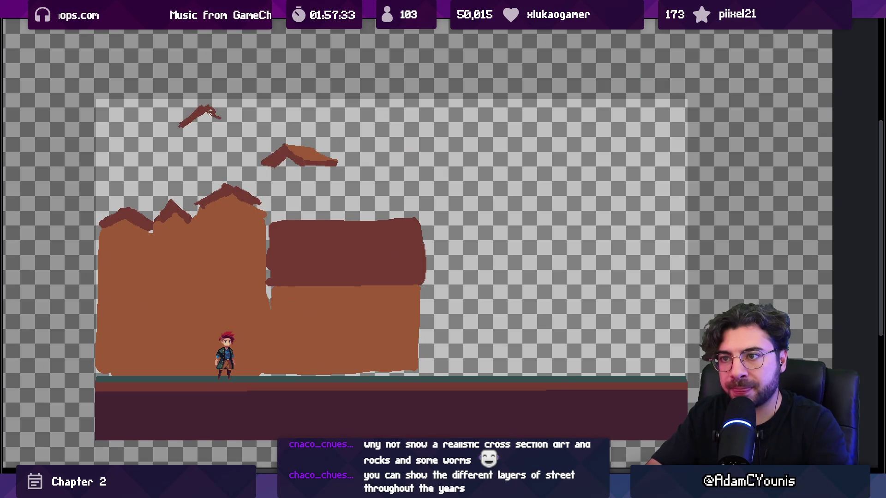
scroll(227, 109, "up", 1)
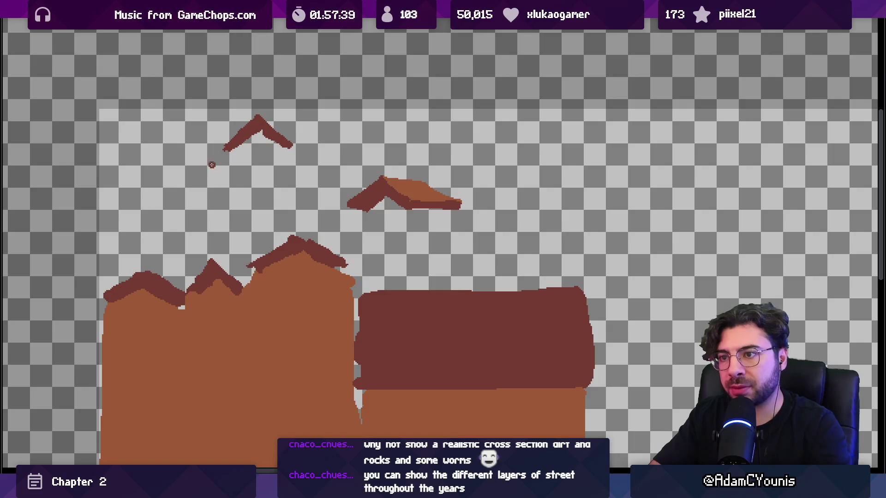
Draw a second floating roof at upper left and copy it toward the upper right.
mouse_move(171, 170)
left_mouse_down()
mouse_move(200, 150)
mouse_move(220, 170)
mouse_move(214, 151)
mouse_move(224, 146)
mouse_move(192, 151)
mouse_move(230, 140)
mouse_move(230, 130)
left_mouse_up()
key("ctrl+z")
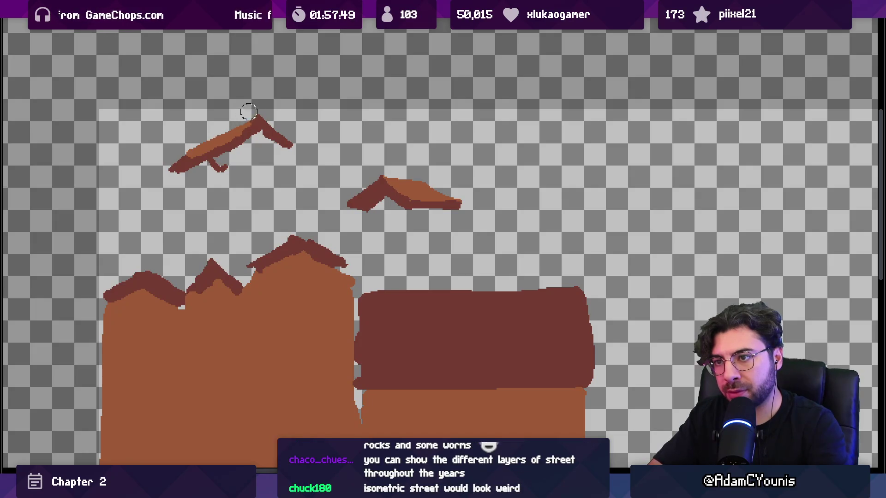
left_click_drag(259, 139, 282, 146)
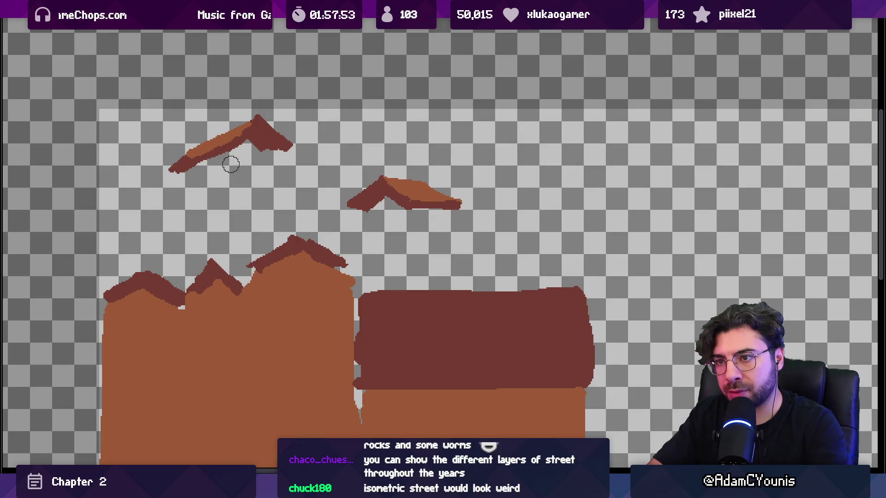
scroll(229, 162, "down", 2)
scroll(308, 155, "up", 1)
left_click_drag(308, 155, 296, 152)
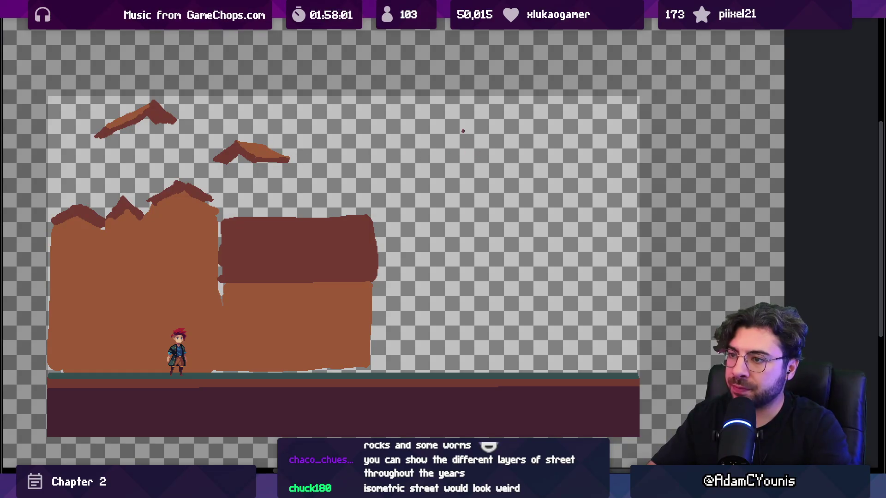
mouse_move(79, 93)
left_mouse_down()
mouse_move(187, 152)
mouse_move(529, 160)
left_mouse_up()
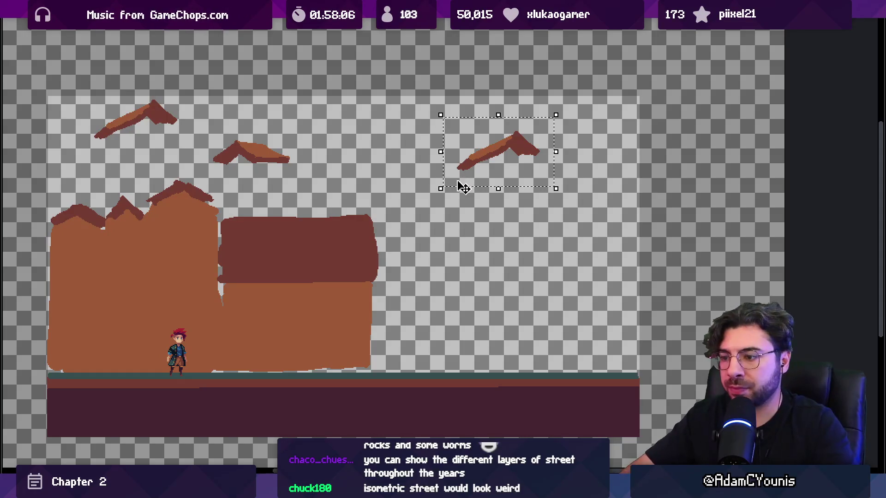
Flip the copied roof piece horizontally and place it high on the right.
key("ctrl+f")
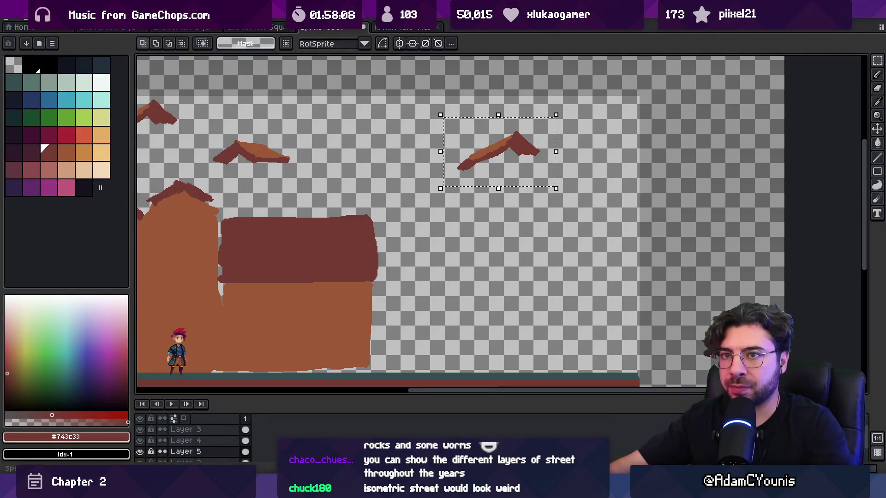
left_click(26, 19)
left_click(89, 160)
mouse_move(459, 154)
left_mouse_down()
mouse_move(526, 145)
mouse_move(548, 130)
mouse_move(544, 124)
left_mouse_up()
key("Return")
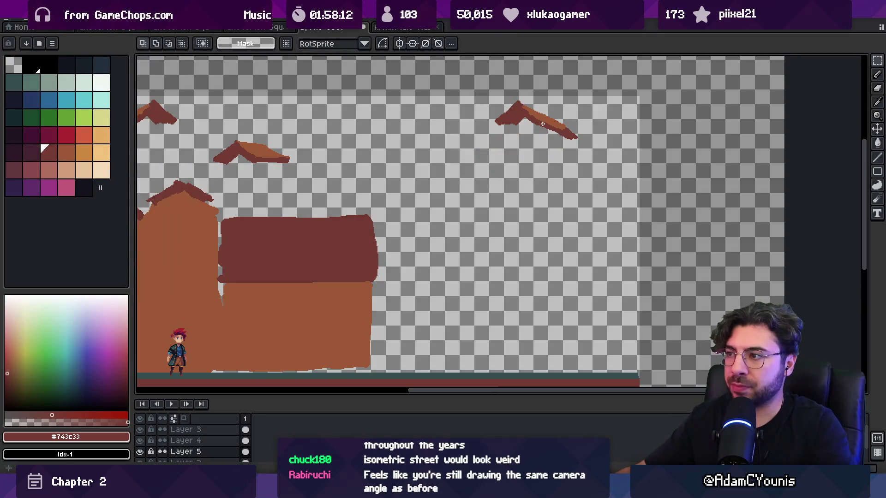
Paint dark brown along the right roof's lower edge using sampled roof colours.
key("b")
scroll(507, 166, "up", 4)
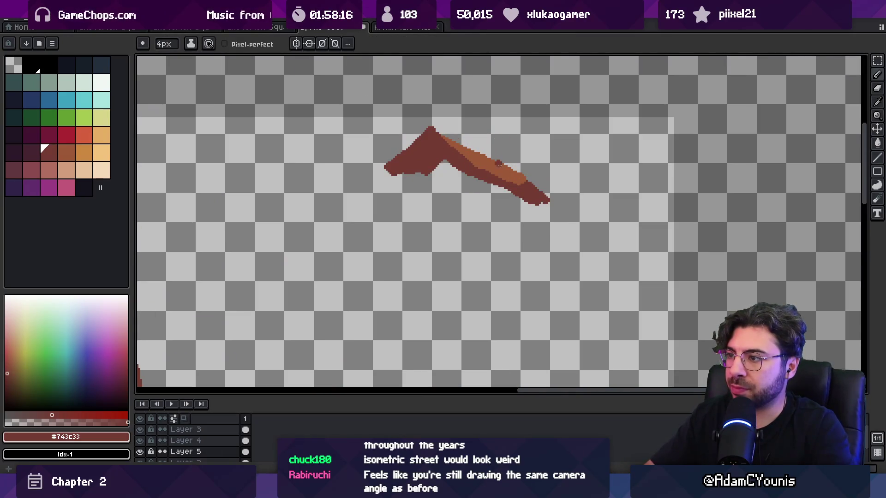
key("bracketright")
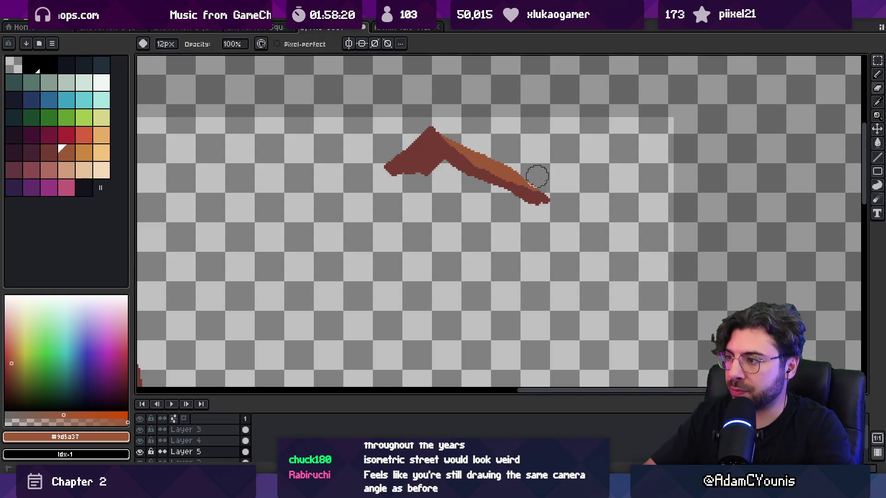
key("alt")
left_click(533, 181, "alt")
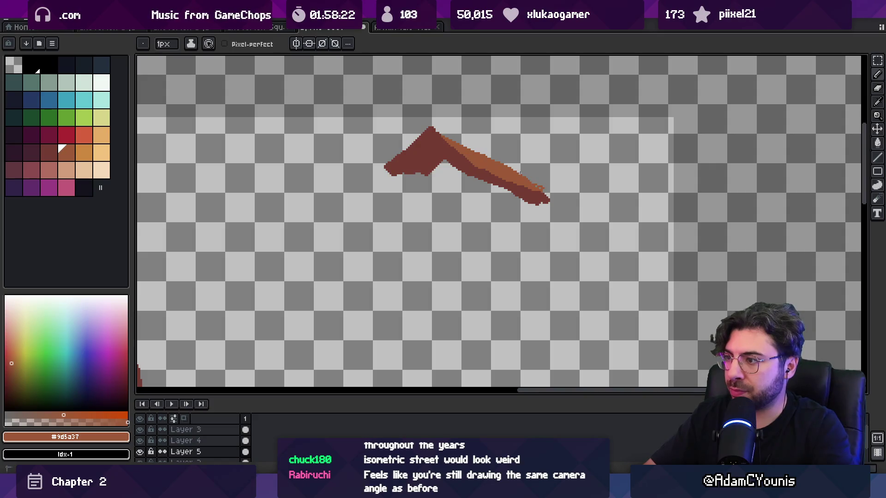
key("bracketleft")
key("alt")
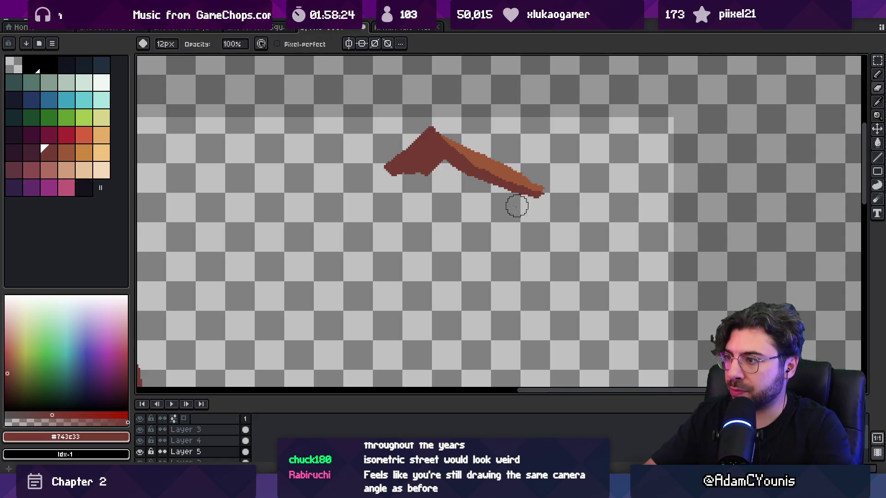
left_click_drag(490, 176, 500, 178)
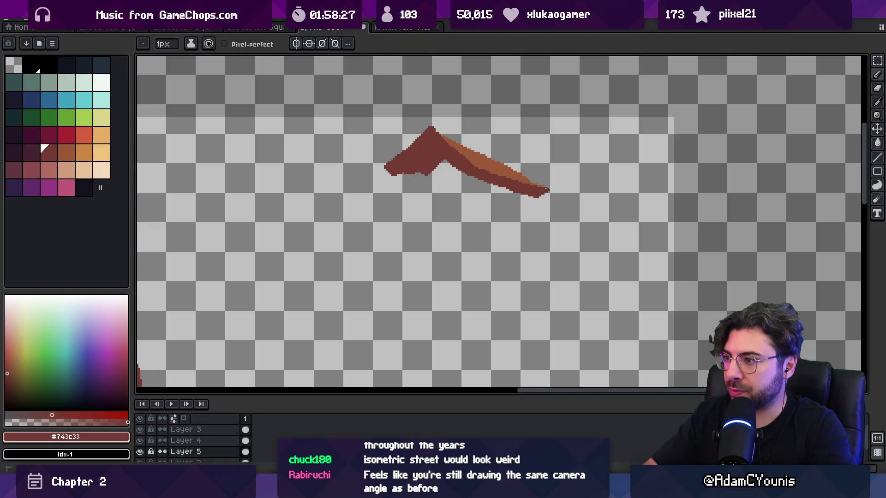
key("alt")
mouse_move(402, 176)
left_mouse_down()
mouse_move(463, 172)
mouse_move(487, 182)
left_mouse_up()
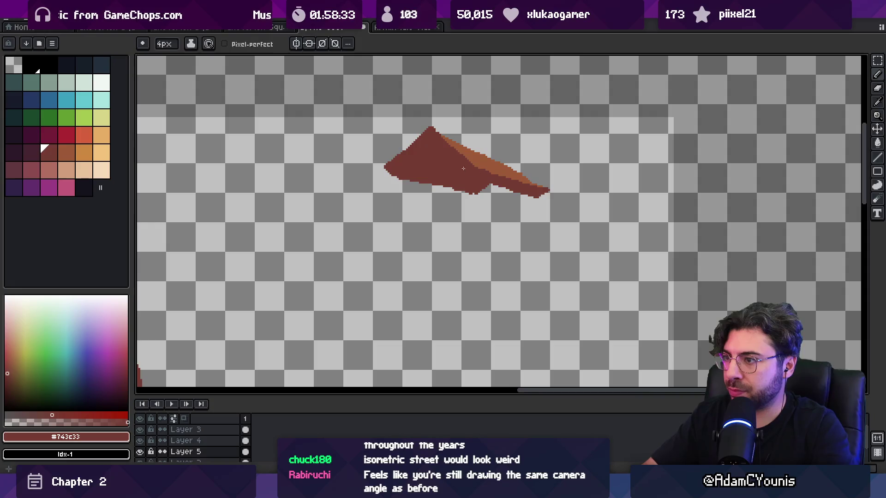
Shade the left floating roof's underside and tip with a darker shade.
scroll(464, 168, "down", 5)
scroll(444, 178, "up", 3)
scroll(406, 179, "down", 1)
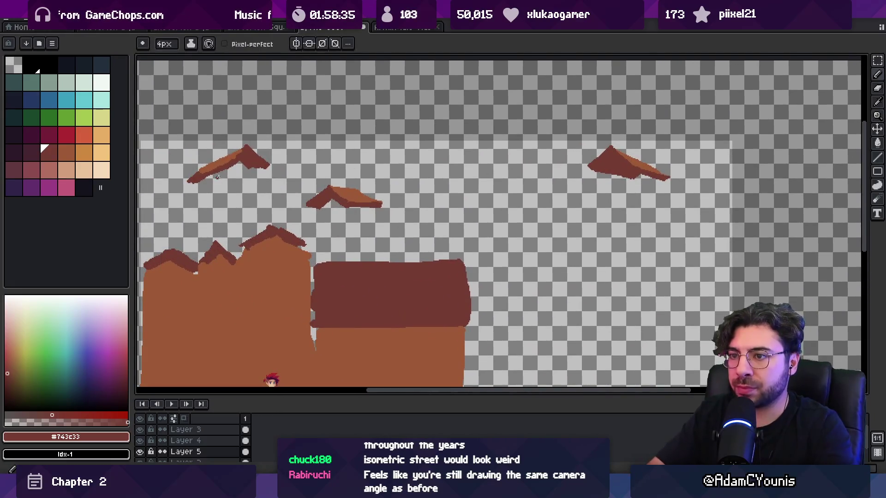
left_click_drag(232, 167, 259, 169)
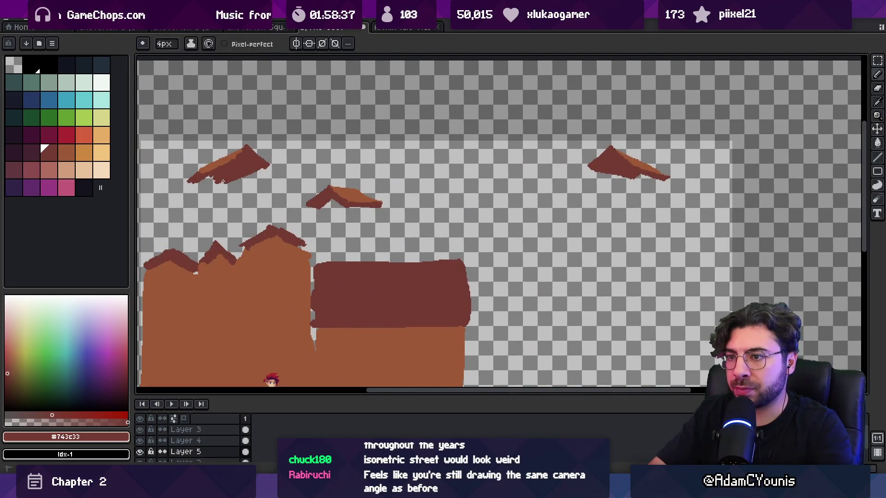
key("e")
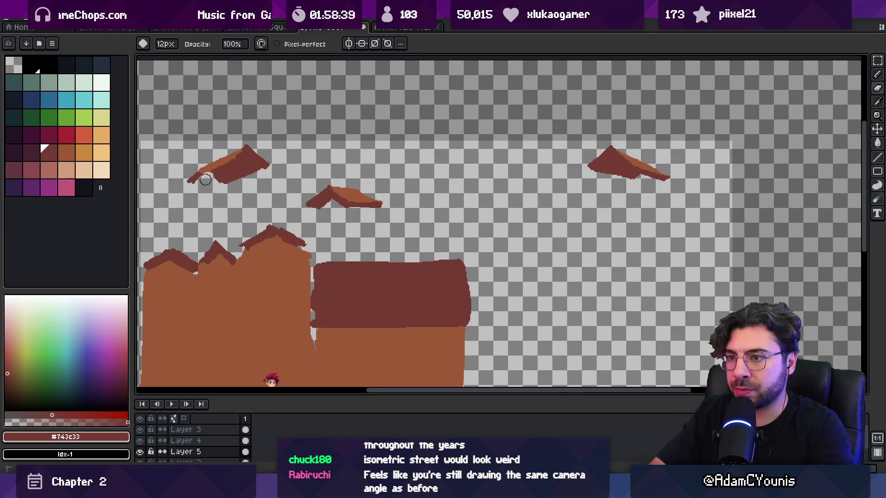
key("b")
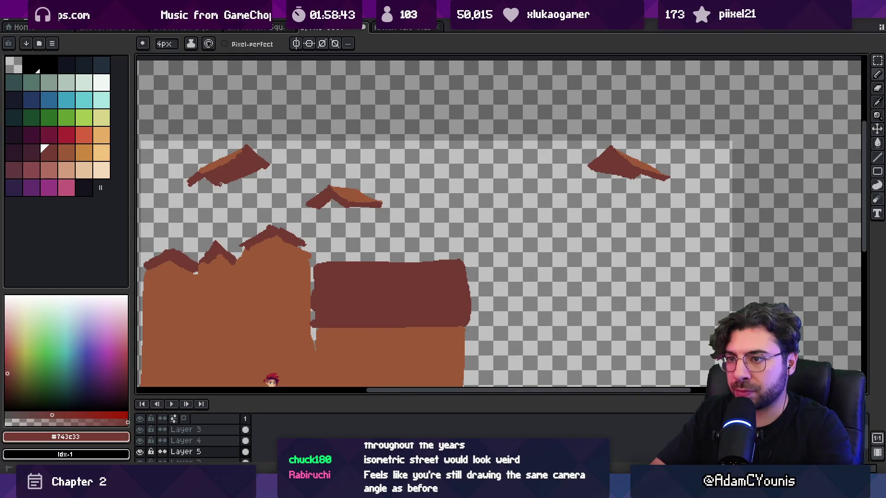
key("bracketleft")
key("d")
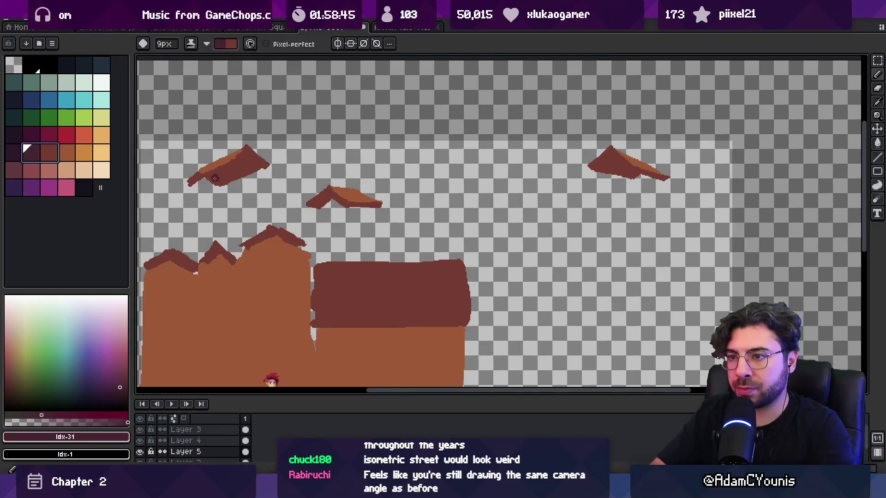
left_click(211, 176)
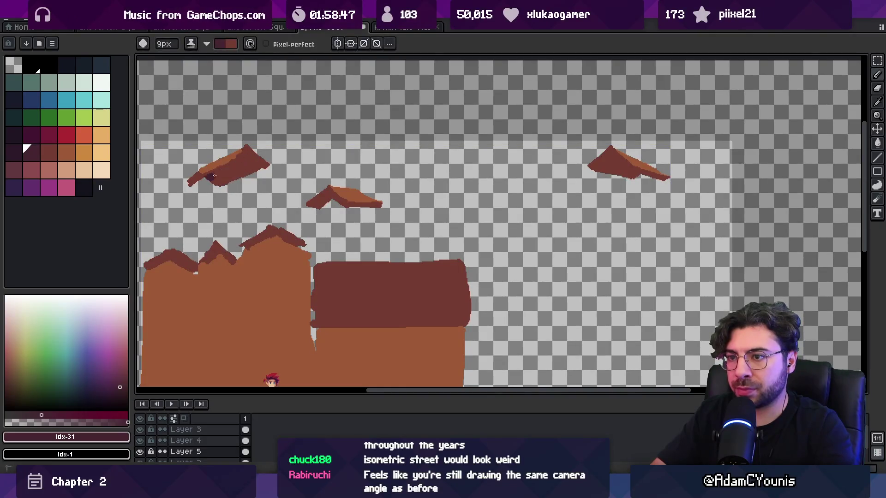
mouse_move(236, 155)
left_mouse_down()
mouse_move(244, 156)
mouse_move(207, 188)
left_mouse_up()
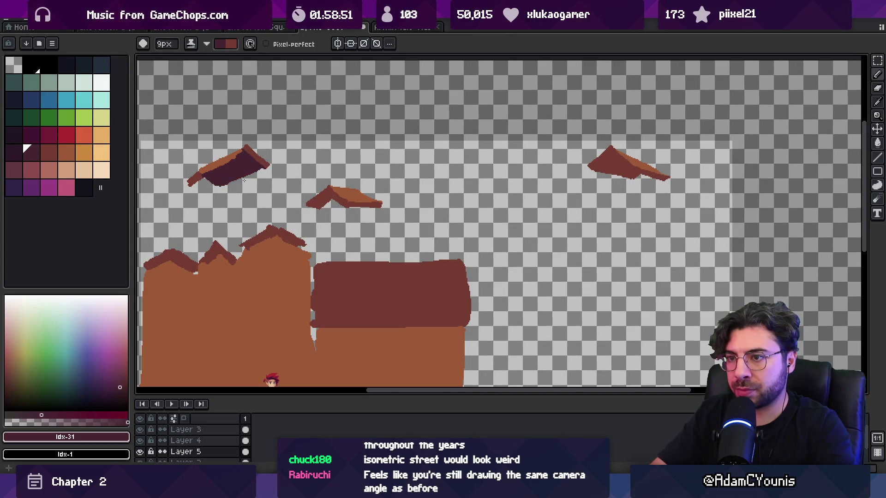
Shade the underside of the far-right roof piece with the darker colour.
key("x")
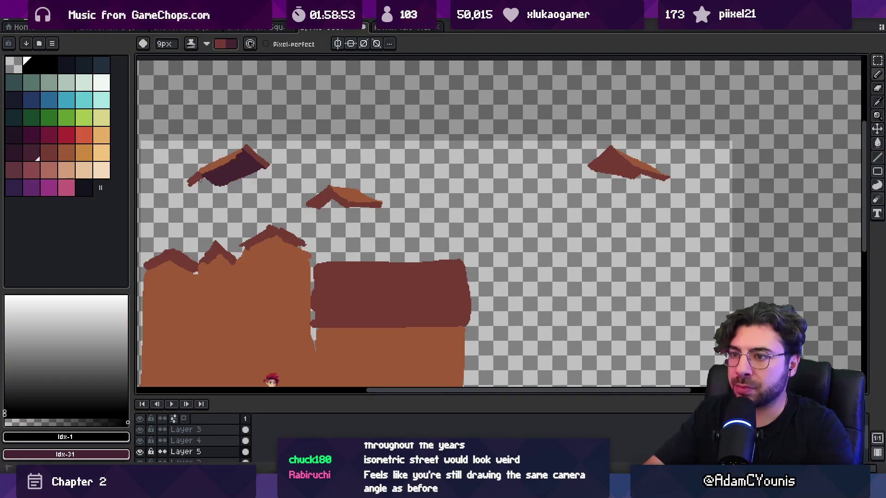
key("x")
key("x")
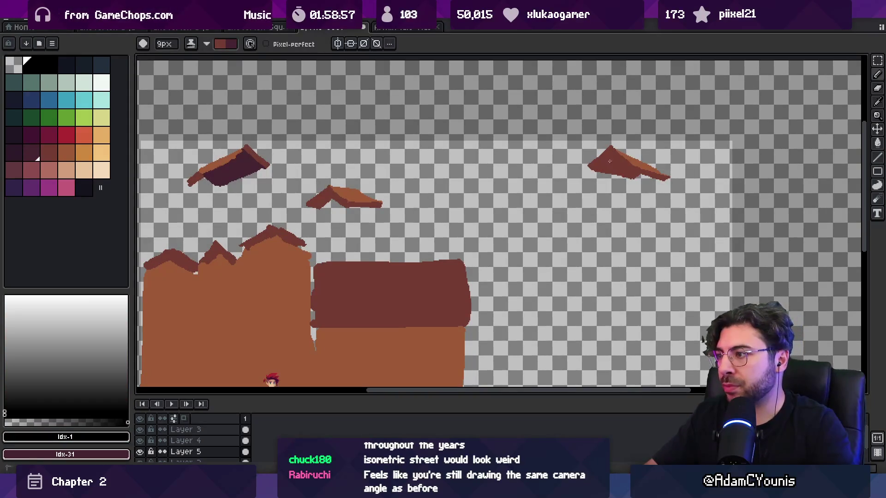
key("x")
left_click_drag(610, 161, 601, 168)
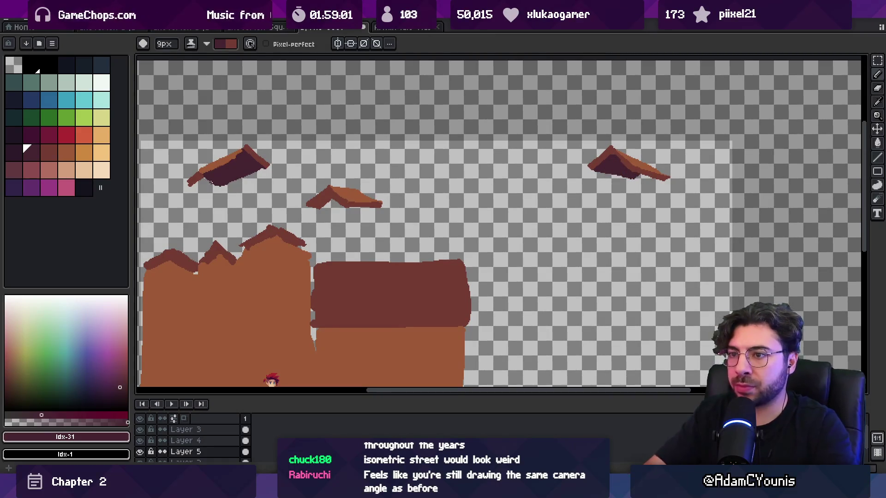
key("x")
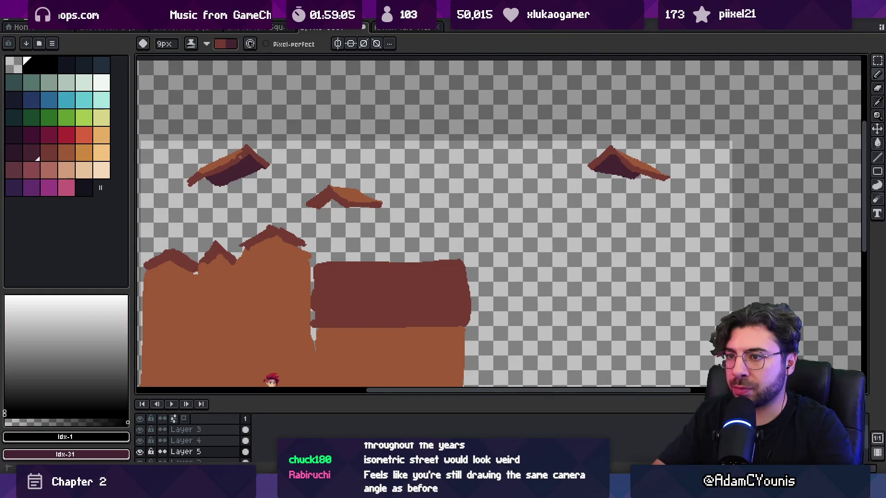
key("z")
scroll(238, 169, "down", 2)
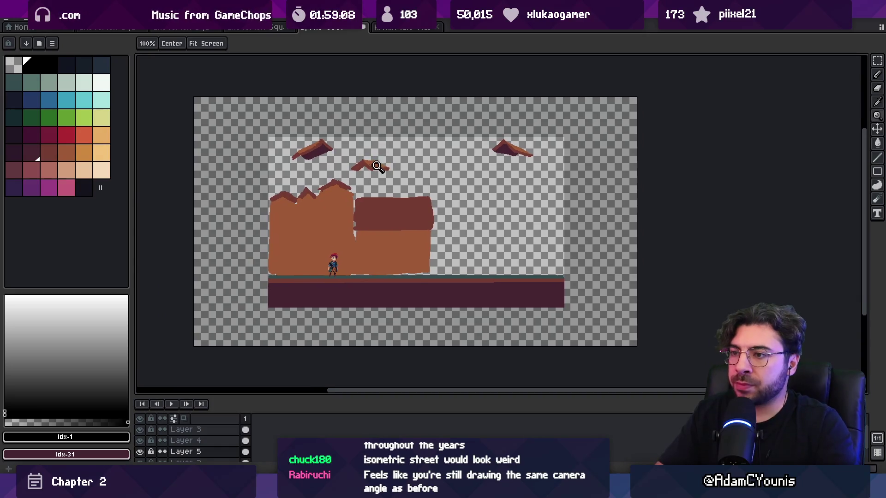
Extend the dark roof block along its left edge.
scroll(397, 230, "up", 2)
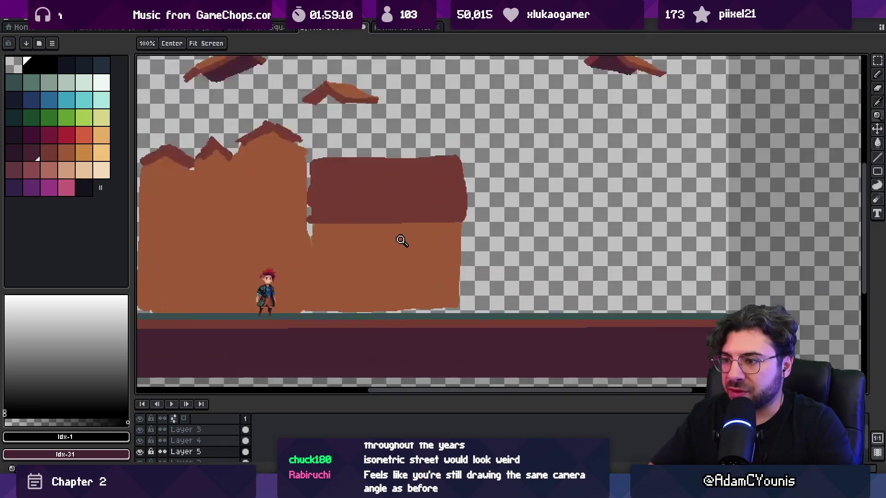
mouse_move(395, 254)
left_mouse_down()
mouse_move(386, 258)
mouse_move(425, 263)
mouse_move(418, 272)
left_mouse_up()
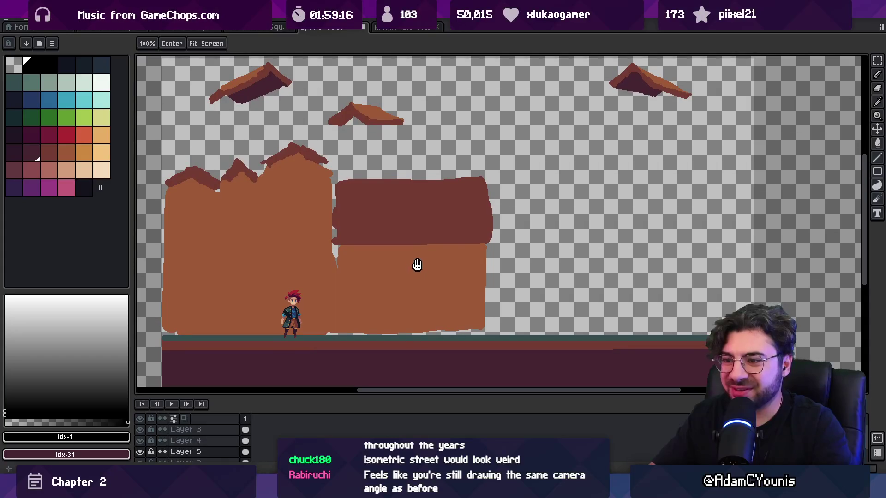
key("v")
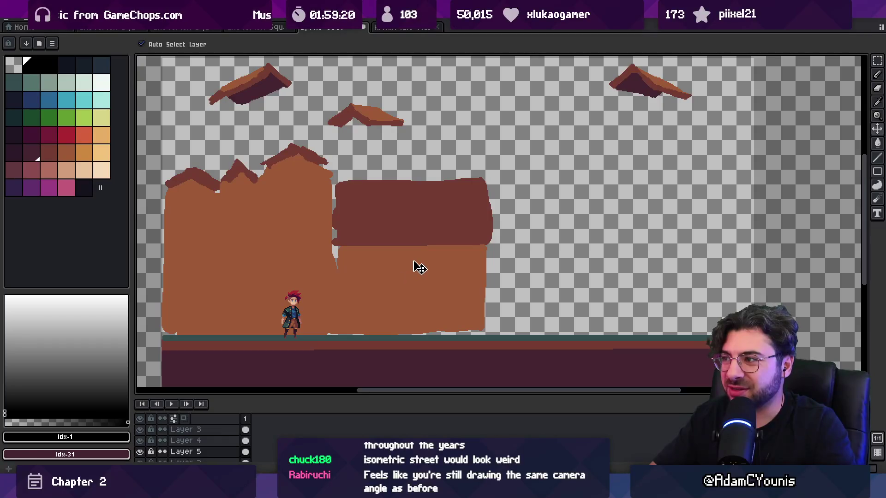
left_click_drag(415, 254, 413, 263)
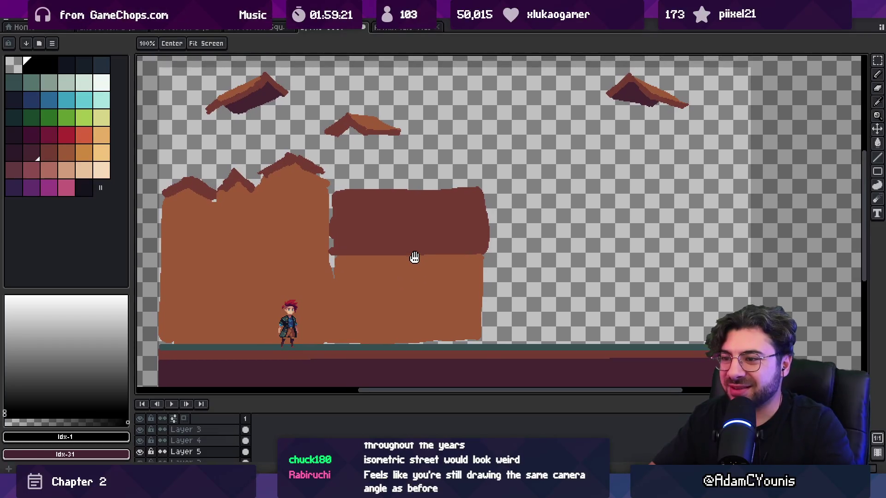
left_click(342, 237, "alt")
left_click(317, 247, "alt")
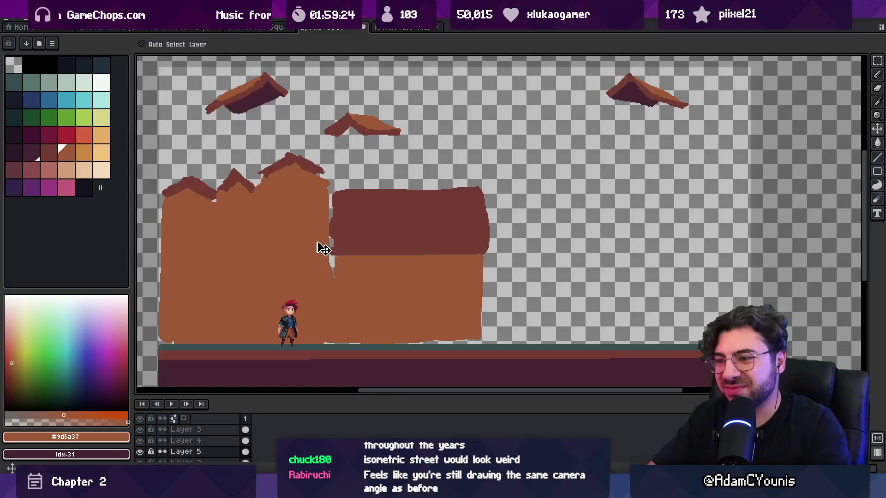
key("b")
key("e")
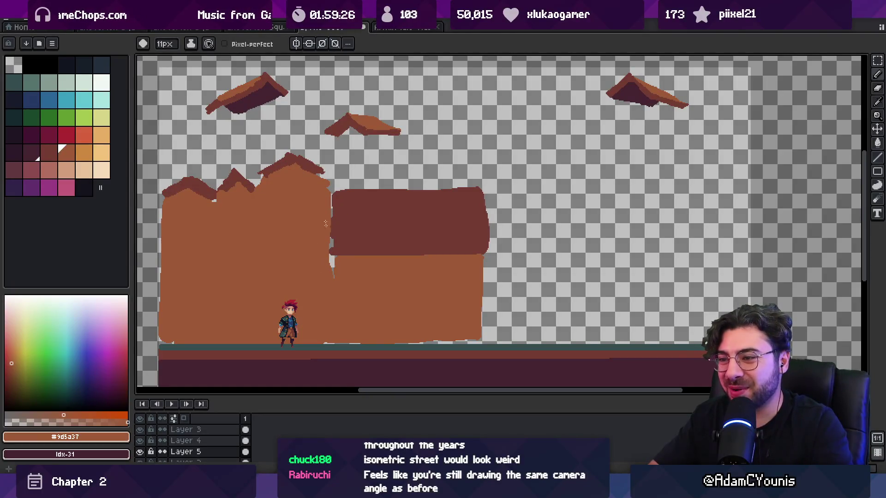
left_click(344, 212, "alt")
mouse_move(330, 194)
left_mouse_down()
mouse_move(330, 249)
mouse_move(374, 262)
left_mouse_up()
Trim the roof block's right edge diagonally and notch its top edge with wall brown.
left_click(335, 270, "alt")
left_click(429, 231, "alt")
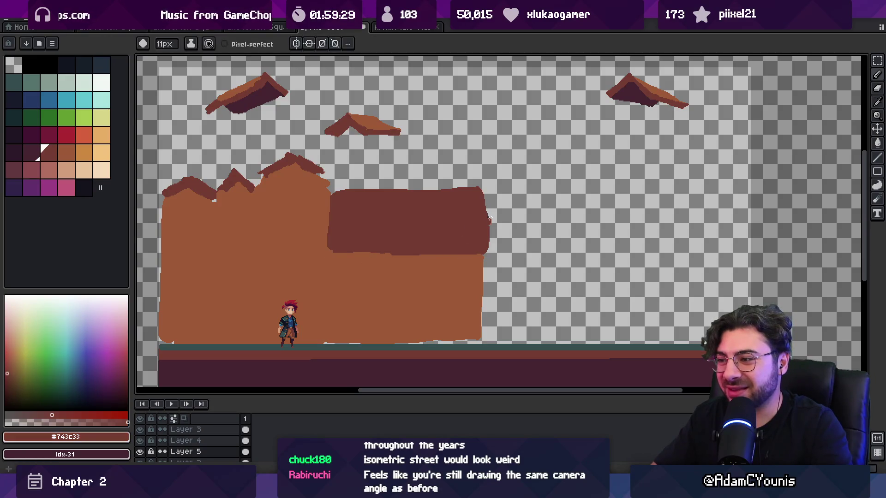
left_click_drag(485, 183, 497, 259)
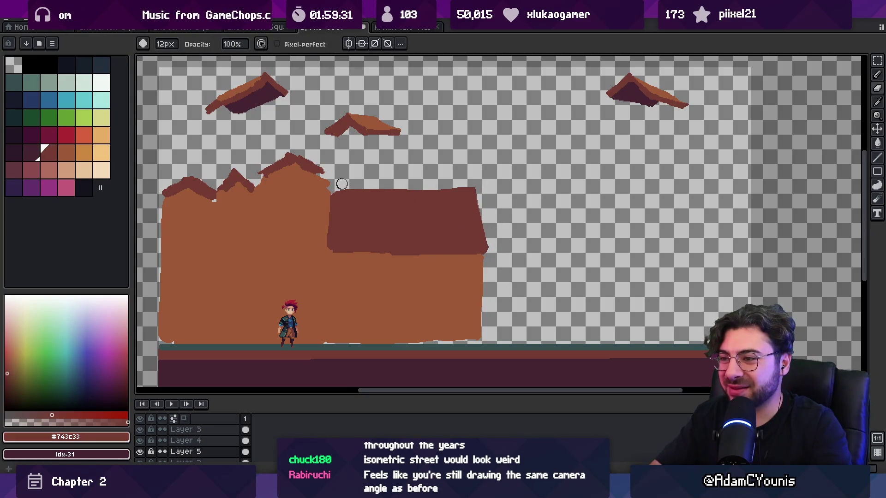
left_click_drag(345, 190, 387, 189)
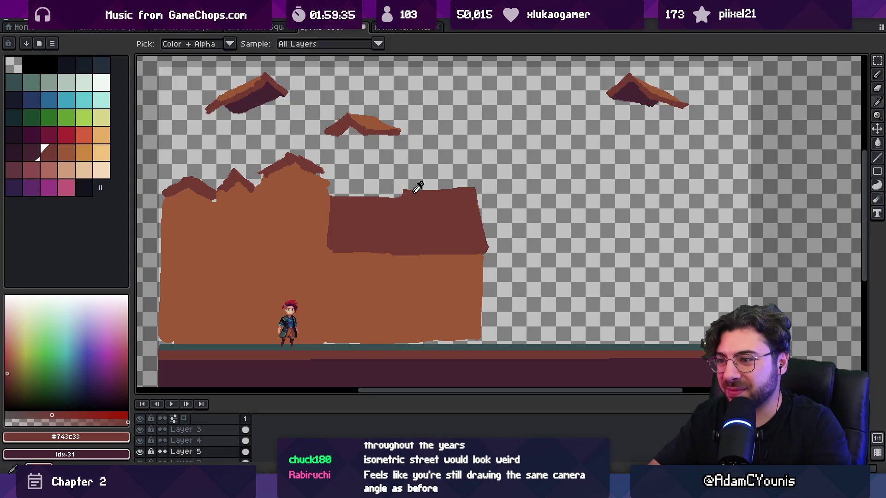
Tidy the roof's lower-left edge with a smaller brush, then zoom out to the whole scene.
key("minus")
key("minus")
key("minus")
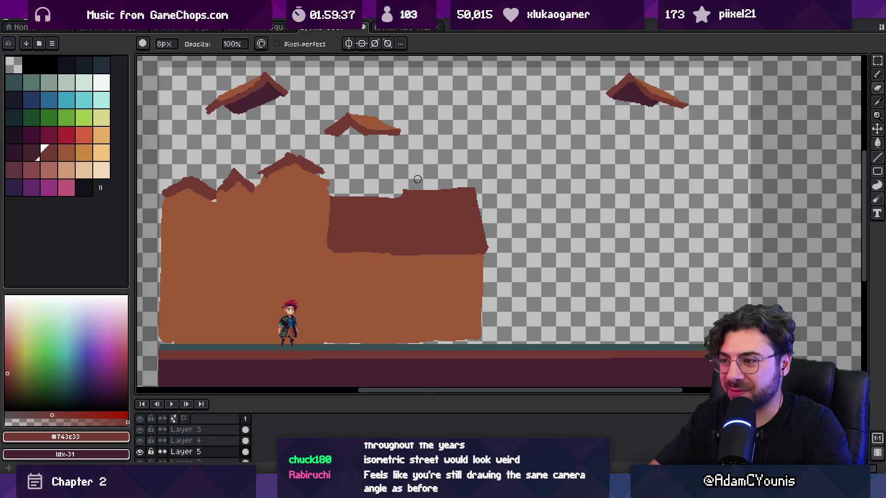
key("e")
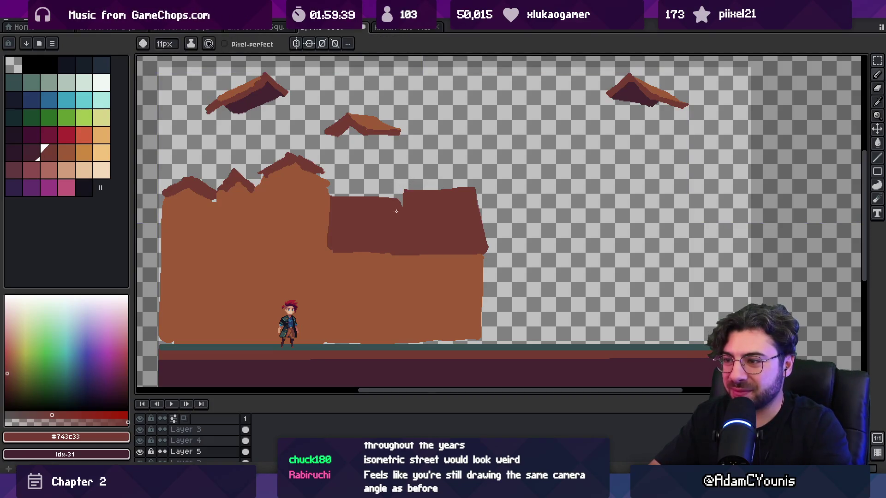
mouse_move(329, 199)
left_mouse_down()
mouse_move(323, 238)
mouse_move(329, 199)
left_mouse_up()
left_click(323, 246, "alt")
key("b")
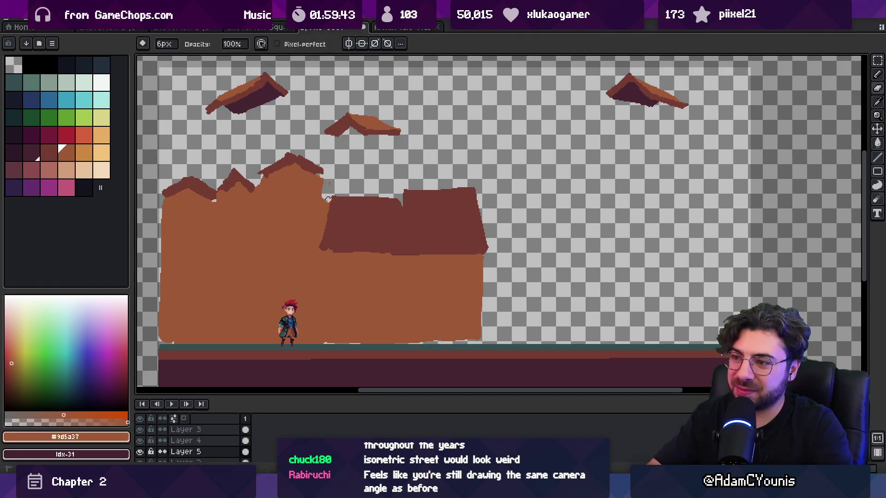
key("h")
scroll(376, 174, "down", 2)
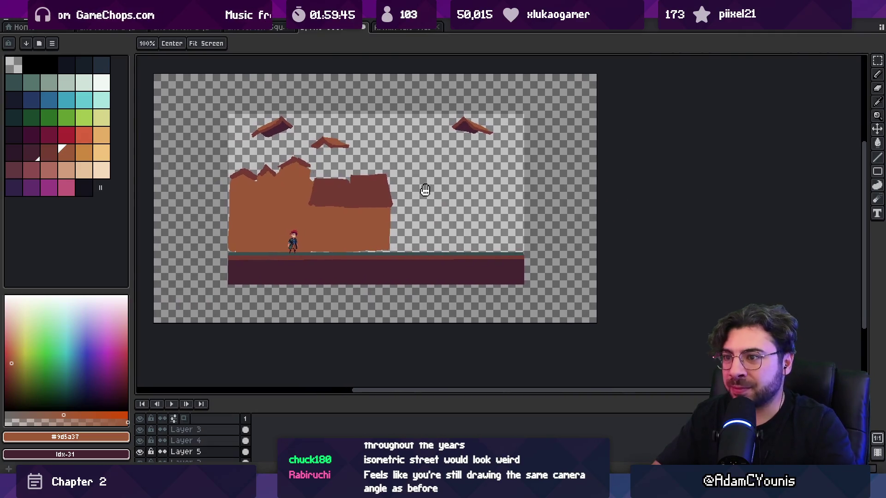
Darken the right floating roof's edge with #452531.
left_click_drag(425, 190, 418, 186)
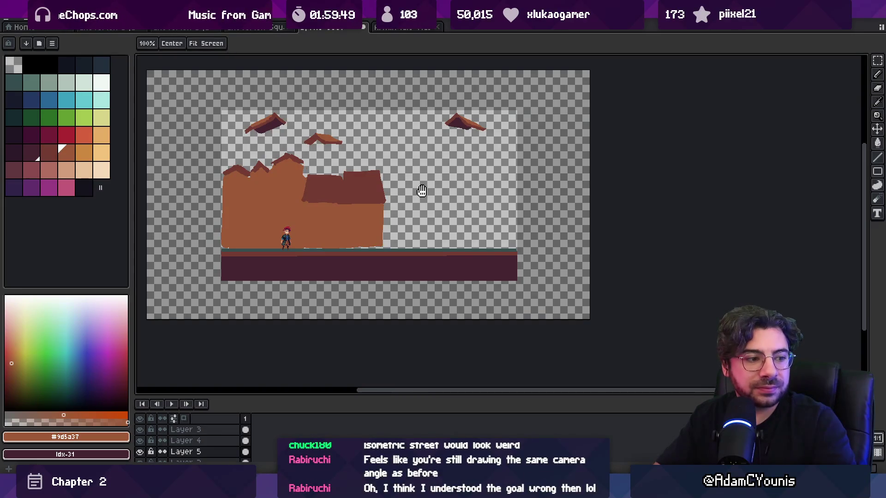
scroll(406, 207, "up", 1)
left_click_drag(401, 208, 461, 255)
left_click(594, 111, "alt")
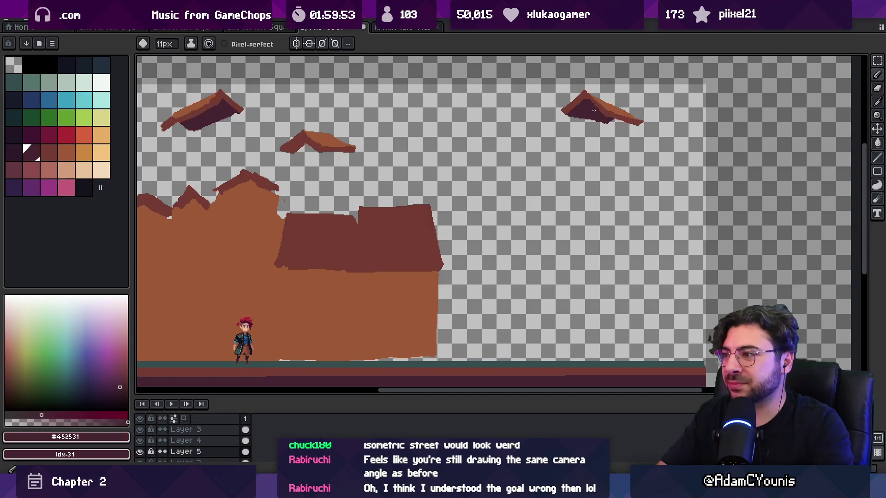
left_click(613, 113)
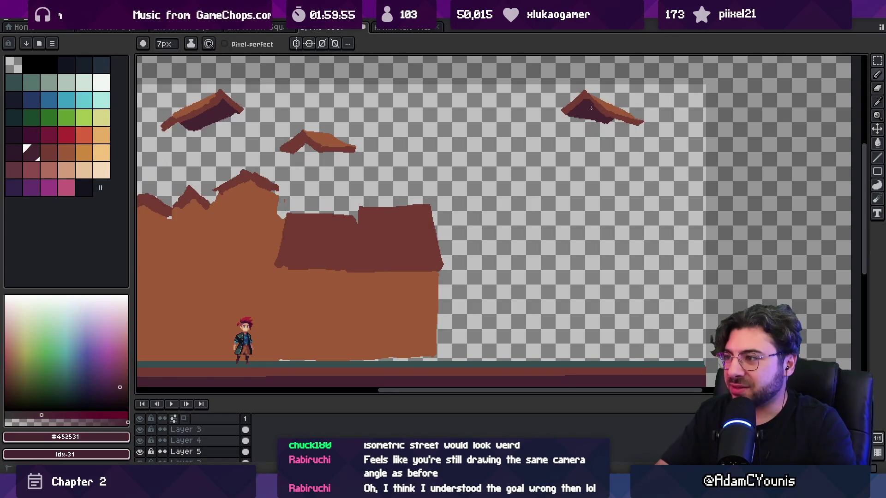
key("e")
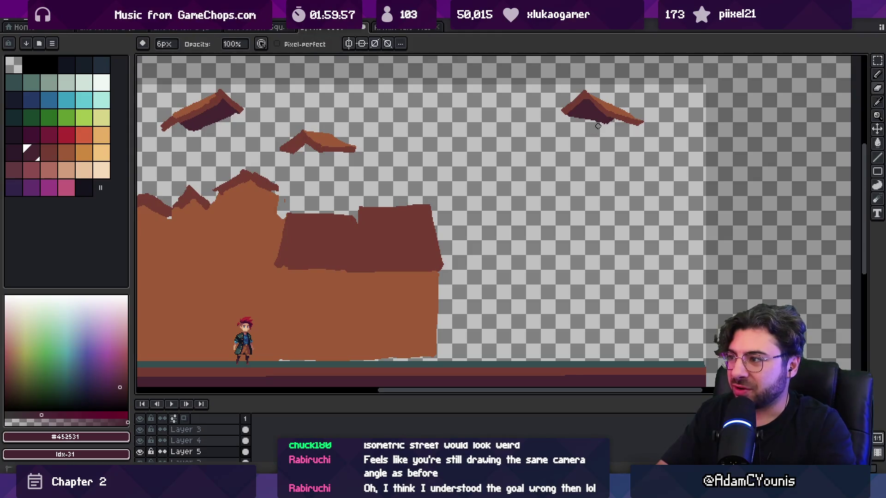
Zoom out to the full scene and reframe the buildings near the ground line.
key("z")
scroll(548, 143, "down", 2)
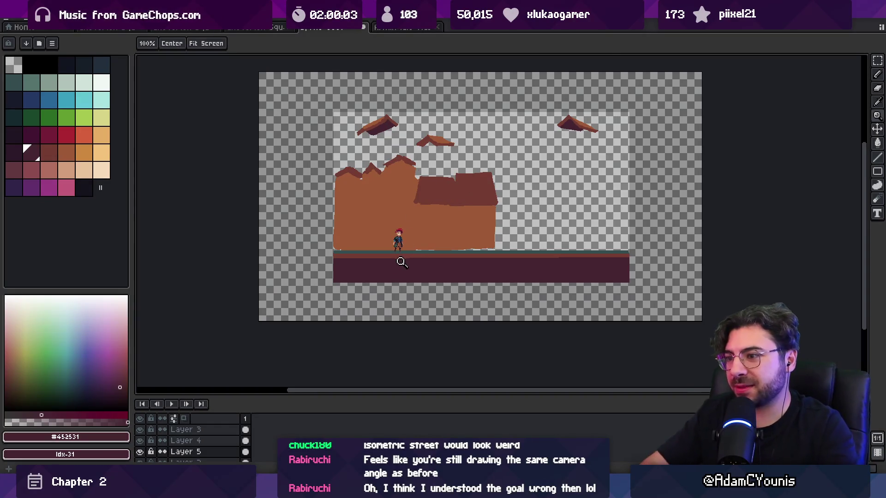
left_click(422, 255, "ctrl")
left_click(423, 254)
left_click_drag(439, 241, 447, 229)
Pick teal #344c4c and raise the ground strip's top edge with a straight line across the width.
left_click(419, 250, "alt")
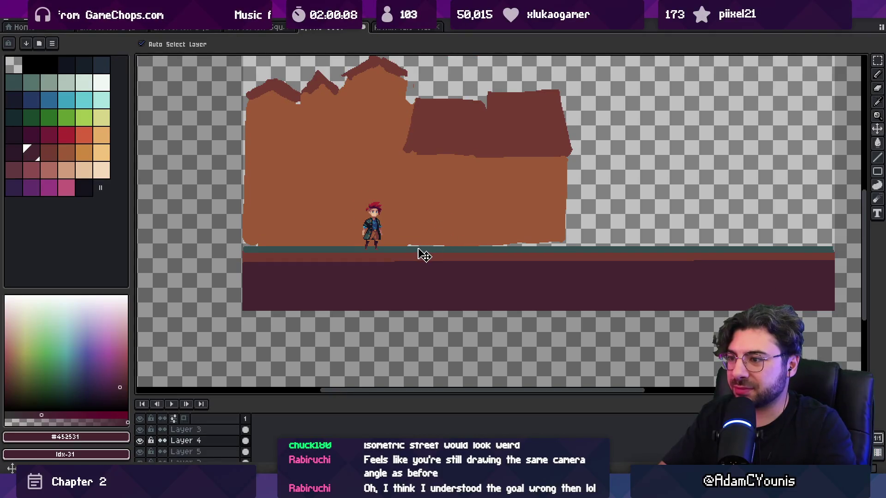
key("b")
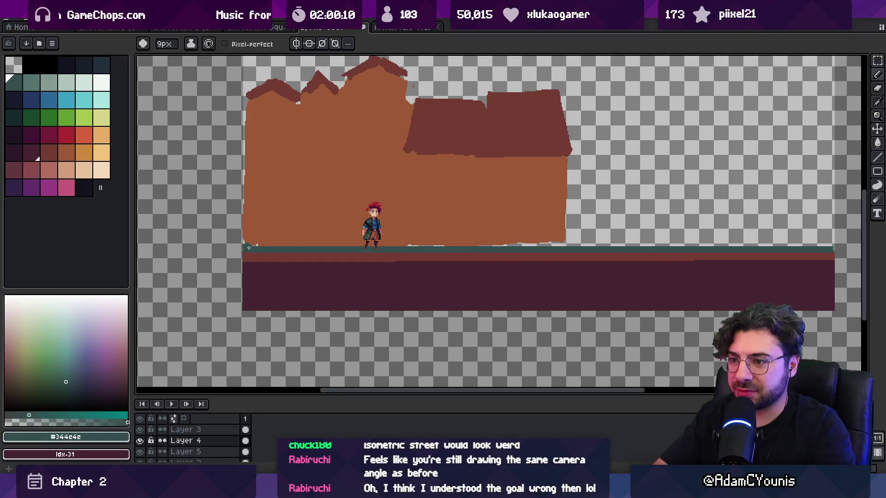
left_click(831, 247, "shift")
mouse_move(807, 248)
left_mouse_down()
mouse_move(566, 291)
mouse_move(676, 295)
left_mouse_up()
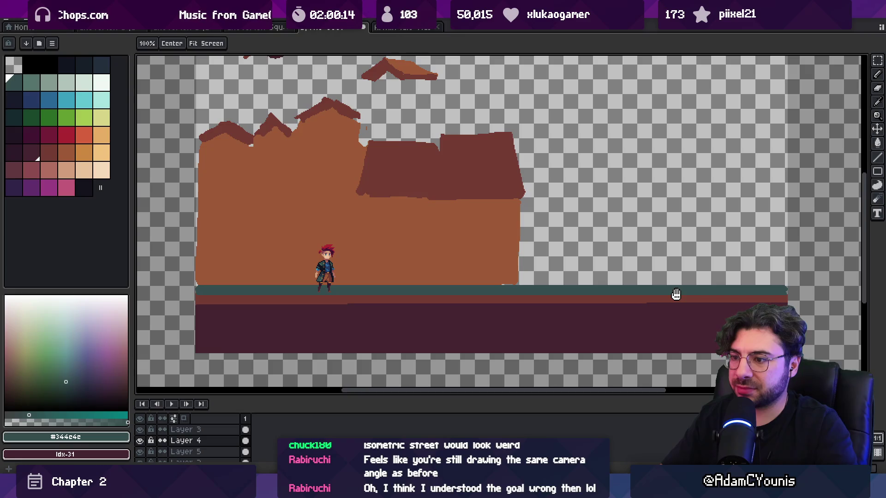
Try filling the lower band brown #743c33, undo it, then fill it with wall orange #9d5a37.
left_click(307, 299, "alt")
key("v")
key("g")
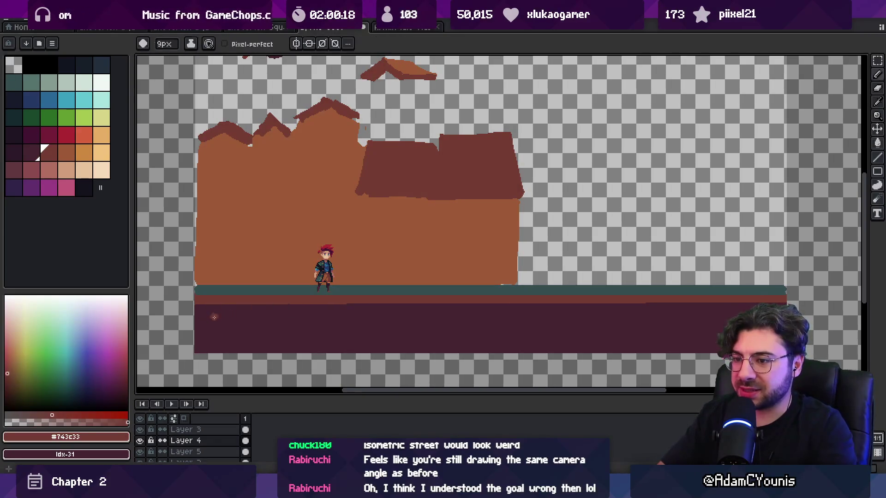
left_click(285, 328)
key("ctrl+z")
left_click(263, 277, "alt")
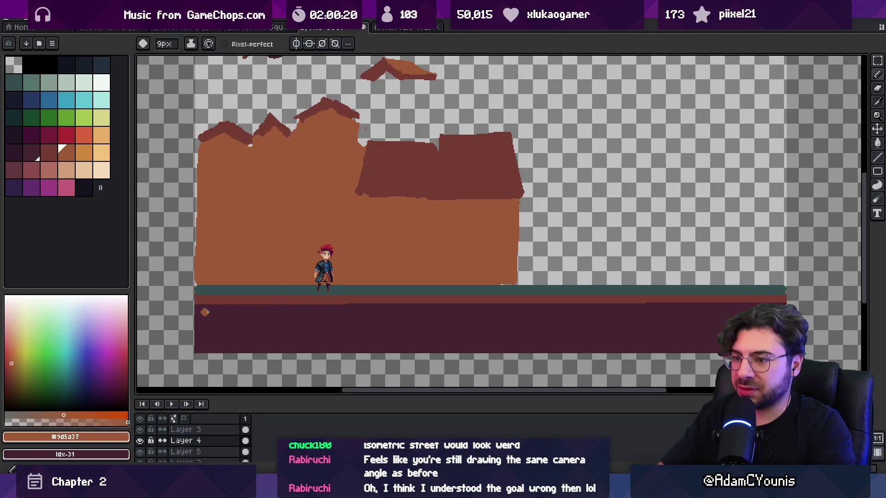
left_click(266, 323)
Brush lighter orange diagonal and vertical streaks across the lower ground band.
key("b")
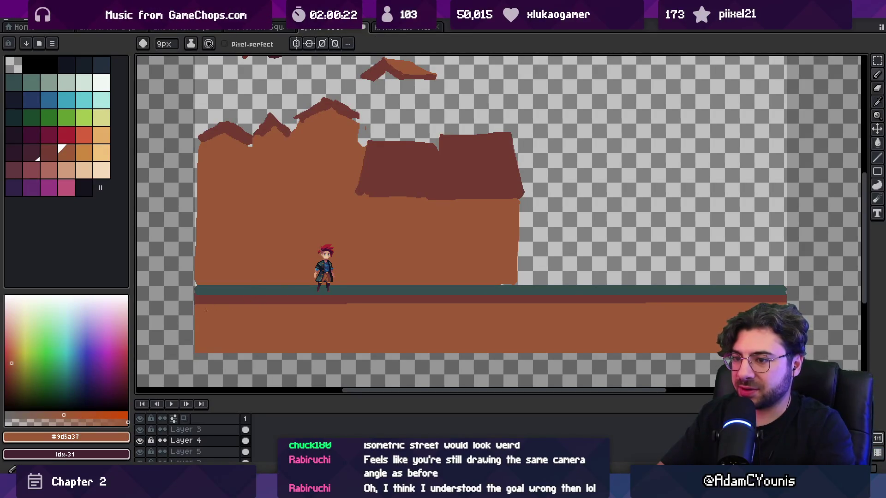
left_click(84, 153)
left_click_drag(211, 307, 183, 329)
left_click_drag(237, 306, 218, 329)
left_click(277, 308)
left_click_drag(278, 308, 270, 335)
left_click_drag(318, 315, 316, 334)
left_click_drag(449, 317, 461, 337)
left_click_drag(525, 324, 561, 343)
left_click_drag(629, 328, 643, 338)
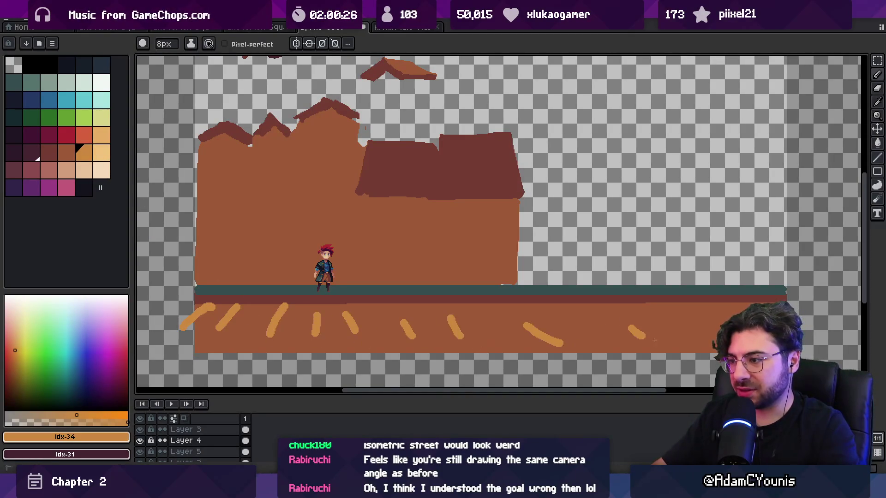
Undo those streaks and repaint a new set of orange streaks across the ground band.
key("ctrl+z")
key("ctrl+z")
key("ctrl+z")
key("v")
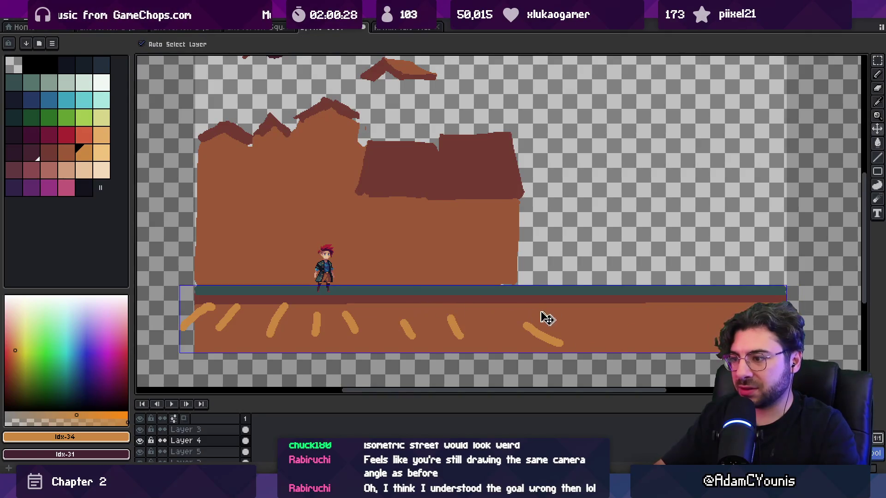
key("ctrl+z")
key("b")
left_click_drag(487, 308, 488, 347)
left_click_drag(459, 313, 446, 344)
left_click_drag(404, 317, 384, 339)
mouse_move(348, 312)
left_mouse_down()
mouse_move(288, 338)
mouse_move(184, 334)
left_mouse_up()
left_click(420, 330)
left_click_drag(526, 313, 535, 336)
mouse_move(549, 311)
left_mouse_down()
mouse_move(574, 332)
mouse_move(649, 327)
left_mouse_up()
left_click_drag(679, 314, 711, 325)
Refill the ground band with dark maroon, replacing the orange streaks, then return to Unity.
key("x")
scroll(480, 273, "down", 4)
scroll(480, 272, "up", 2)
left_click_drag(481, 273, 452, 280)
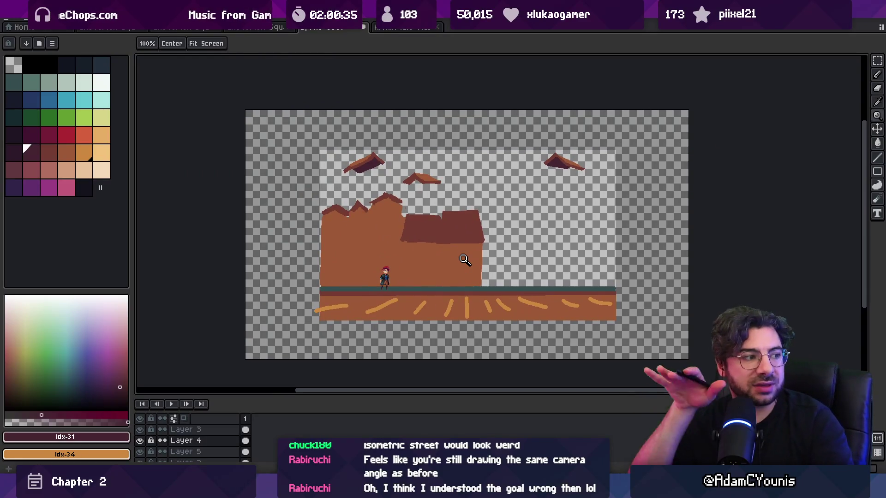
key("v")
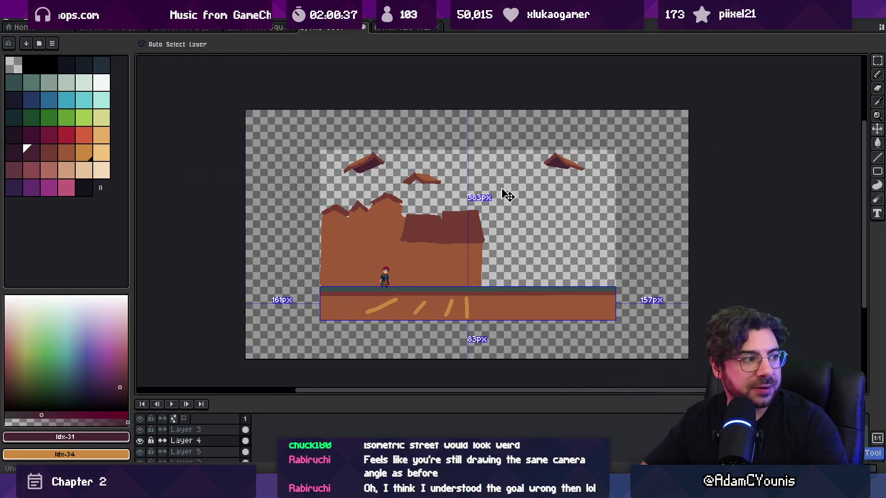
key("alt+BackSpace")
key("z")
scroll(429, 273, "up", 2)
scroll(431, 272, "up", 1)
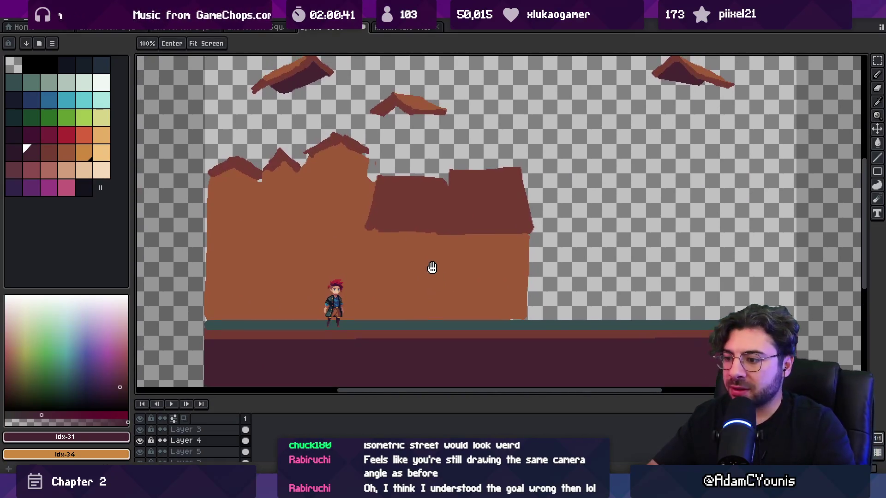
key("alt+Tab")
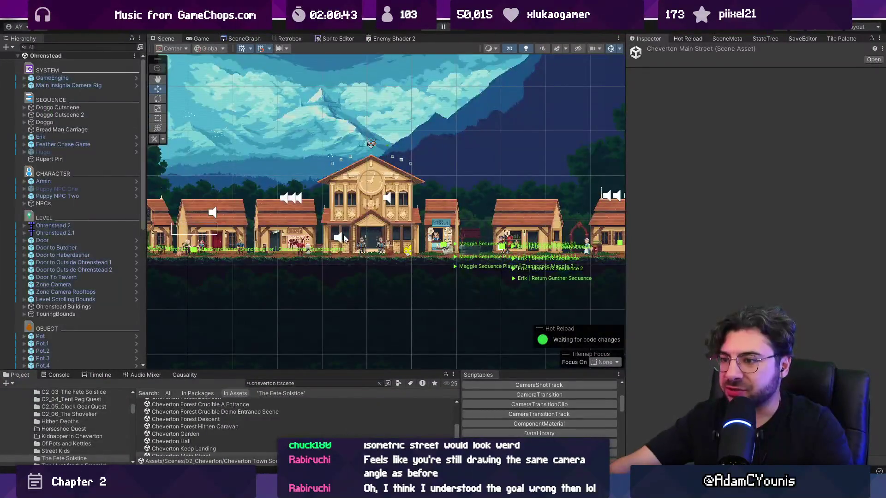
Zoom and pan around the blacksmith's shop street in the Scene view.
scroll(245, 190, "down", 5)
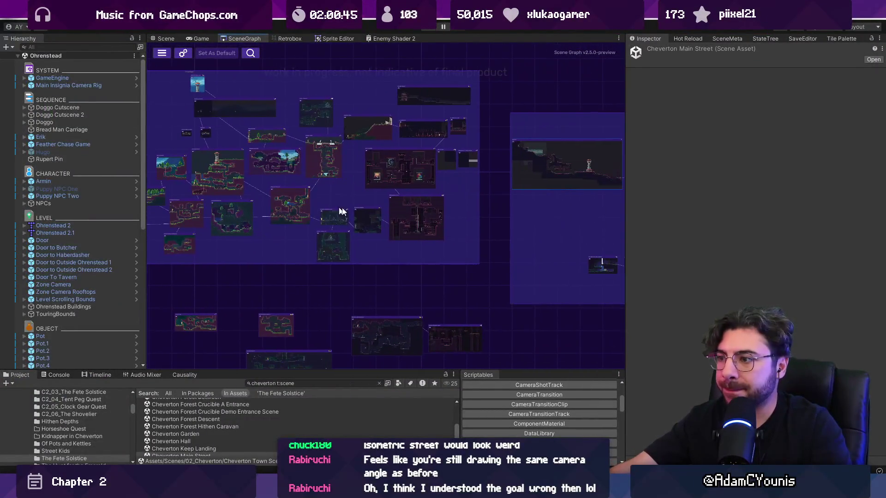
scroll(385, 200, "down", 3)
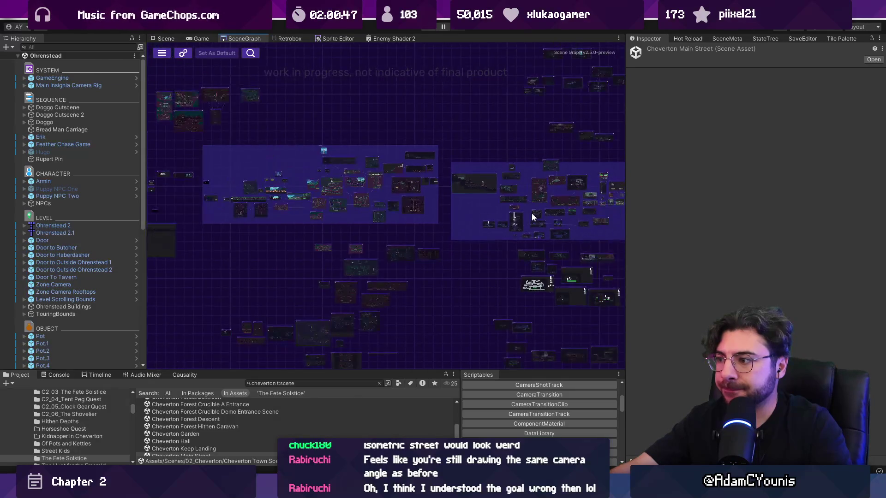
scroll(443, 219, "up", 5)
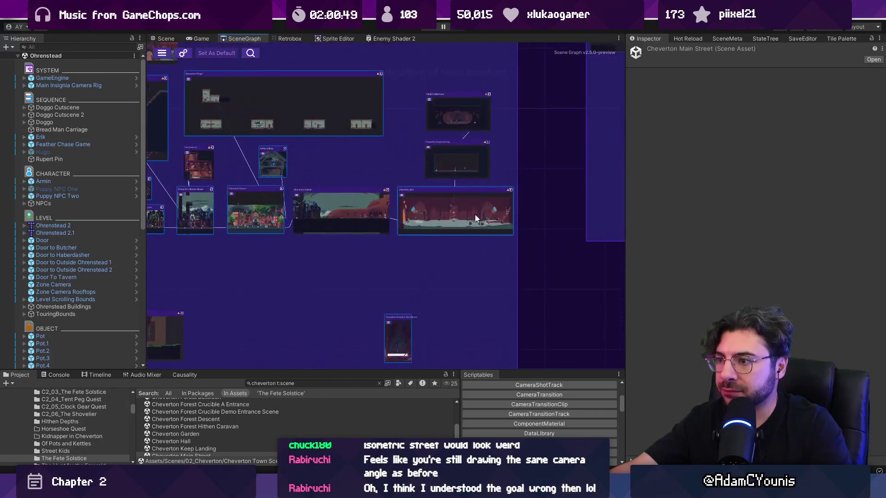
scroll(437, 168, "up", 3)
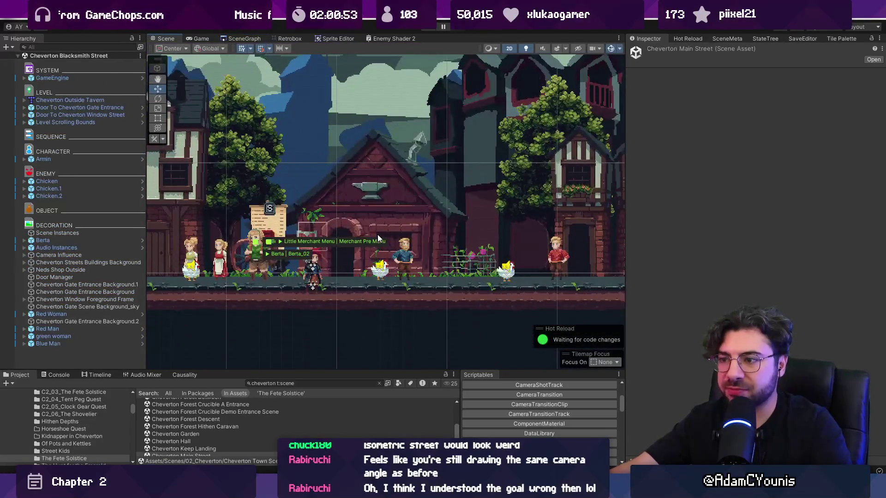
left_click_drag(378, 237, 378, 230)
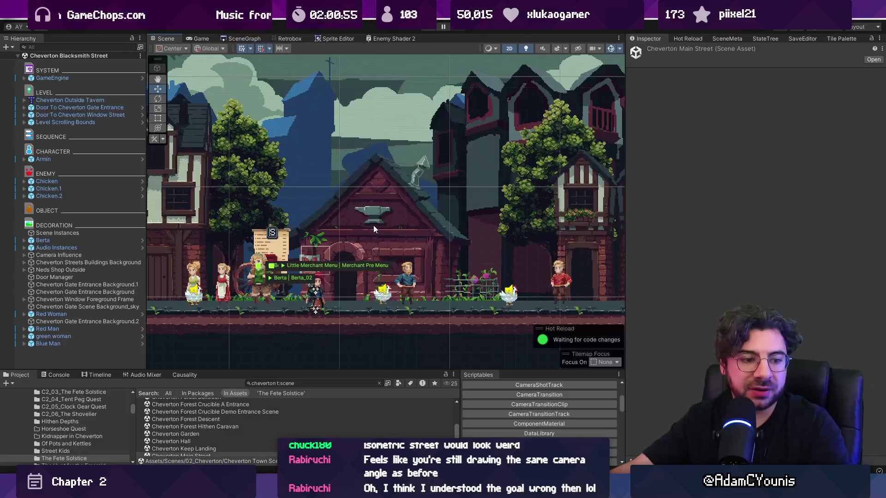
scroll(374, 225, "down", 2)
scroll(374, 223, "up", 2)
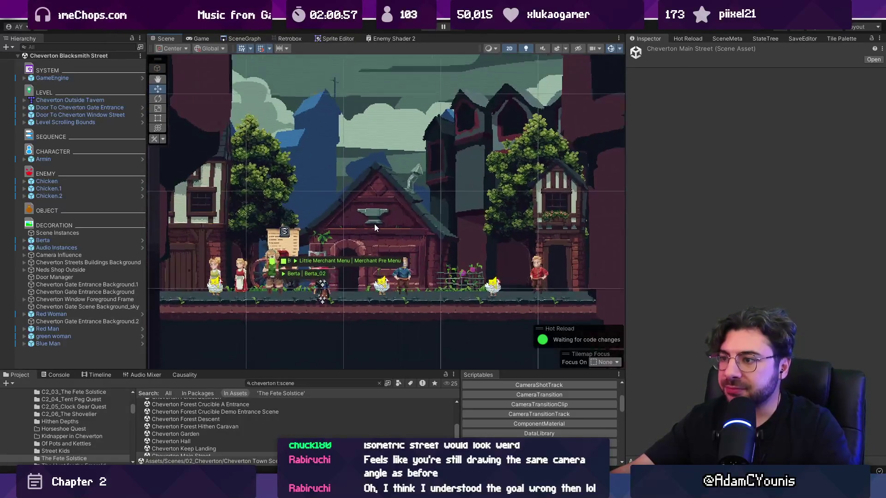
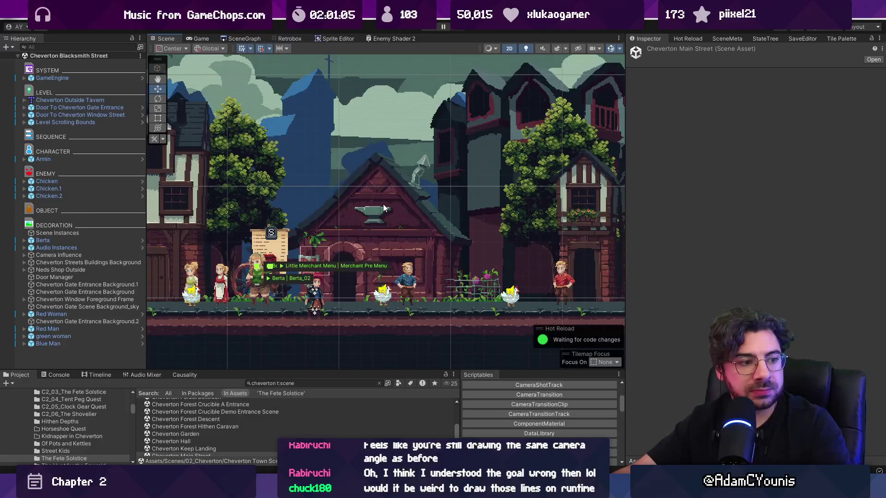
Zoom the Cheverton street Scene view in and out, then switch to the Pixelorama building sketch.
scroll(392, 218, "down", 1)
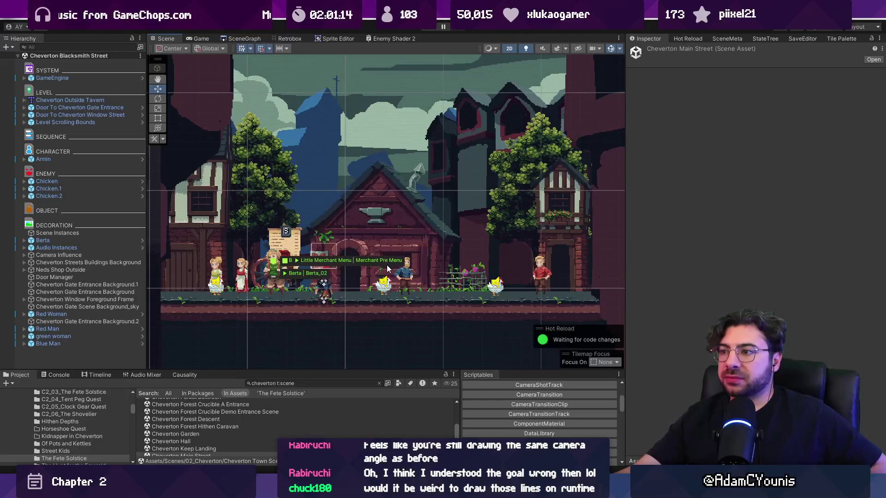
scroll(443, 189, "down", 2)
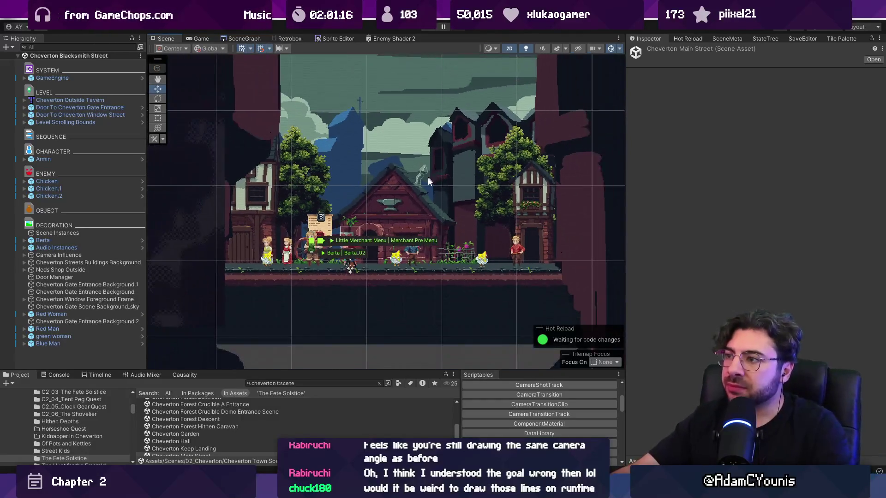
scroll(396, 176, "up", 2)
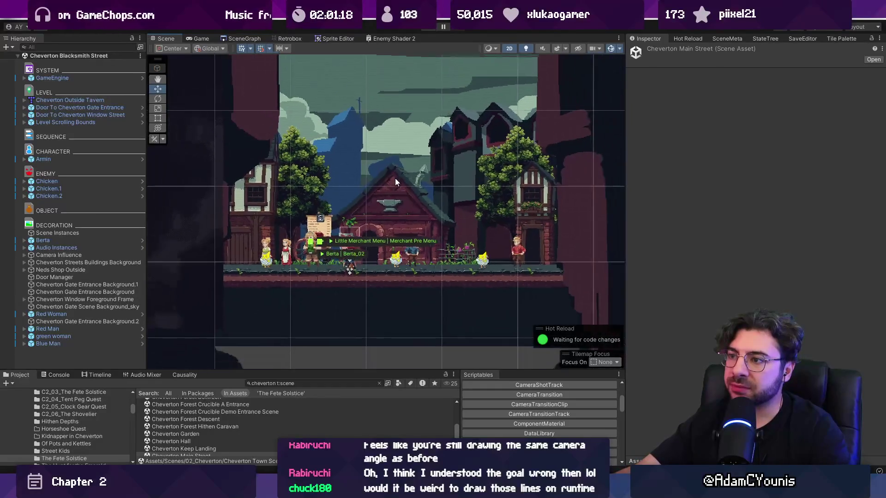
scroll(396, 179, "up", 1)
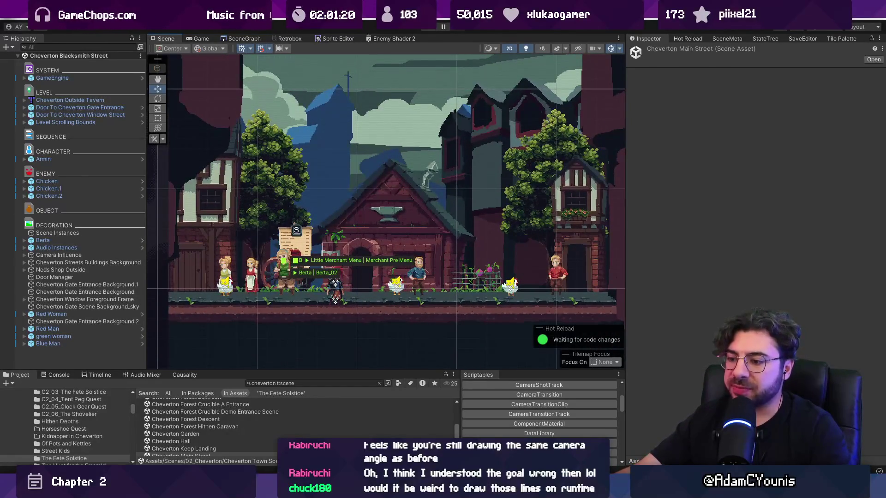
key("alt+Tab")
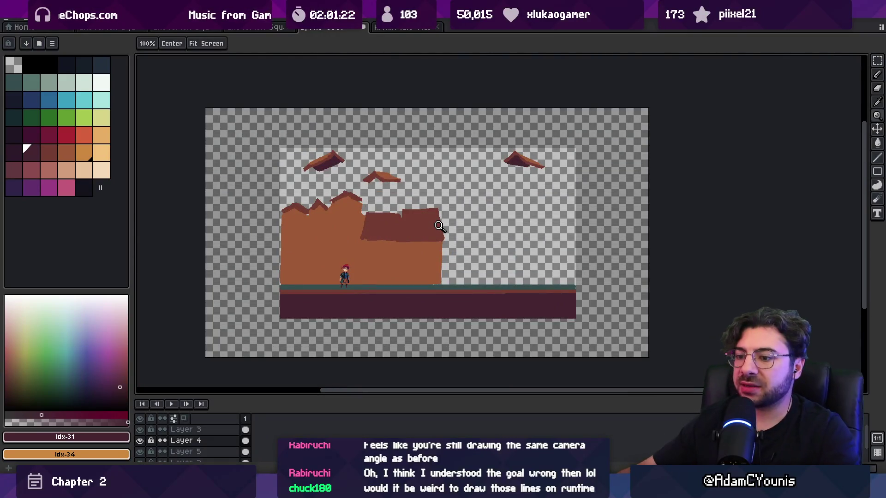
Add a new layer, choose dark red with a smaller brush, then draw and undo a looping curve.
scroll(223, 445, "down", 1)
key("shift+n")
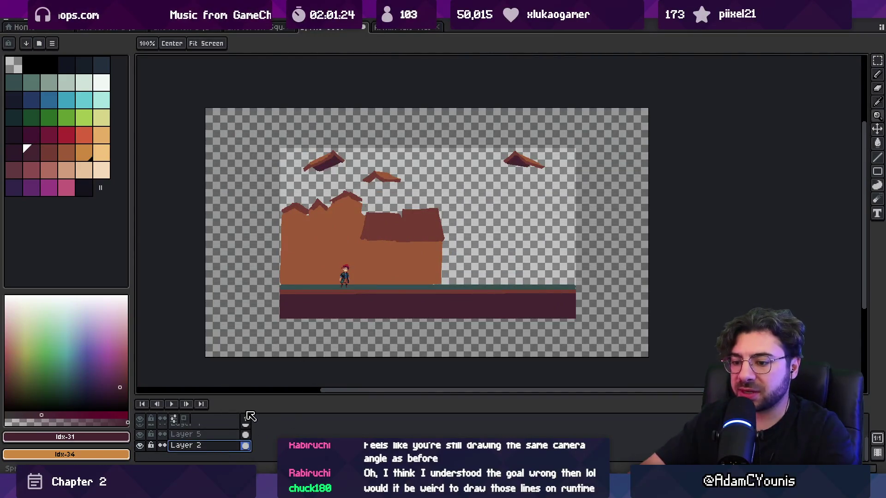
left_click(48, 152)
key("b")
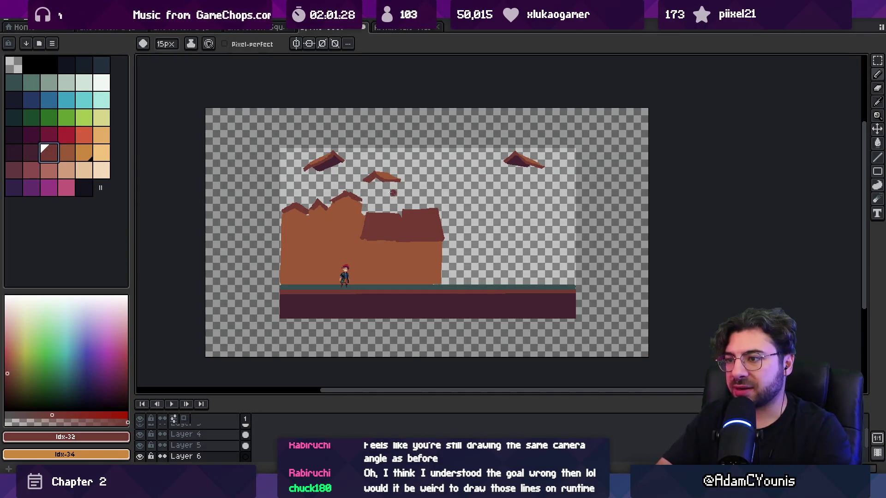
key("minus")
key("minus")
key("minus")
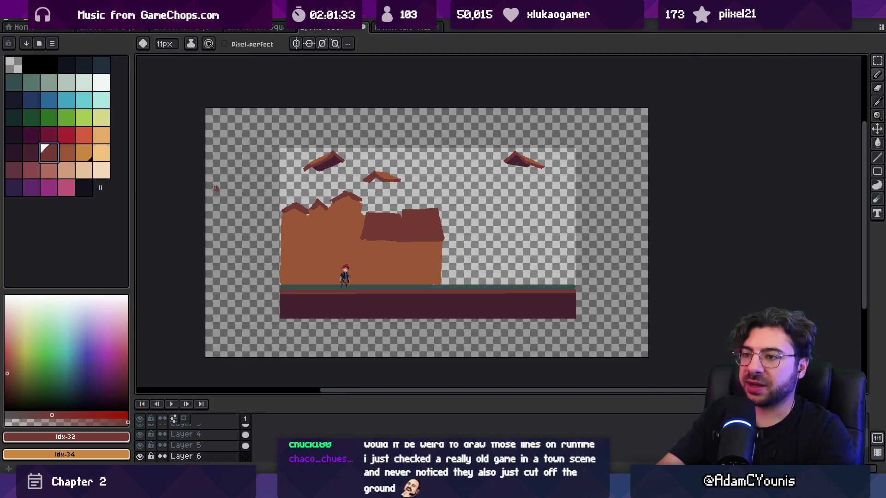
mouse_move(243, 155)
left_mouse_down()
mouse_move(231, 173)
mouse_move(279, 222)
mouse_move(646, 180)
mouse_move(574, 148)
left_mouse_up()
scroll(351, 244, "up", 2)
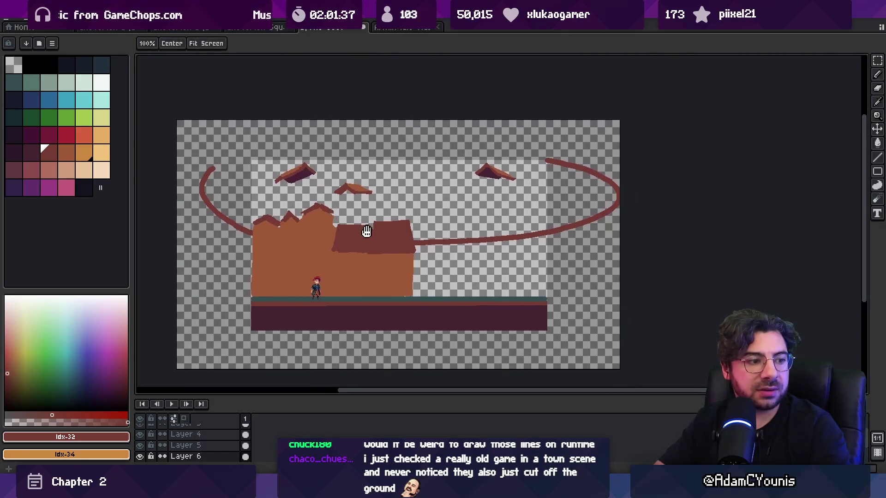
scroll(370, 254, "down", 2)
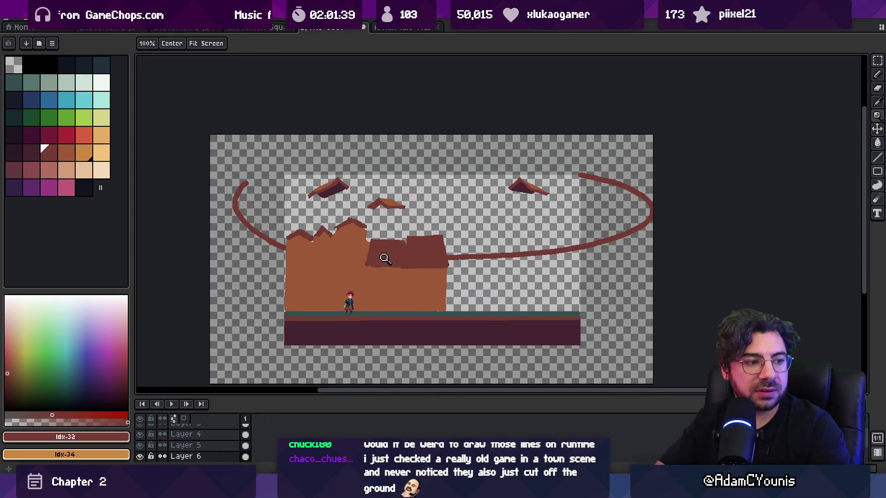
key("b")
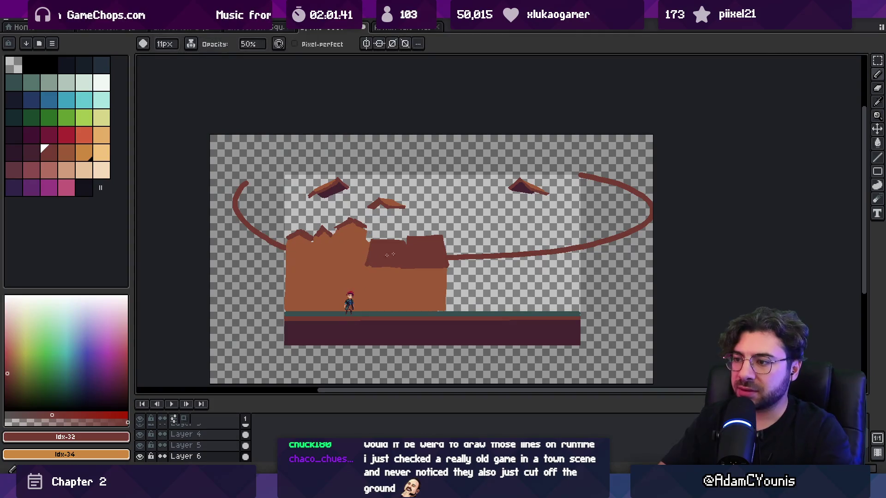
key("ctrl+z")
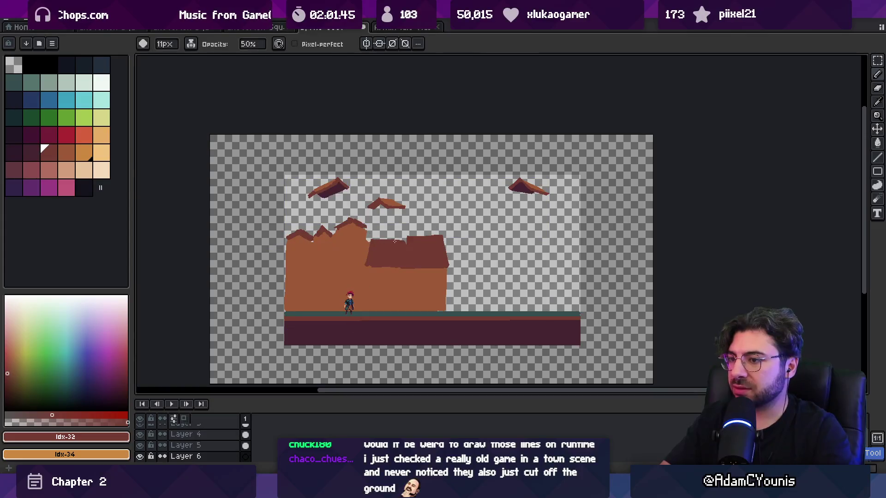
On Layer 6, outline a closed hill shape around the buildings and fill it brown.
left_click(245, 456)
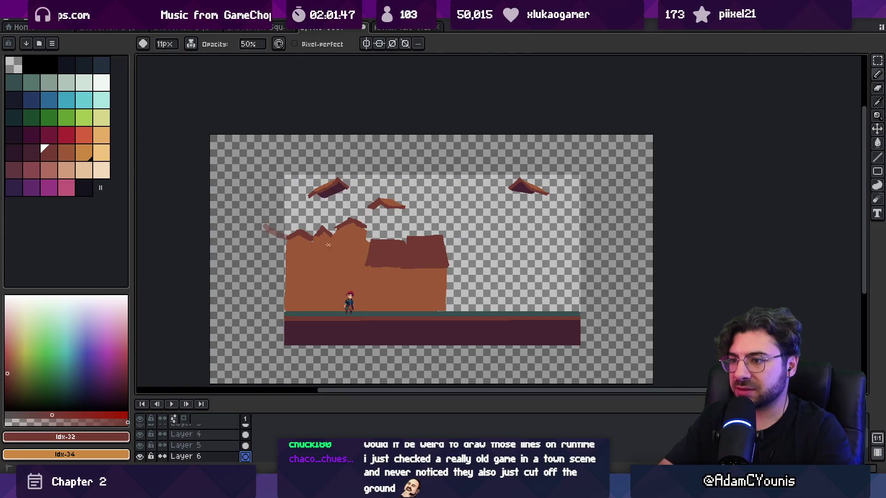
key("e")
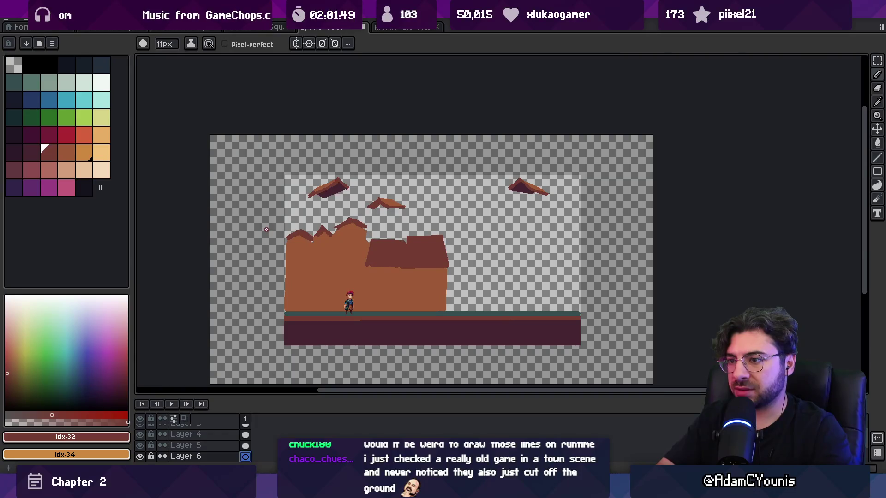
key("ctrl+z")
left_click_drag(247, 228, 286, 247)
mouse_move(447, 264)
left_mouse_down()
mouse_move(558, 257)
mouse_move(631, 235)
left_mouse_up()
mouse_move(241, 229)
left_mouse_down()
mouse_move(250, 317)
mouse_move(595, 312)
mouse_move(629, 236)
left_mouse_up()
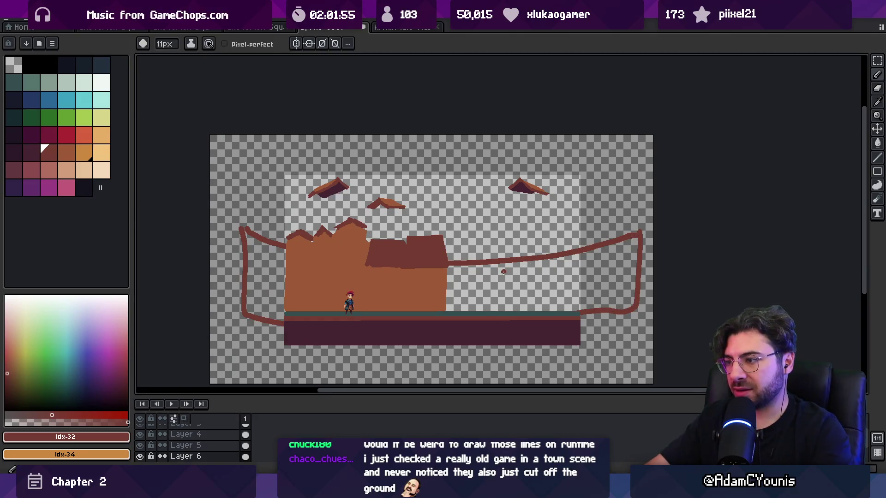
left_click_drag(495, 275, 494, 274)
Raise a spike along the right edge of the brown hill.
key("v")
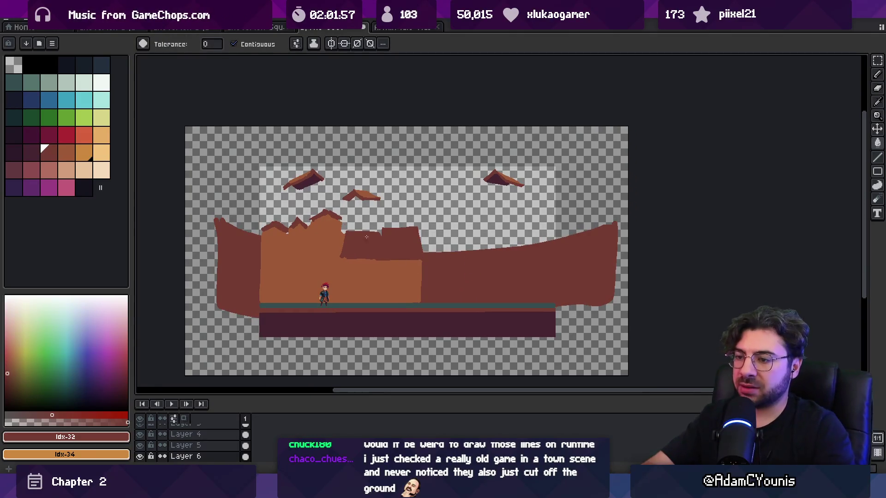
key("b")
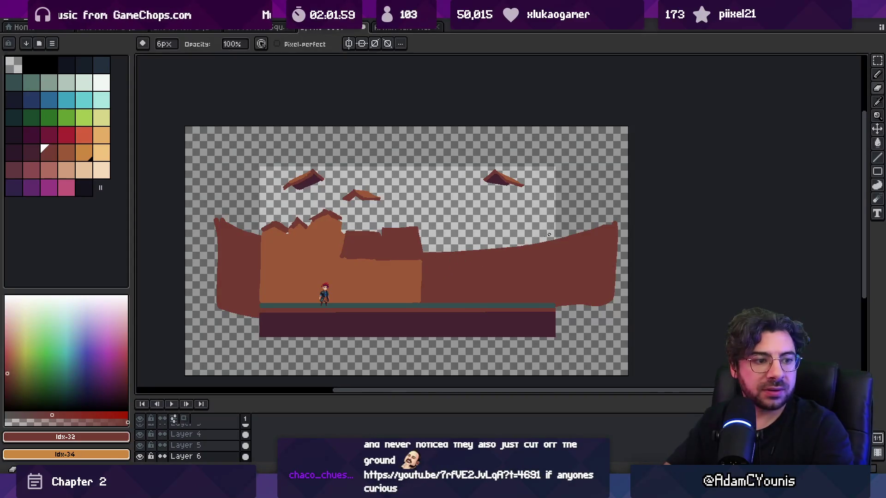
key("e")
mouse_move(530, 248)
left_mouse_down()
mouse_move(584, 219)
mouse_move(582, 211)
mouse_move(590, 225)
mouse_move(590, 203)
mouse_move(610, 173)
mouse_move(619, 258)
mouse_move(636, 265)
left_mouse_up()
Build a tall left cliff, trim its top, and extend the right cliff upward.
key("b")
key("e")
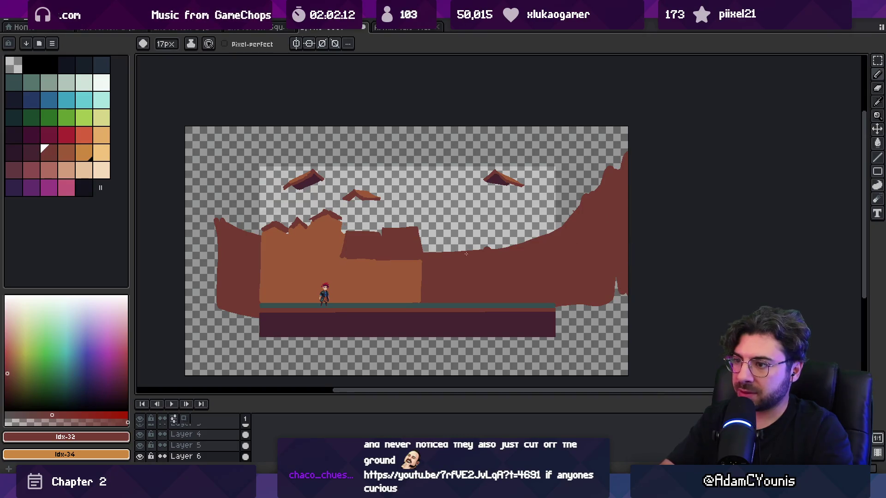
mouse_move(250, 234)
left_mouse_down()
mouse_move(261, 233)
mouse_move(217, 168)
mouse_move(207, 266)
mouse_move(189, 292)
mouse_move(201, 259)
mouse_move(230, 318)
mouse_move(252, 318)
left_mouse_up()
mouse_move(207, 160)
left_mouse_down()
mouse_move(231, 199)
mouse_move(270, 174)
left_mouse_up()
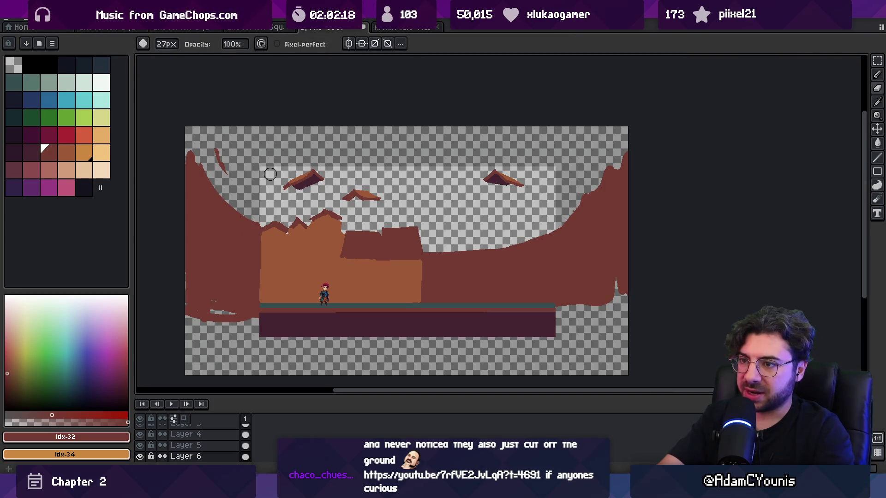
mouse_move(230, 147)
left_mouse_down()
mouse_move(205, 148)
mouse_move(224, 177)
mouse_move(208, 203)
left_mouse_up()
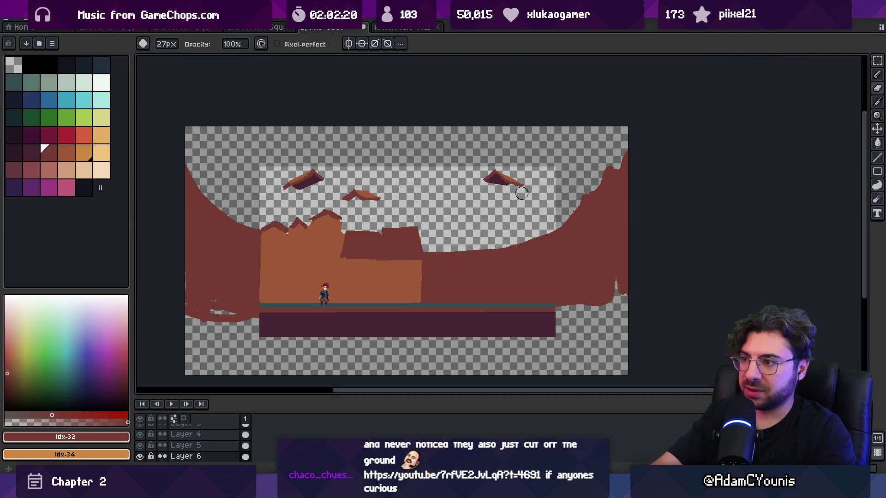
key("b")
mouse_move(418, 246)
left_mouse_down()
mouse_move(524, 236)
mouse_move(580, 220)
left_mouse_up()
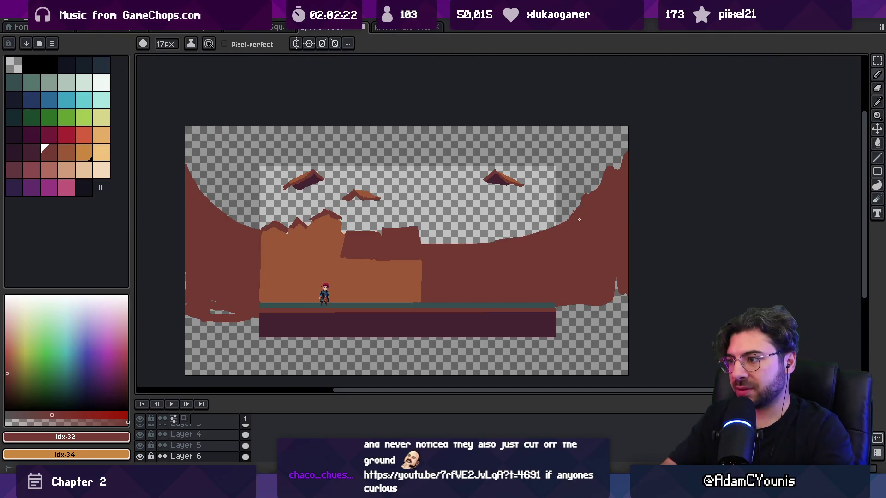
Add Layer 7 and ready the fill tool with light blue.
key("shift+n")
key("g")
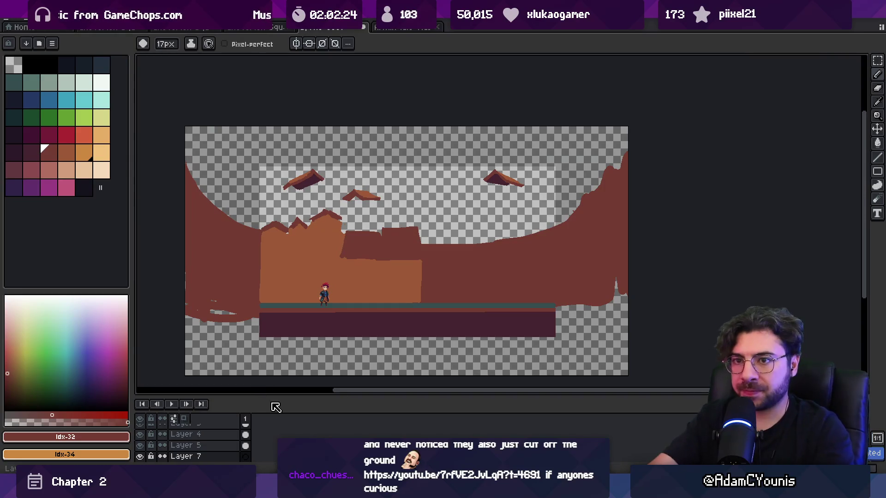
left_click(66, 99)
Fill Layer 7 with light blue and set its opacity to 46%.
left_click(189, 134)
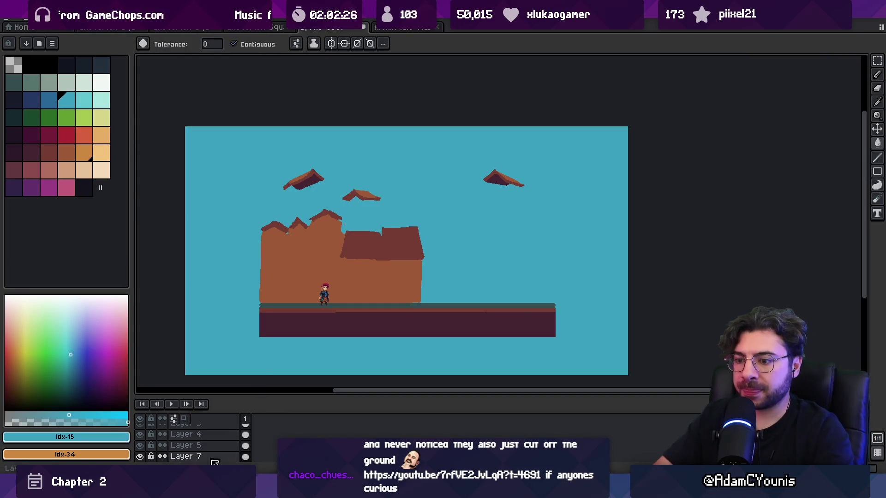
double_click(185, 456)
left_click(444, 308)
left_click_drag(448, 312, 479, 315)
left_click(538, 256)
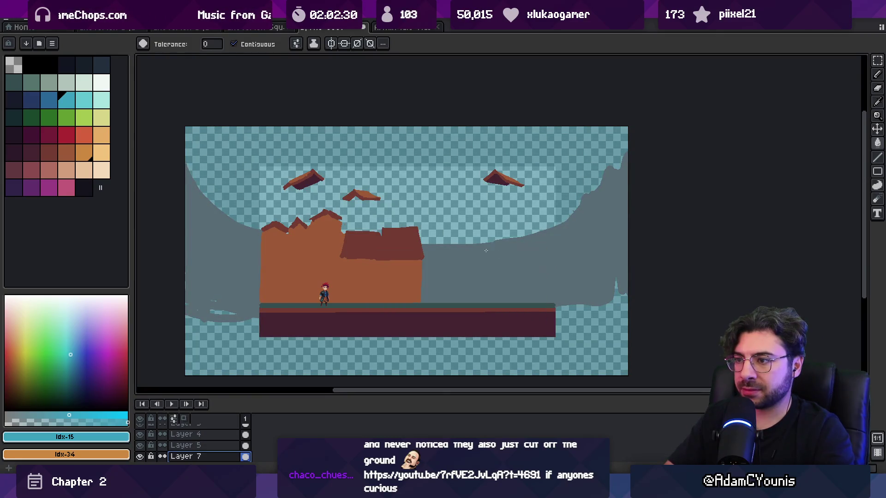
Add Layer 8 and fill it with dark green.
scroll(365, 179, "right", 2)
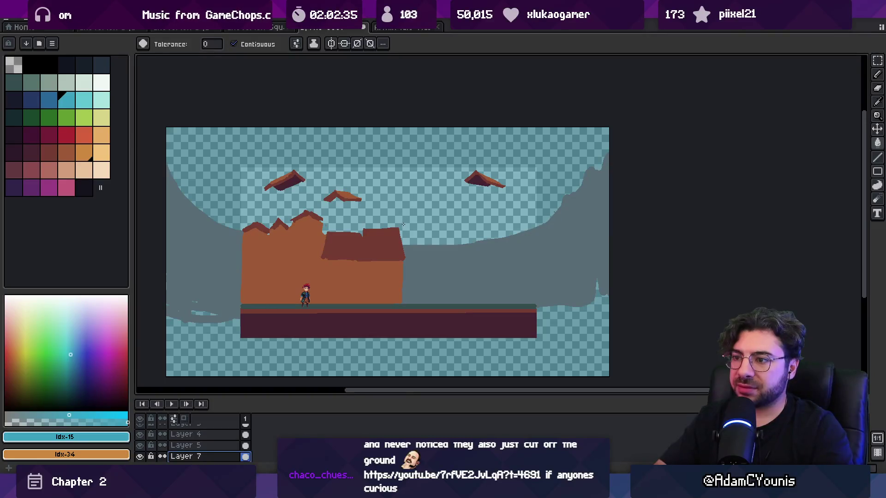
key("v")
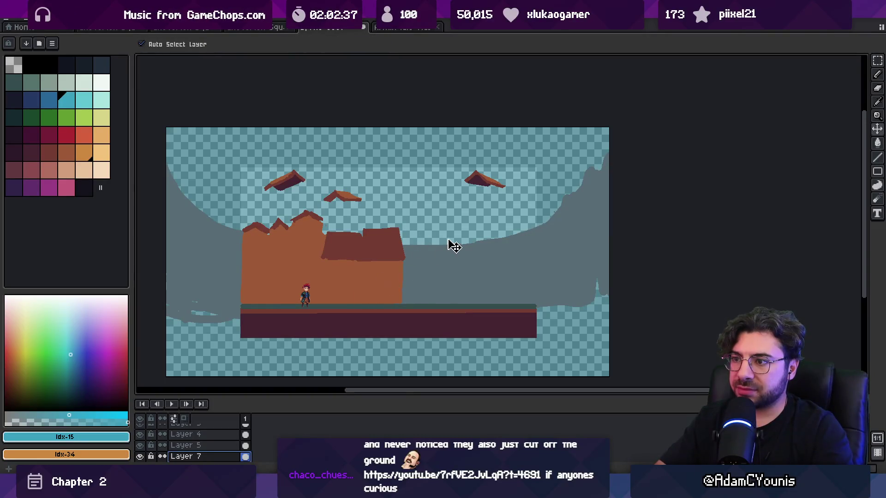
scroll(230, 432, "down", 3)
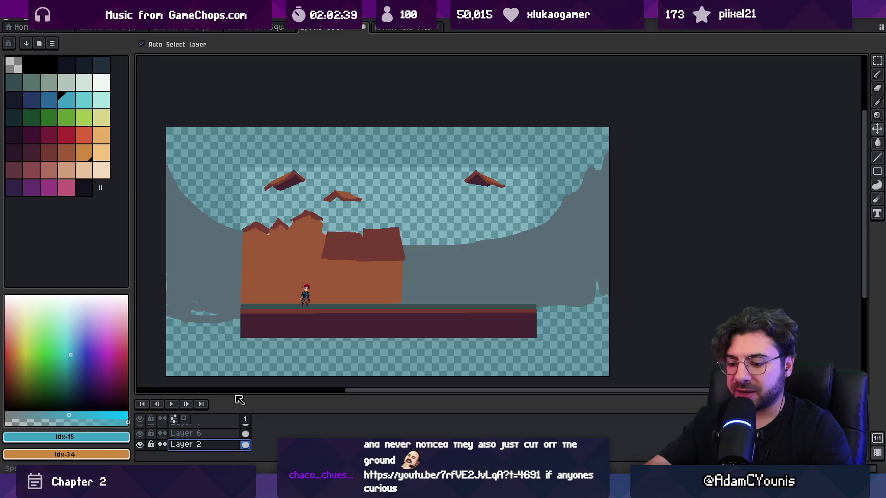
key("shift+n")
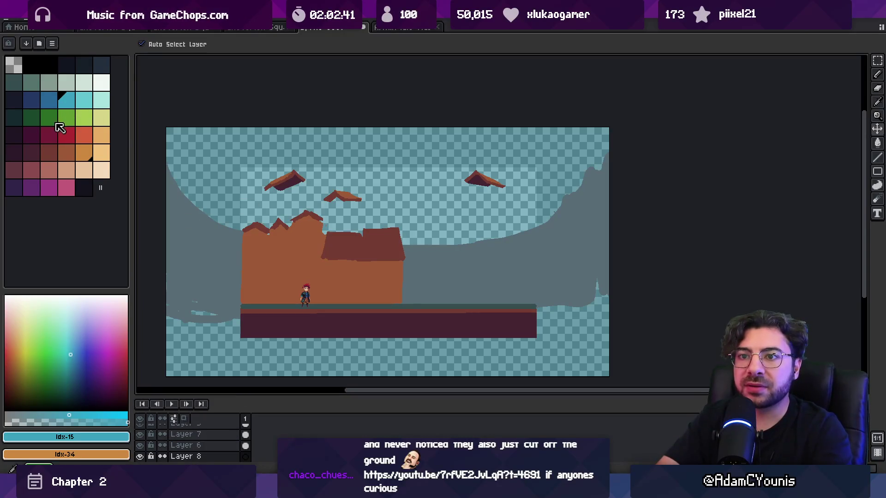
left_click(56, 124)
key("g")
left_click(234, 174)
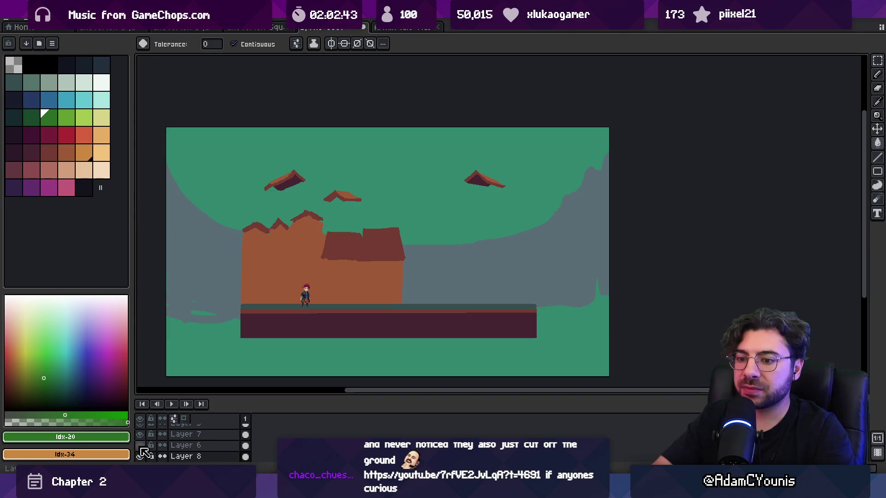
Keep Layer 8 visible and hide Layer 7 to reveal the brown mountains.
left_click(140, 456)
left_click(140, 457)
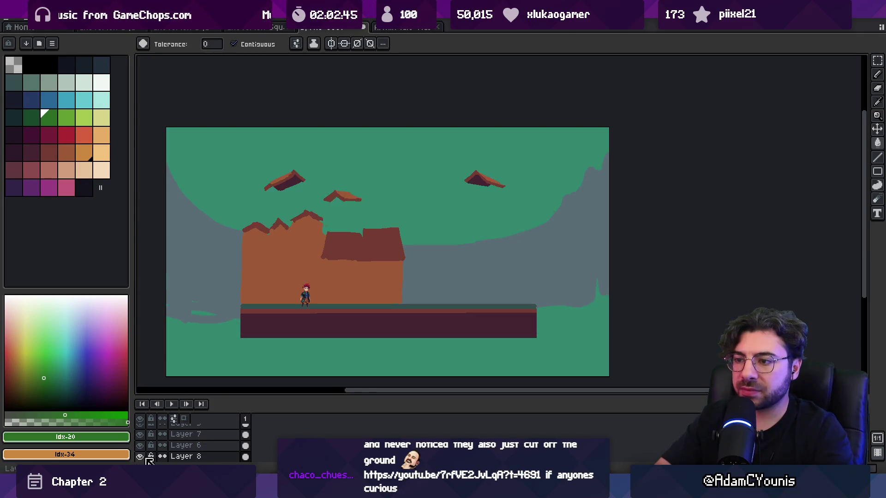
key("v")
left_click(141, 434)
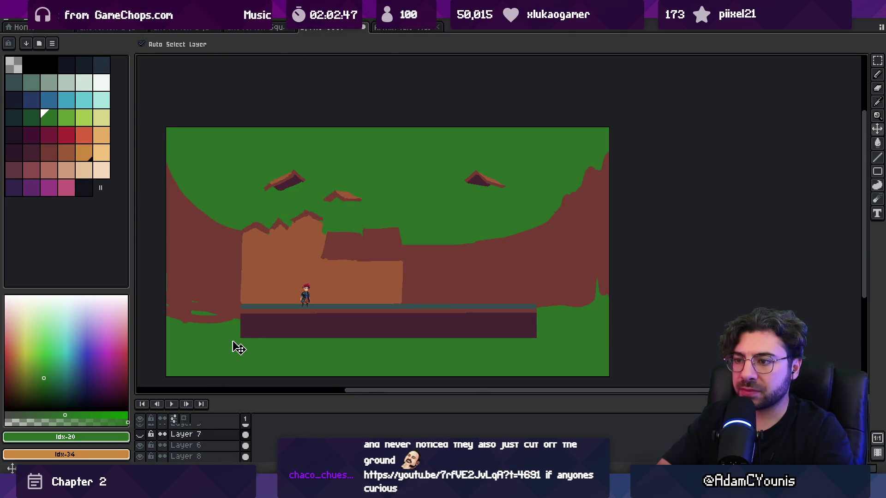
left_click(140, 456)
left_click(141, 457)
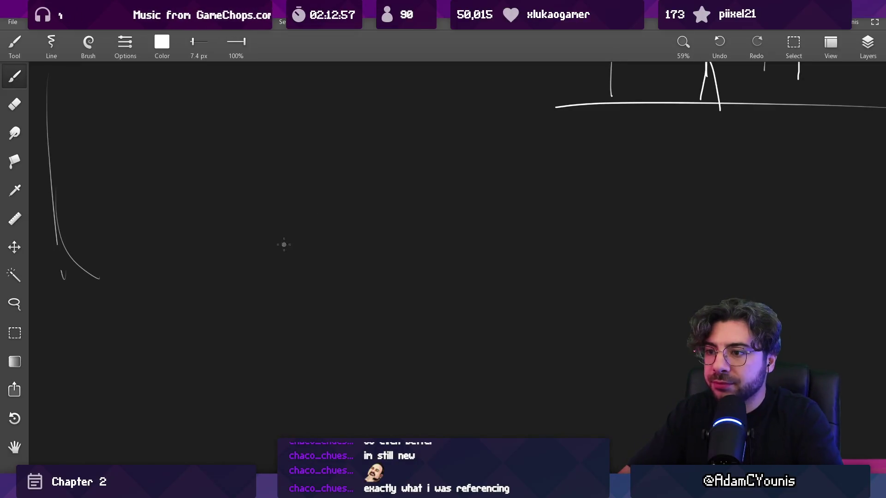
Sketch road-edge curves, a long curve above the figure, and a diagonal roofline.
left_click_drag(226, 292, 274, 280)
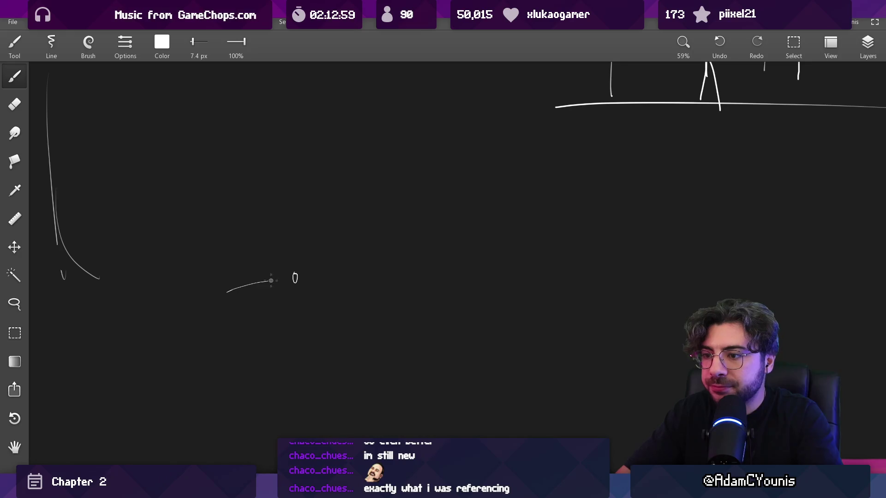
left_click_drag(361, 279, 393, 292)
mouse_move(229, 210)
left_mouse_down()
mouse_move(371, 211)
mouse_move(384, 199)
left_mouse_up()
scroll(343, 230, "up", 4)
mouse_move(247, 159)
left_mouse_down()
mouse_move(292, 203)
mouse_move(313, 244)
mouse_move(322, 332)
left_mouse_up()
With a thinner brush, draw the left building wall and the right building's outer wall.
key("bracketleft")
key("bracketleft")
key("bracketleft")
key("ctrl+z")
key("ctrl+z")
left_click_drag(307, 199, 317, 326)
key("ctrl+z")
left_click_drag(322, 201, 320, 316)
left_click_drag(319, 258, 319, 326)
mouse_move(537, 187)
left_mouse_down()
mouse_move(538, 312)
mouse_move(547, 326)
left_mouse_up()
Add the left building's base line, roofline, roof edge, and rooftop detail.
left_click_drag(328, 326, 354, 325)
left_click_drag(320, 231, 547, 223)
mouse_move(304, 244)
left_mouse_down()
mouse_move(342, 221)
mouse_move(316, 235)
left_mouse_up()
mouse_move(353, 215)
left_mouse_down()
mouse_move(422, 213)
mouse_move(431, 226)
mouse_move(529, 216)
left_mouse_up()
left_click_drag(562, 287, 560, 318)
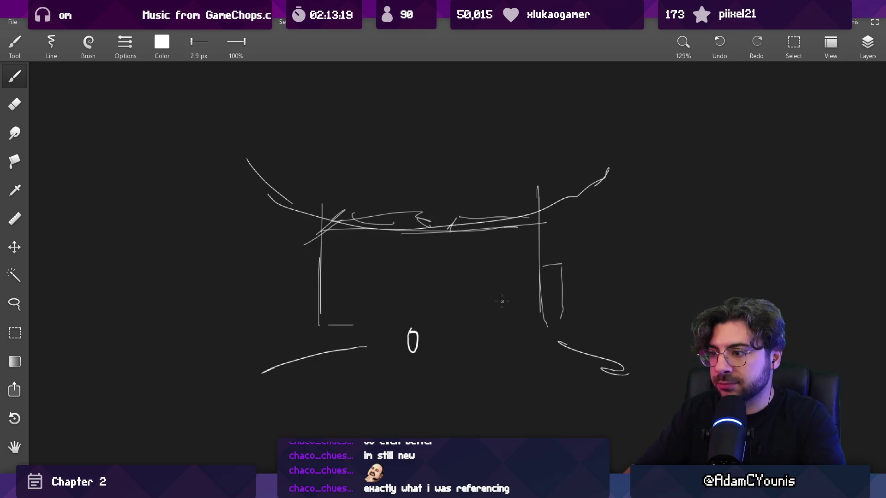
left_click_drag(310, 279, 296, 283)
Erase the middle of the top strokes, then draw inner walls and a small peaked roof.
key("e")
mouse_move(419, 211)
left_mouse_down()
mouse_move(420, 233)
mouse_move(443, 234)
mouse_move(448, 244)
left_mouse_up()
key("b")
left_click_drag(405, 217, 404, 285)
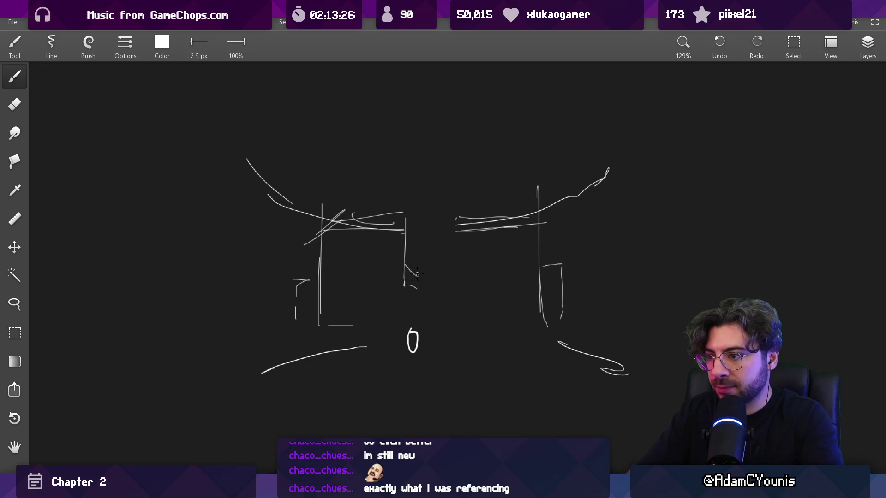
left_click_drag(454, 255, 447, 282)
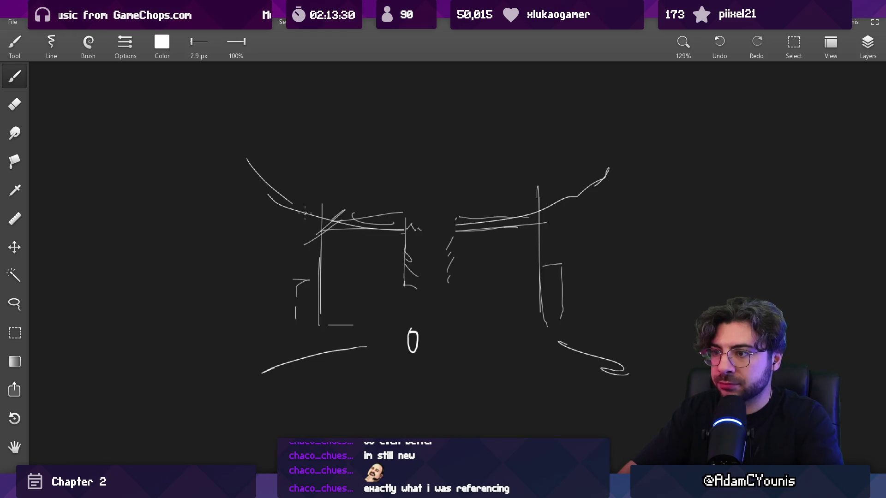
left_click_drag(274, 189, 281, 192)
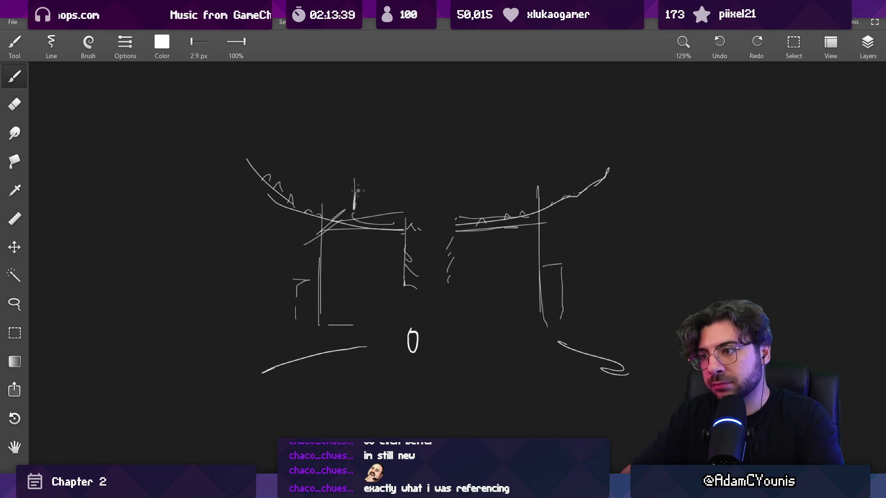
key("ctrl+z")
left_click_drag(360, 183, 359, 216)
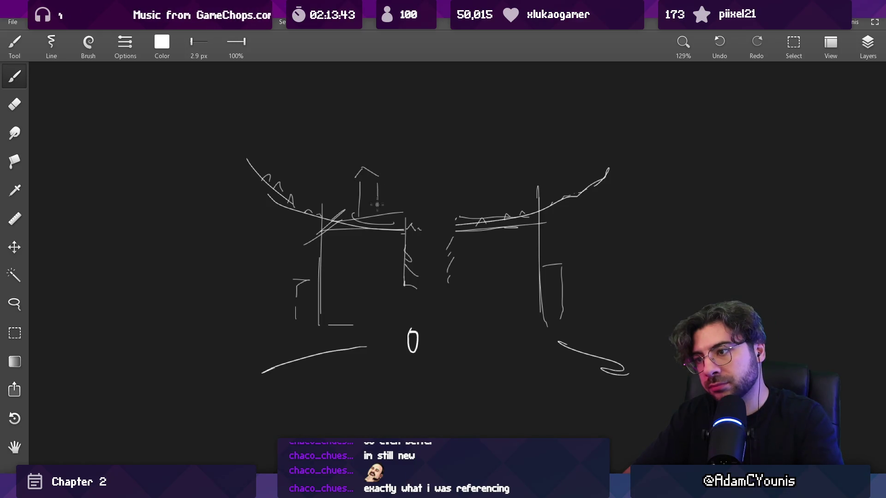
Add a small rooftop house and lamp posts on both sides of the street.
mouse_move(476, 206)
left_mouse_down()
mouse_move(497, 186)
mouse_move(508, 191)
mouse_move(484, 184)
mouse_move(477, 202)
left_mouse_up()
mouse_move(388, 210)
left_mouse_down()
mouse_move(409, 202)
mouse_move(408, 221)
left_mouse_up()
mouse_move(559, 231)
left_mouse_down()
mouse_move(557, 153)
mouse_move(581, 129)
left_mouse_up()
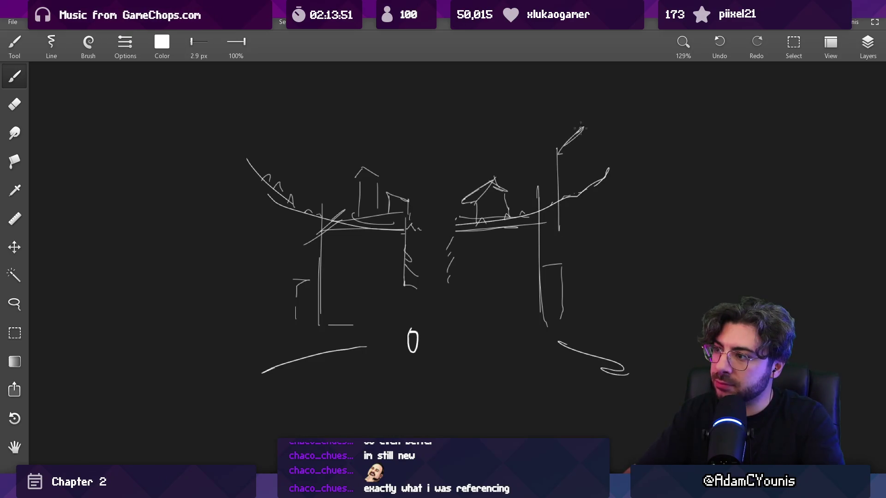
mouse_move(280, 128)
left_mouse_down()
mouse_move(293, 150)
mouse_move(300, 231)
left_mouse_up()
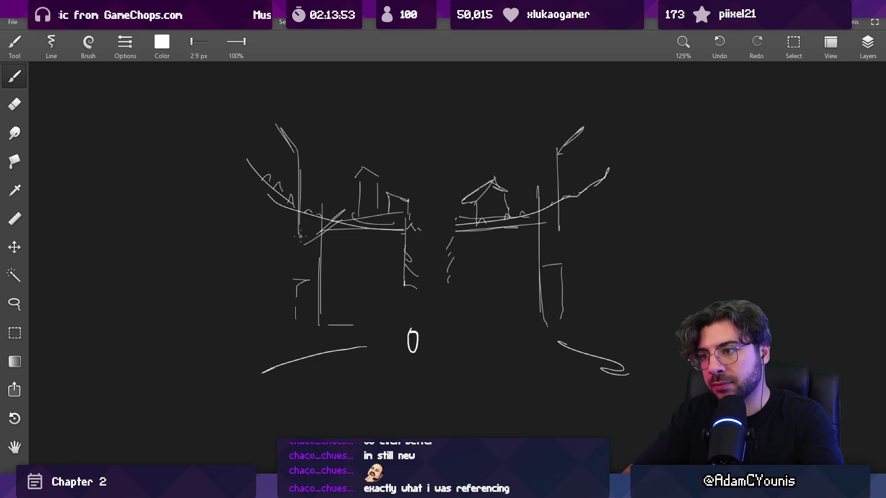
scroll(414, 235, "down", 2)
scroll(418, 242, "up", 1)
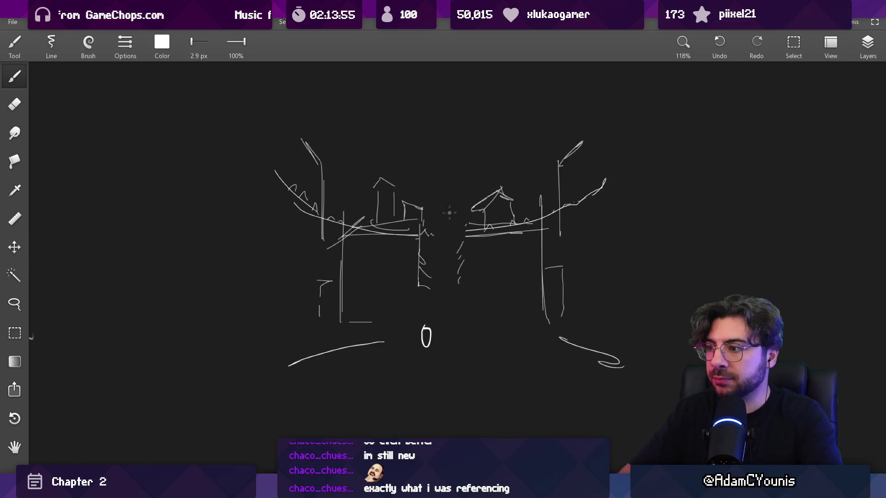
Erase the stray diagonal strokes on both buildings.
key("e")
mouse_move(582, 197)
left_mouse_down()
mouse_move(600, 183)
mouse_move(568, 208)
mouse_move(547, 210)
left_mouse_up()
key("bracketleft")
key("bracketleft")
left_click_drag(277, 170, 310, 213)
Draw a long horizon line across the scene.
key("b")
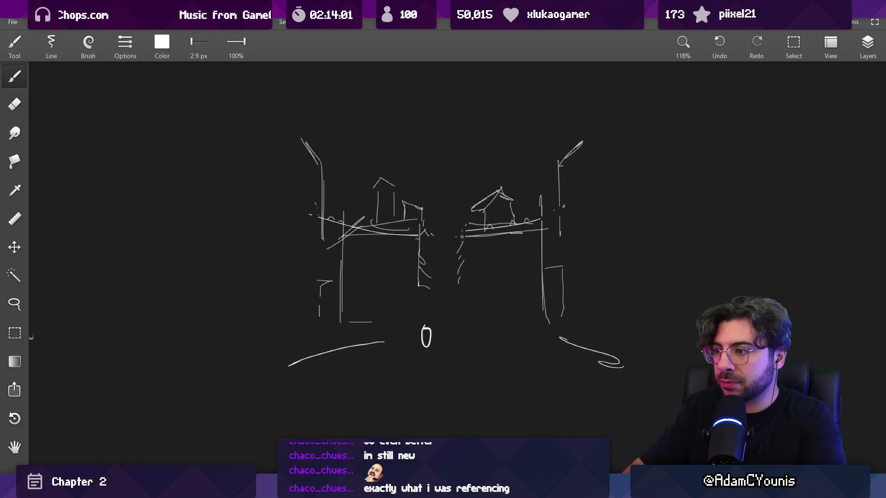
left_click_drag(464, 230, 787, 166)
left_click_drag(171, 188, 257, 191)
key("ctrl+z")
left_click_drag(157, 194, 457, 233)
key("ctrl+z")
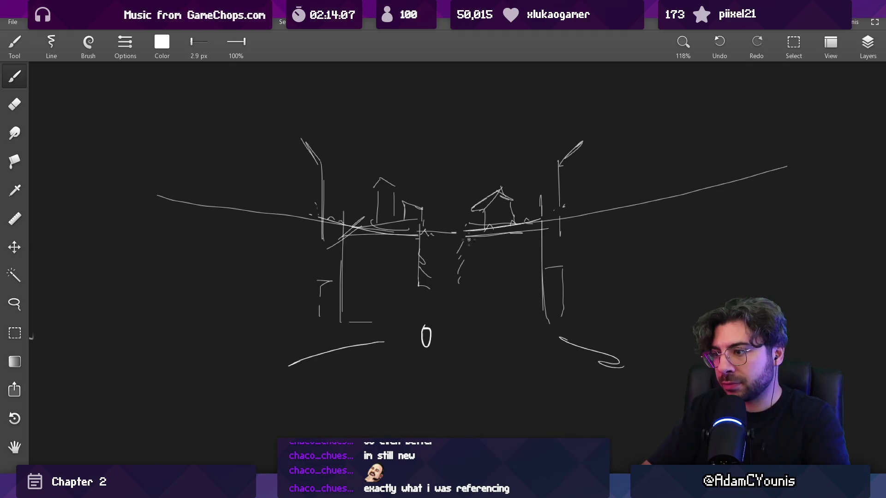
Add diagonal and vertical inner wall edges to both buildings.
scroll(469, 240, "up", 5)
left_click_drag(373, 205, 396, 247)
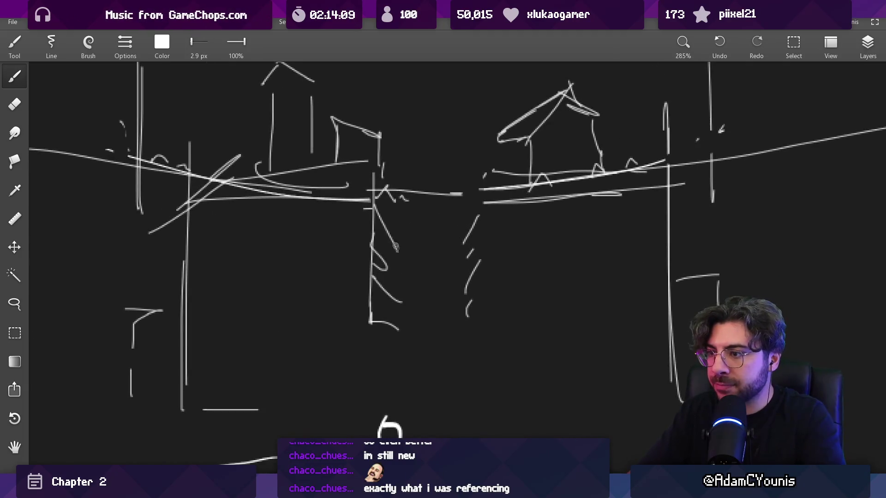
mouse_move(484, 202)
left_mouse_down()
mouse_move(460, 249)
mouse_move(486, 319)
left_mouse_up()
left_click_drag(462, 235, 473, 378)
left_click_drag(395, 240, 395, 385)
scroll(444, 268, "down", 3)
scroll(444, 268, "down", 2)
Try lines above the buildings, then undo them and draw curved framing lines on the right.
left_click_drag(420, 177, 485, 176)
left_click_drag(345, 179, 467, 158)
scroll(431, 205, "down", 2)
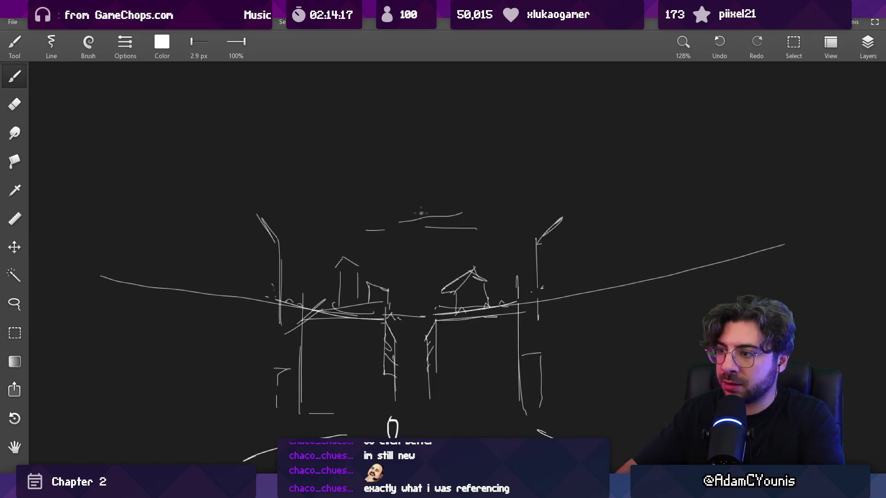
left_click_drag(413, 245, 524, 244)
key("ctrl+z")
key("ctrl+z")
key("ctrl+z")
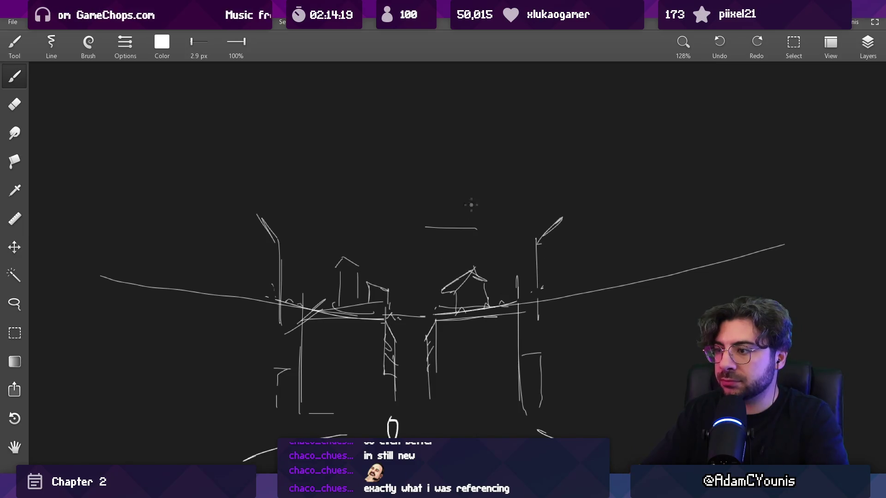
key("ctrl+z")
scroll(488, 326, "down", 10)
left_click_drag(548, 185, 557, 312)
mouse_move(531, 174)
left_mouse_down()
mouse_move(543, 201)
mouse_move(506, 310)
left_mouse_up()
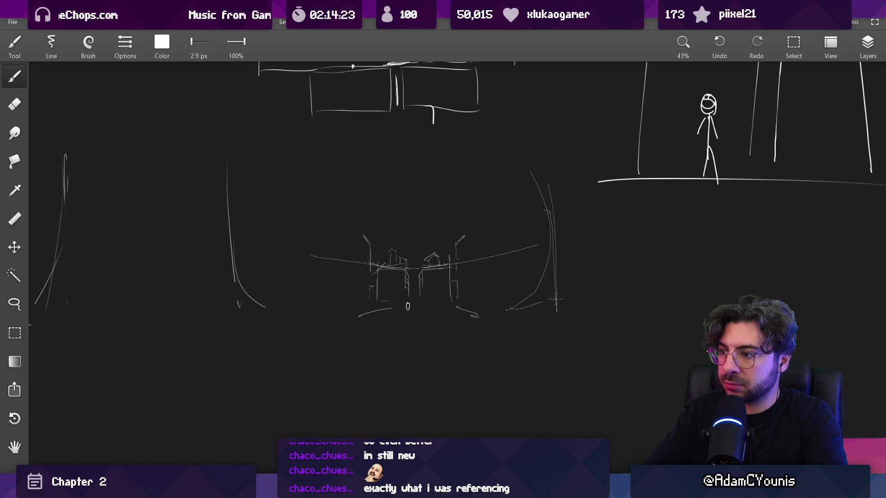
Draw long curves down the right side and a zigzag foliage shape above the street.
left_click_drag(583, 148, 630, 303)
mouse_move(548, 234)
left_mouse_down()
mouse_move(474, 206)
mouse_move(372, 222)
mouse_move(494, 239)
mouse_move(547, 226)
left_mouse_up()
left_click_drag(399, 185, 464, 168)
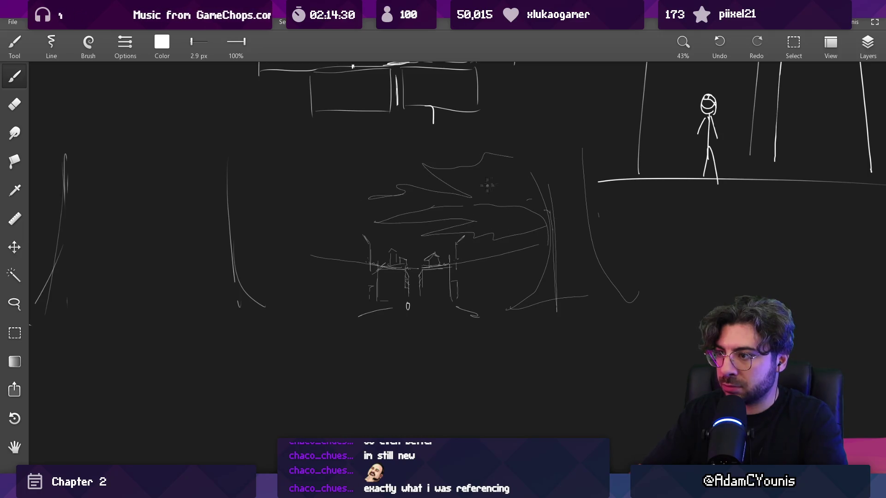
Zoom out, lasso-select around the street sketch, and zoom back in.
scroll(488, 185, "up", 10)
scroll(430, 239, "down", 3)
scroll(419, 268, "down", 2)
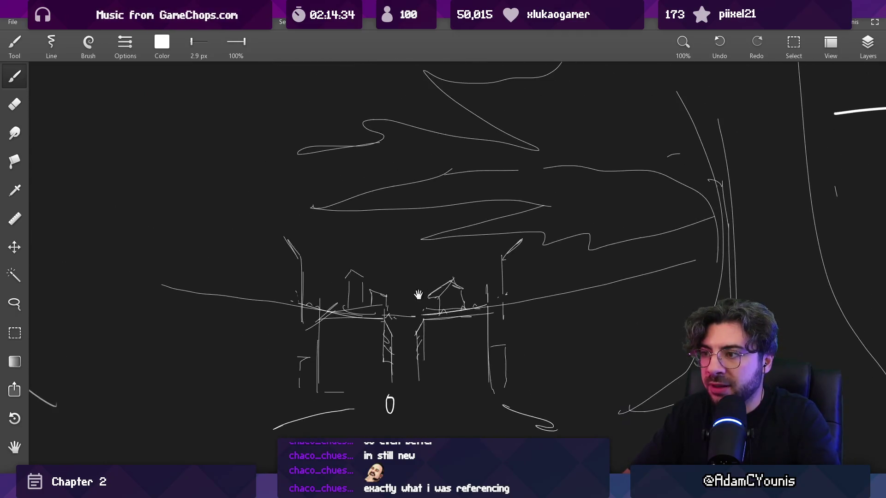
scroll(423, 252, "down", 10)
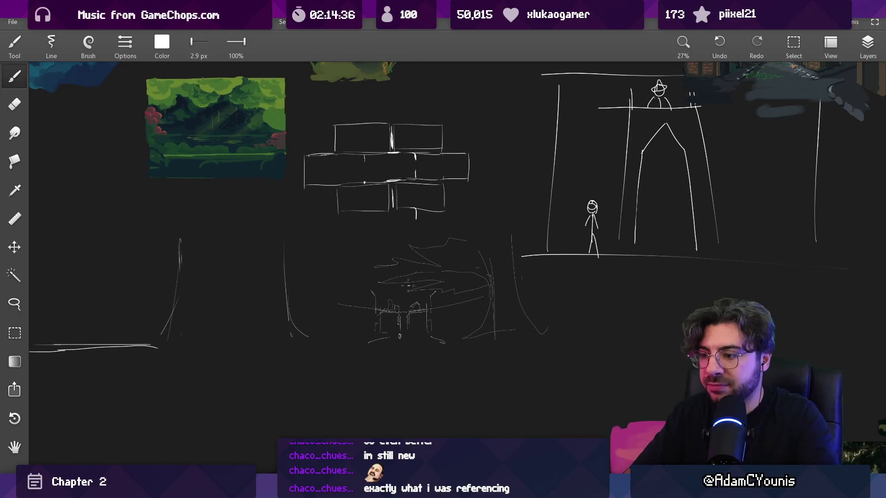
mouse_move(303, 226)
left_mouse_down()
mouse_move(276, 355)
mouse_move(577, 320)
mouse_move(525, 263)
mouse_move(393, 238)
left_mouse_up()
scroll(369, 356, "up", 5)
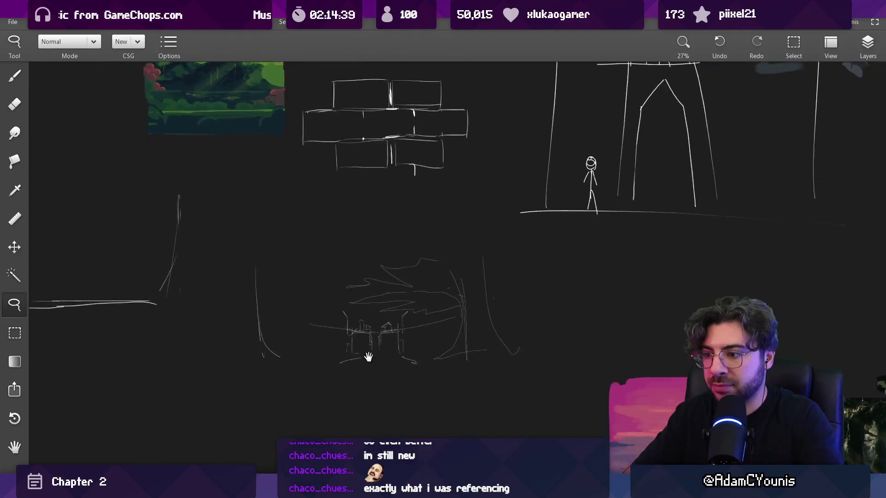
scroll(370, 355, "up", 6)
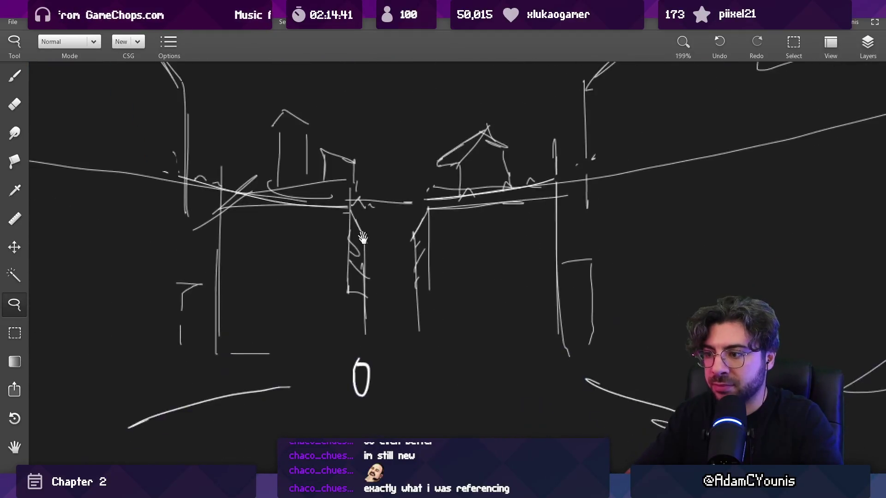
Brush a head on the figure, erase part of the old road stroke, and draw a straight ground line.
key("b")
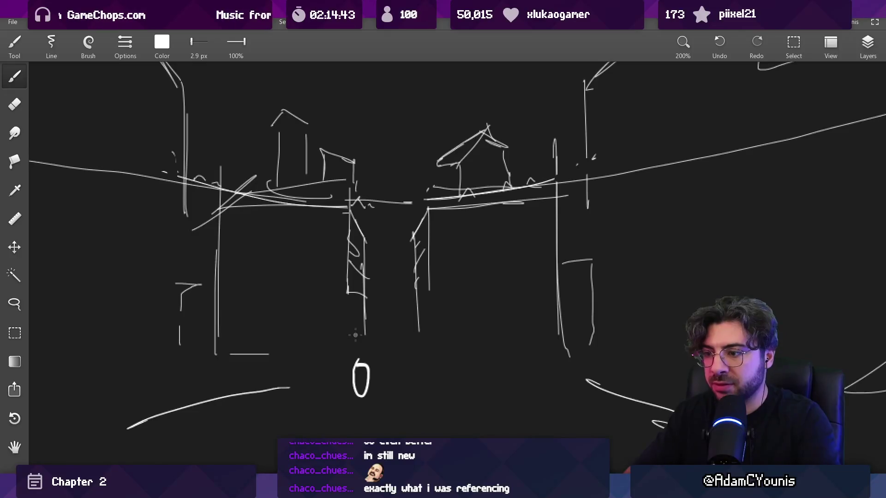
left_click_drag(356, 337, 374, 333)
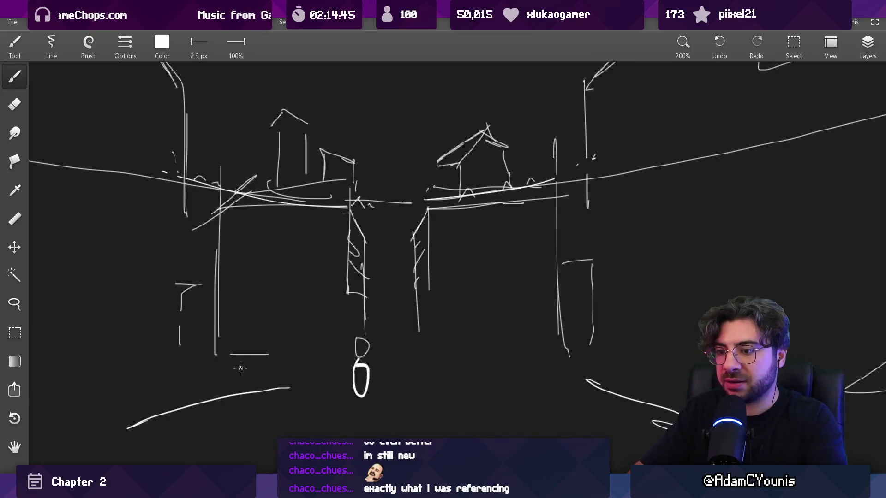
key("e")
left_click_drag(184, 417, 141, 426)
key("b")
mouse_move(265, 395)
left_mouse_down()
mouse_move(175, 407)
mouse_move(618, 400)
mouse_move(571, 403)
left_mouse_up()
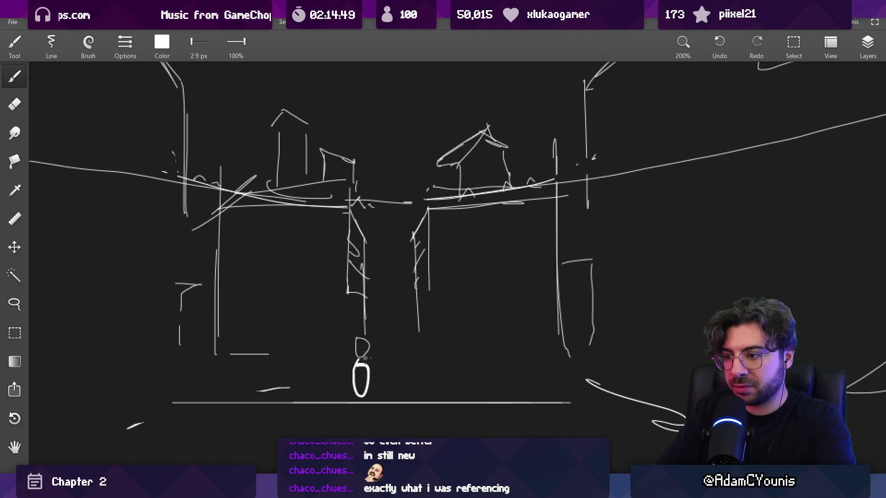
Lasso-select the figure and ground line and move them upward.
key("l")
mouse_move(160, 385)
left_mouse_down()
mouse_move(326, 370)
mouse_move(376, 341)
mouse_move(577, 396)
mouse_move(277, 434)
mouse_move(162, 418)
left_mouse_up()
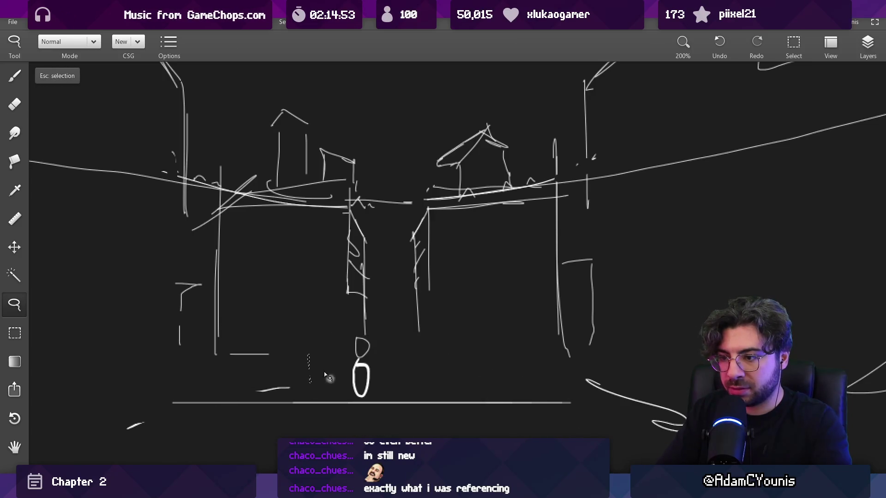
mouse_move(368, 383)
left_mouse_down()
mouse_move(370, 353)
mouse_move(359, 354)
mouse_move(362, 383)
mouse_move(360, 356)
left_mouse_up()
key("Escape")
Erase leftover ground strokes and draw floor lines across the right and left buildings.
key("e")
left_click_drag(233, 355, 282, 362)
key("b")
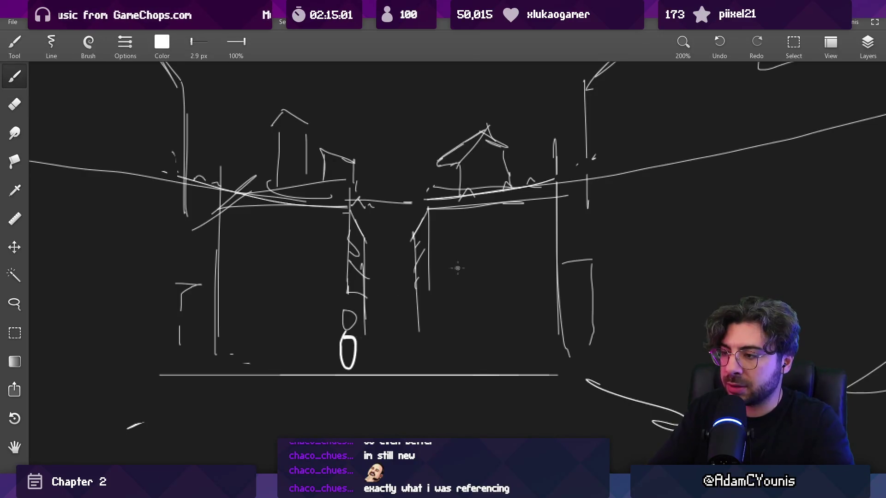
left_click_drag(424, 289, 558, 285)
left_click_drag(432, 273, 549, 270)
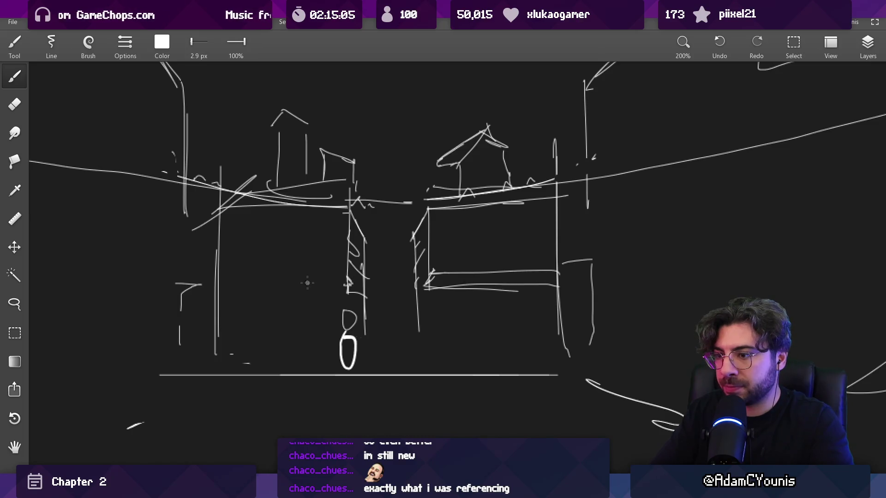
left_click_drag(276, 291, 338, 291)
Draw doorways at the base of both buildings, with a double door on the right building.
left_click_drag(273, 363, 293, 303)
key("ctrl+z")
mouse_move(273, 362)
left_mouse_down()
mouse_move(278, 302)
mouse_move(304, 369)
mouse_move(216, 363)
left_mouse_up()
left_click_drag(302, 369, 333, 369)
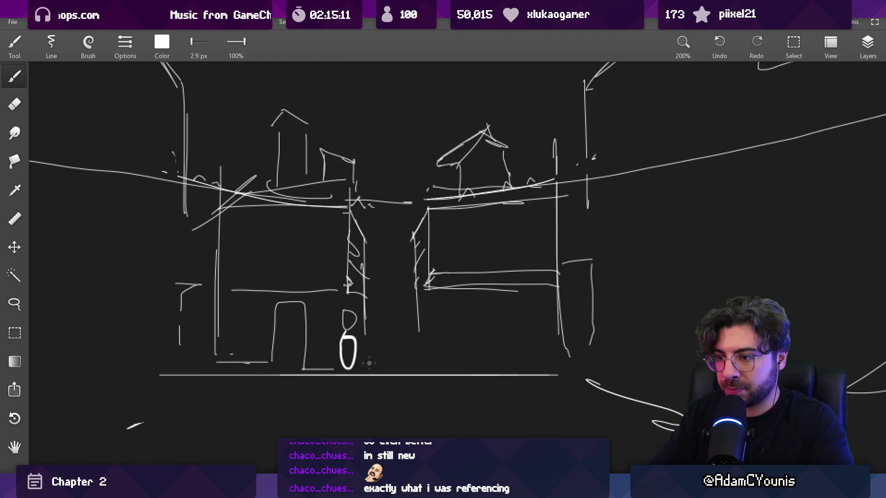
mouse_move(444, 358)
left_mouse_down()
mouse_move(441, 308)
mouse_move(500, 309)
mouse_move(474, 368)
mouse_move(493, 324)
mouse_move(531, 357)
left_mouse_up()
left_click_drag(429, 367, 517, 366)
left_click_drag(416, 323, 417, 372)
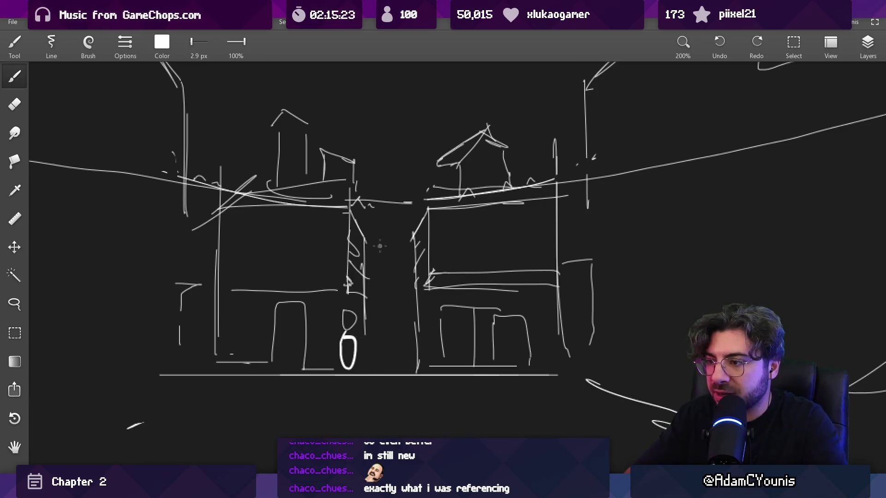
Sketch the far building's diagonal edge, side walls and a horizontal ledge in the alley.
left_click_drag(415, 289, 374, 363)
left_click_drag(405, 308, 405, 360)
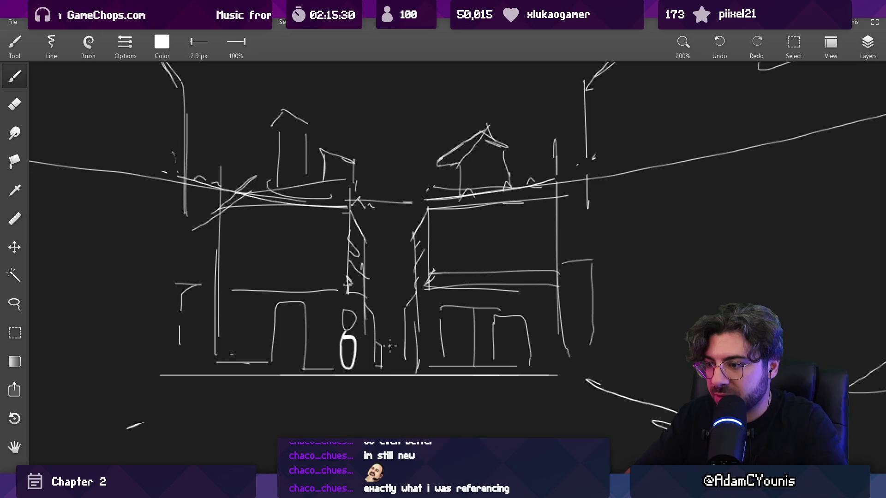
left_click_drag(376, 331, 406, 330)
key("ctrl+z")
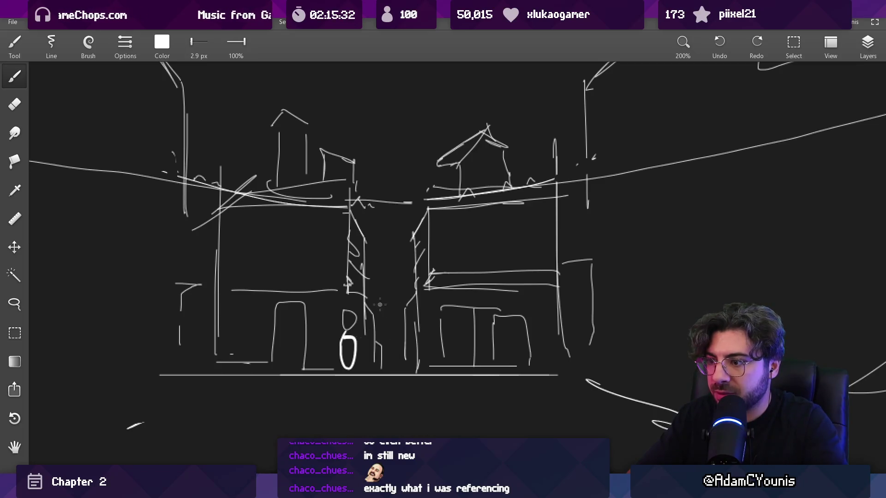
left_click_drag(365, 304, 410, 301)
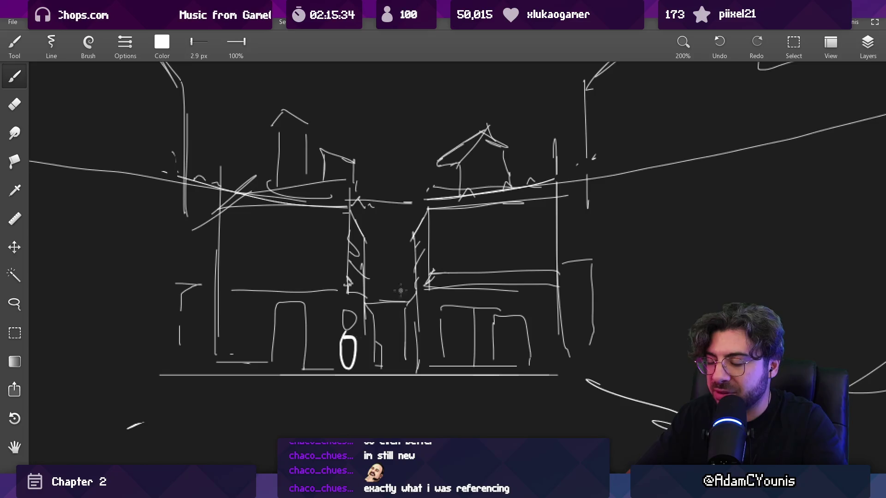
Erase a stray stroke near the roofline and draw the far building's zigzag roofline.
key("e")
mouse_move(369, 202)
left_mouse_down()
mouse_move(419, 203)
mouse_move(394, 234)
left_mouse_up()
key("b")
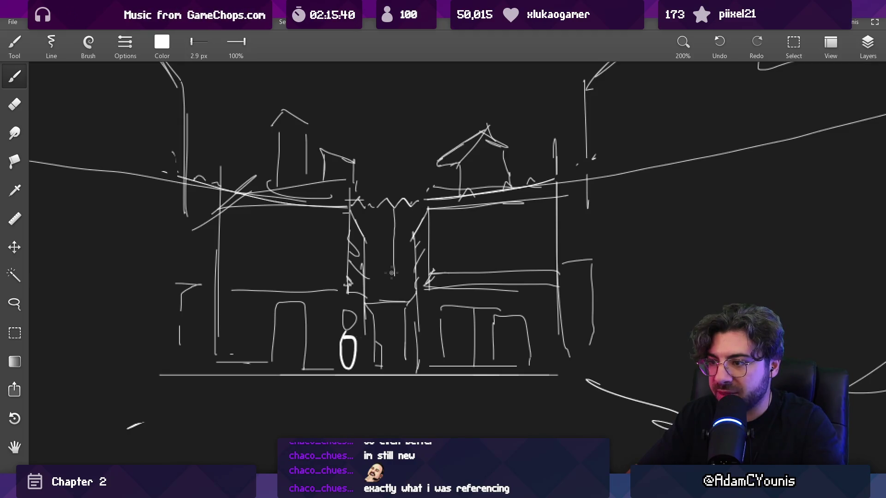
left_click_drag(394, 275, 414, 285)
mouse_move(376, 207)
left_mouse_down()
mouse_move(377, 263)
mouse_move(390, 271)
mouse_move(367, 267)
mouse_move(387, 278)
left_mouse_up()
key("ctrl+z")
Undo an accidental large stroke on the sketch.
scroll(399, 270, "down", 5)
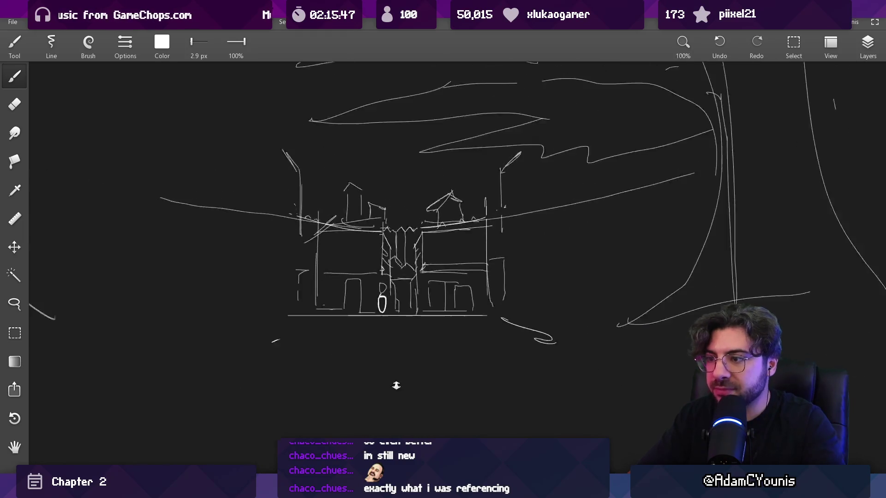
scroll(424, 252, "up", 5)
left_click_drag(305, 196, 307, 199)
key("ctrl+z")
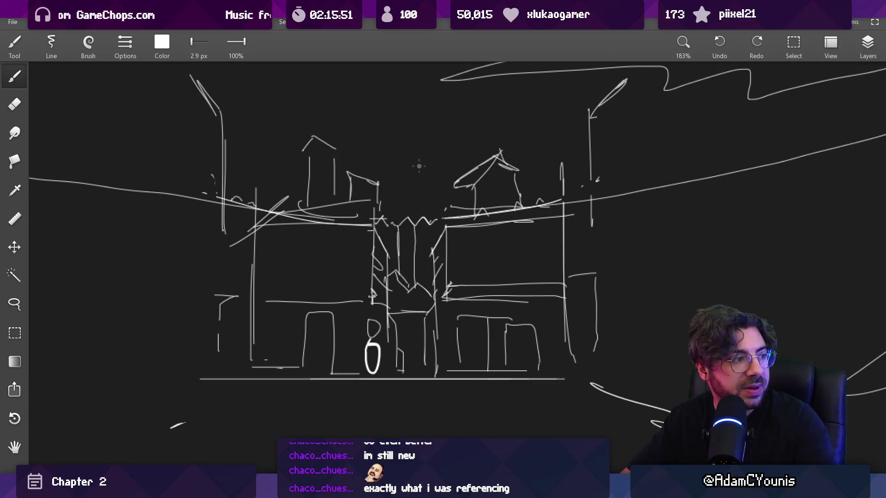
scroll(416, 240, "down", 4)
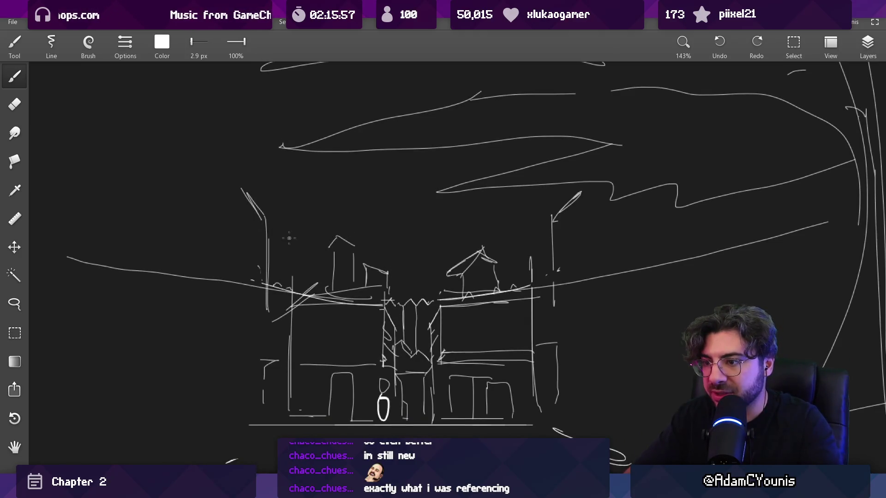
Redraw the vertical wall line and erase the left building's old roof lines.
key("e")
left_click_drag(331, 231, 333, 277)
key("b")
left_click_drag(336, 237, 338, 303)
key("e")
left_click_drag(289, 284, 321, 292)
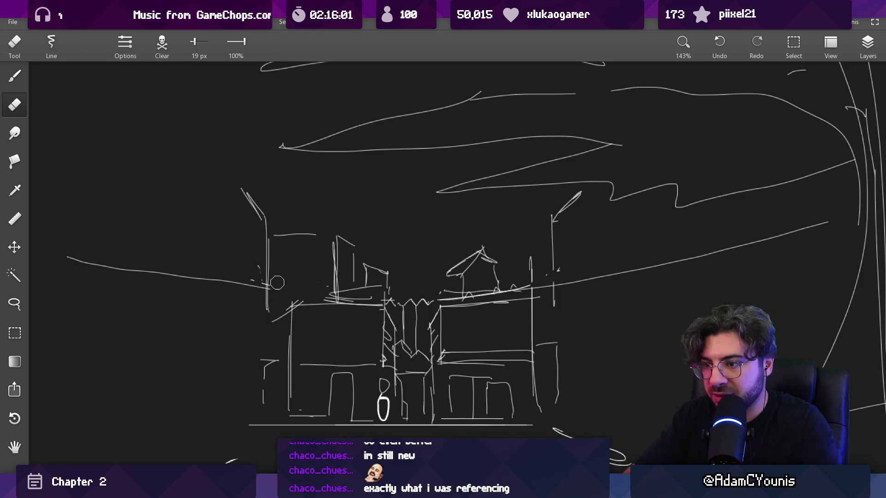
Erase the doubled vertical strokes on the distant building.
key("b")
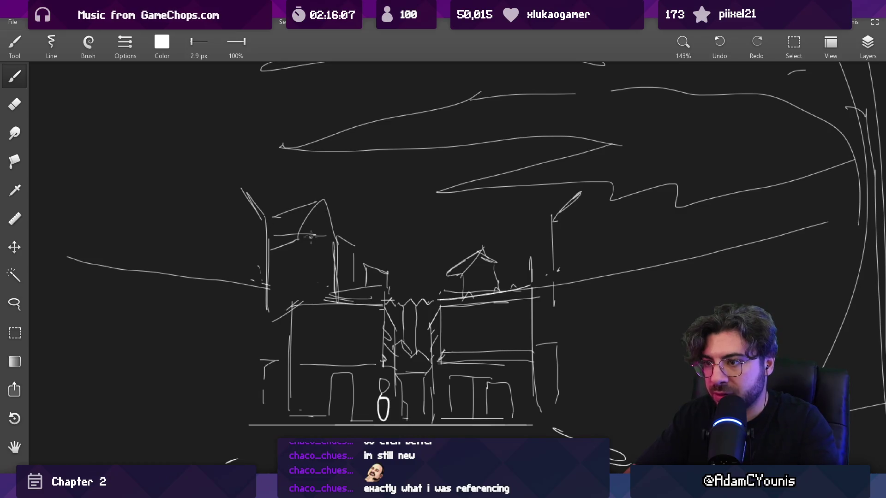
key("e")
left_click_drag(337, 252, 333, 291)
key("b")
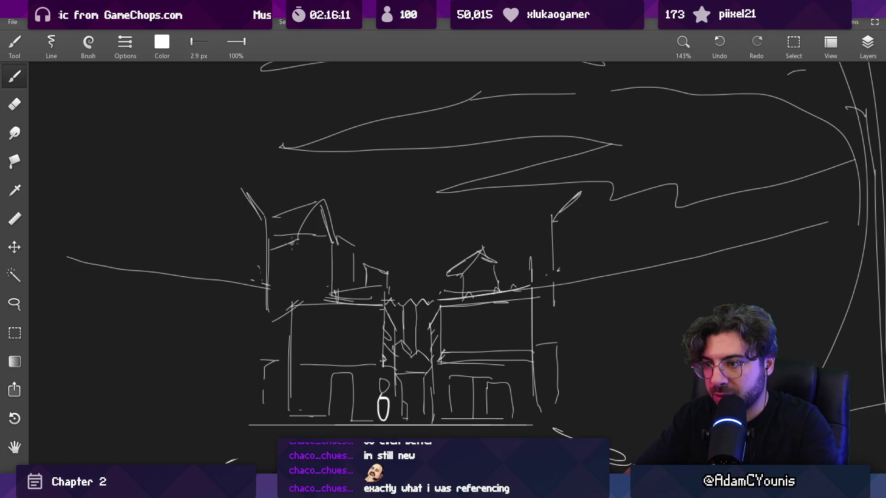
Enlarge the eraser and rework the right building's roof line.
key("e")
scroll(369, 234, "up", 3)
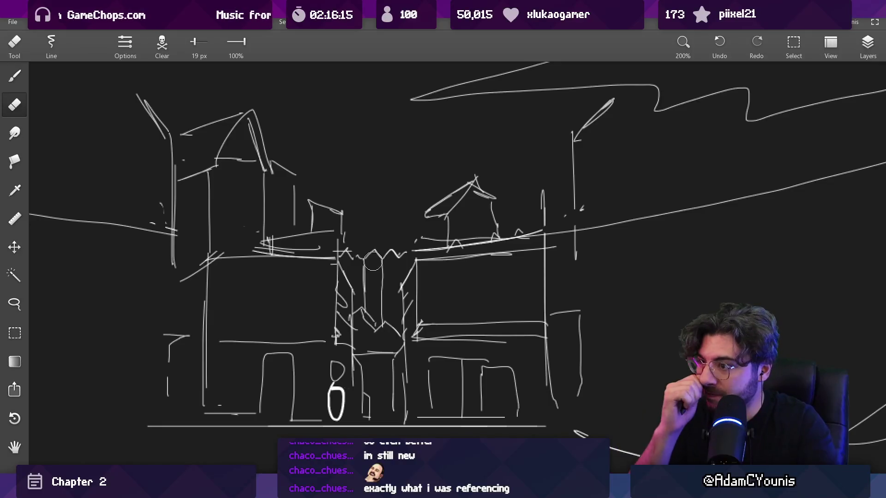
key("bracketright")
mouse_move(427, 212)
left_mouse_down()
mouse_move(433, 192)
mouse_move(523, 192)
left_mouse_up()
key("b")
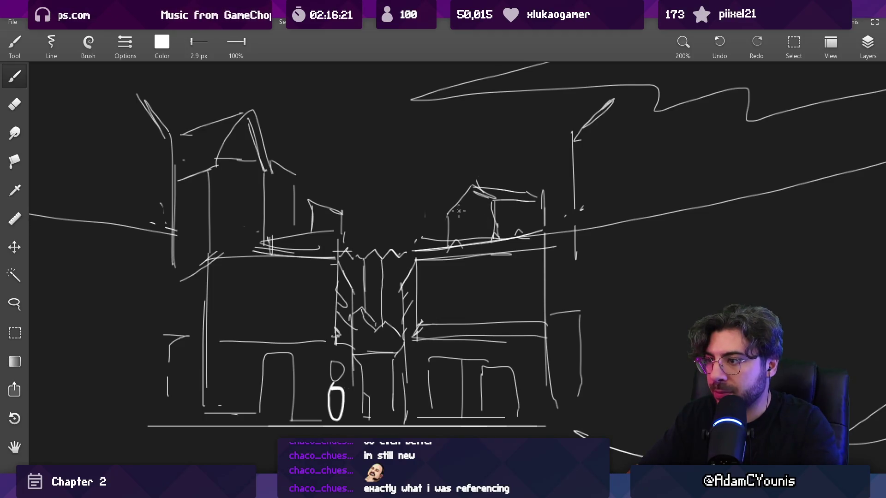
key("e")
left_click_drag(490, 196, 531, 204)
key("b")
Erase part of the left roof edge to reshape the gable.
key("e")
key("b")
key("e")
left_click_drag(448, 215, 458, 242)
key("b")
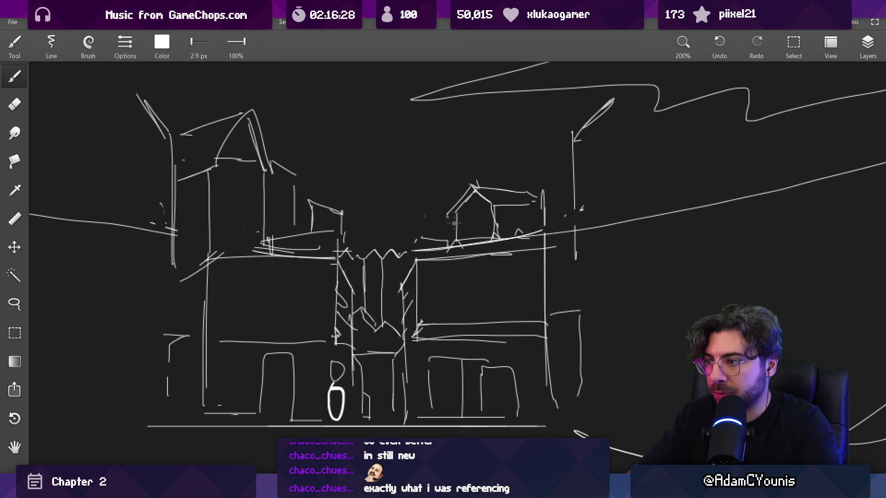
Add a rising spire stroke at the left end of the central zigzag.
mouse_move(493, 218)
left_mouse_down()
mouse_move(493, 165)
mouse_move(481, 194)
left_mouse_up()
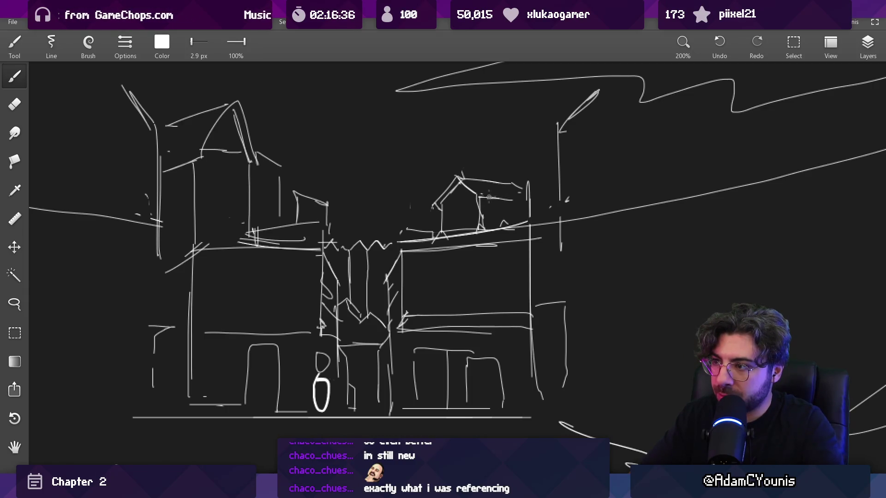
mouse_move(494, 201)
left_mouse_down()
mouse_move(443, 306)
mouse_move(463, 257)
mouse_move(448, 197)
left_mouse_up()
left_click_drag(389, 264, 418, 196)
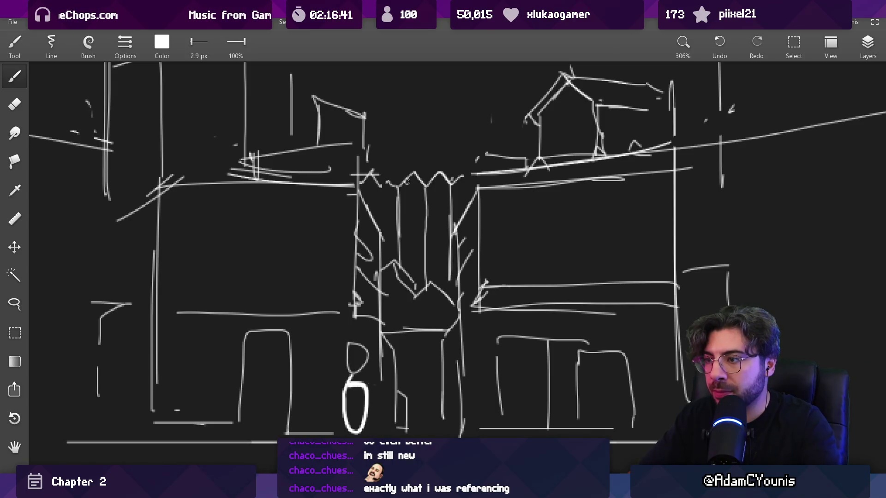
mouse_move(378, 185)
left_mouse_down()
mouse_move(393, 169)
mouse_move(433, 296)
left_mouse_up()
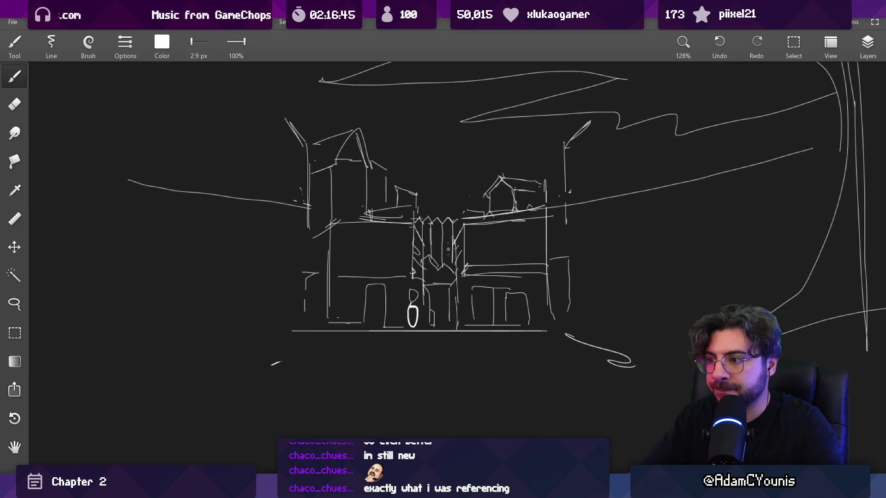
left_click_drag(448, 238, 415, 215)
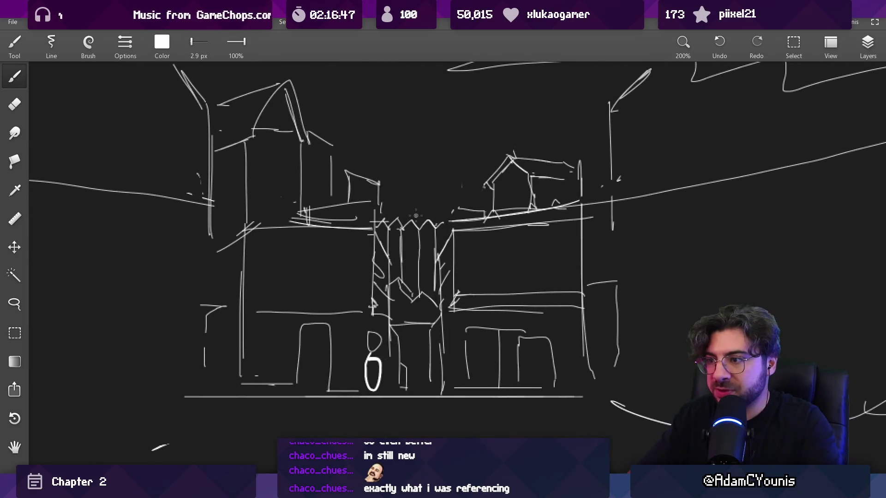
Undo the long stray line across the buildings and shrink the eraser to 13 px.
key("e")
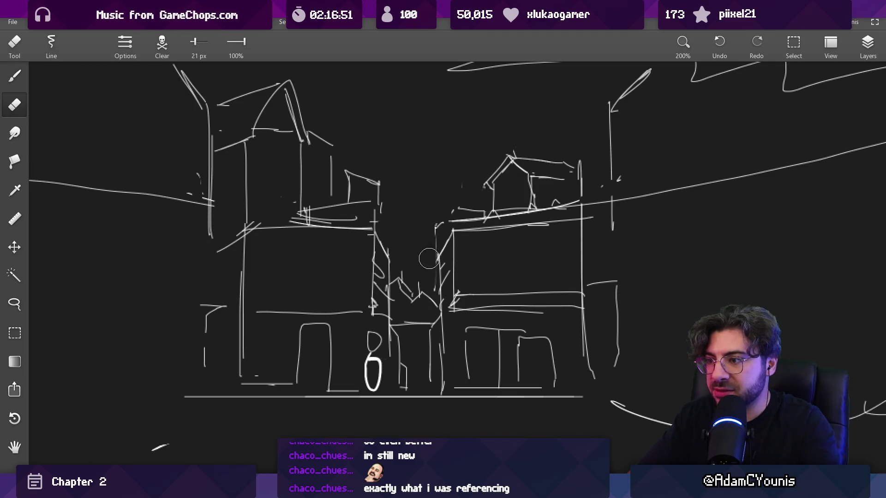
key("b")
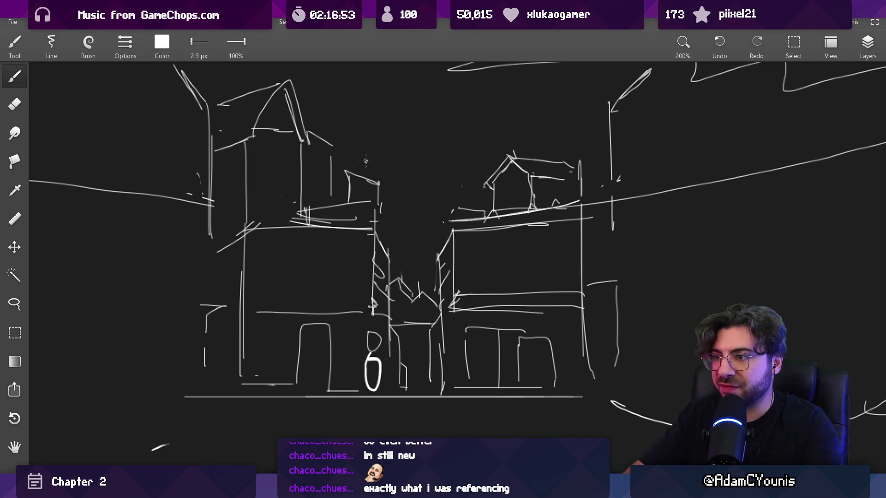
key("ctrl+z")
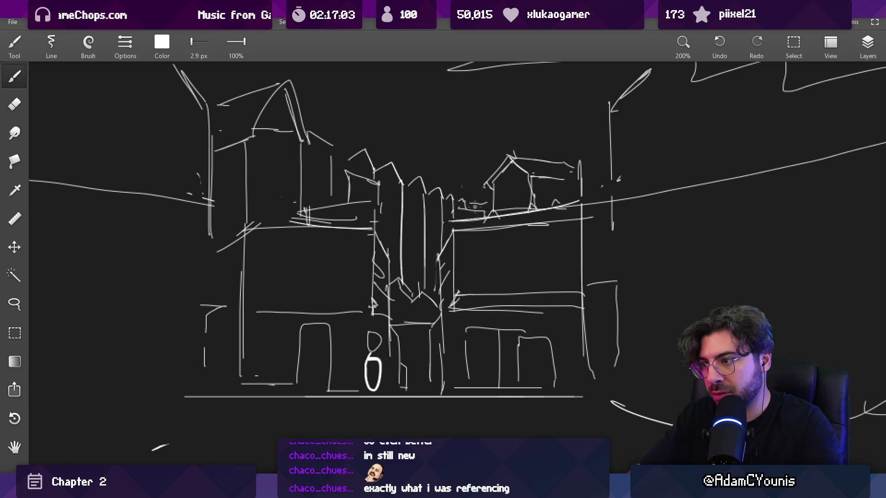
scroll(501, 203, "down", 2)
scroll(457, 212, "up", 5)
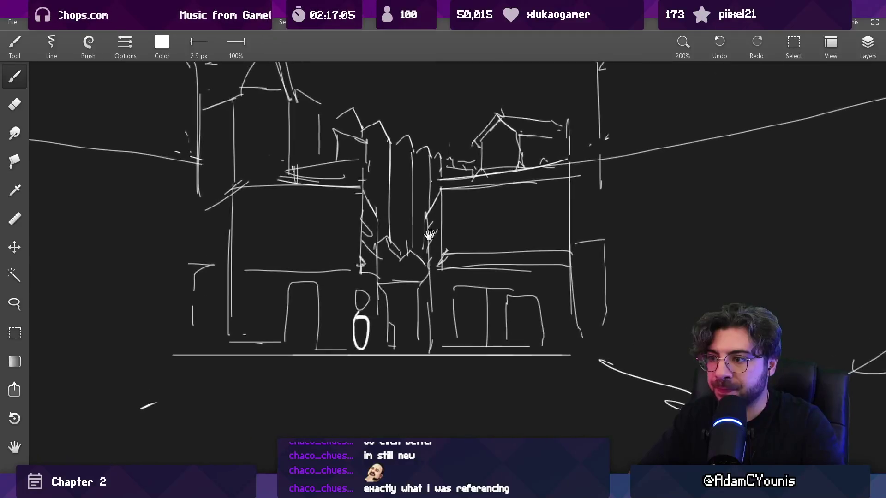
scroll(435, 234, "down", 3)
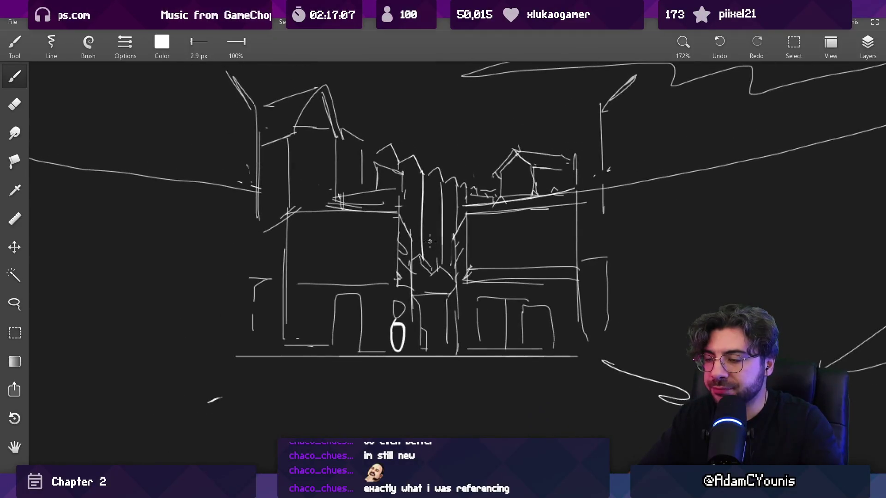
key("e")
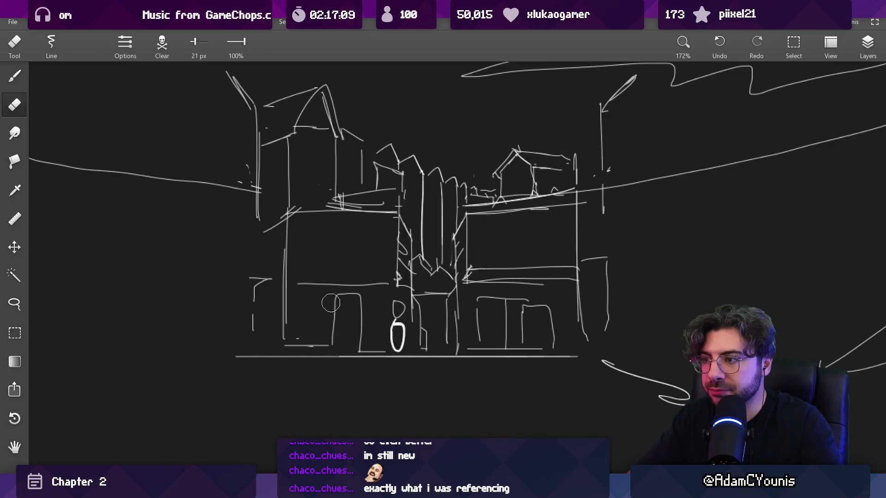
key("bracketleft")
key("bracketleft")
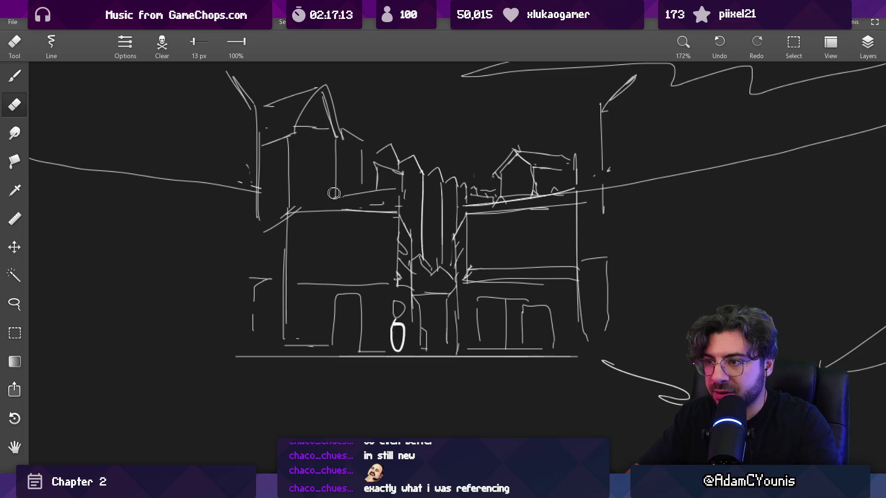
key("b")
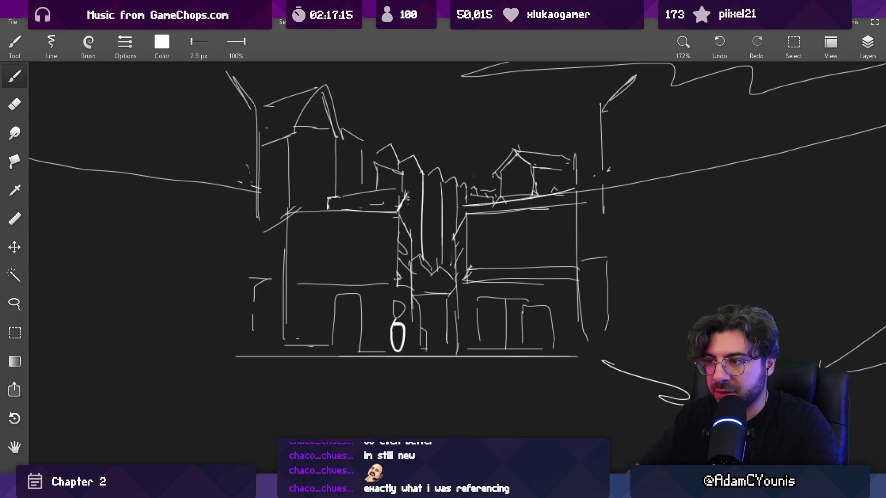
Lasso-select the street figure and scale it down.
mouse_move(416, 219)
left_mouse_down()
mouse_move(404, 293)
mouse_move(414, 230)
mouse_move(398, 222)
left_mouse_up()
left_click_drag(377, 367, 376, 341)
key("l")
left_click_drag(366, 293, 371, 367)
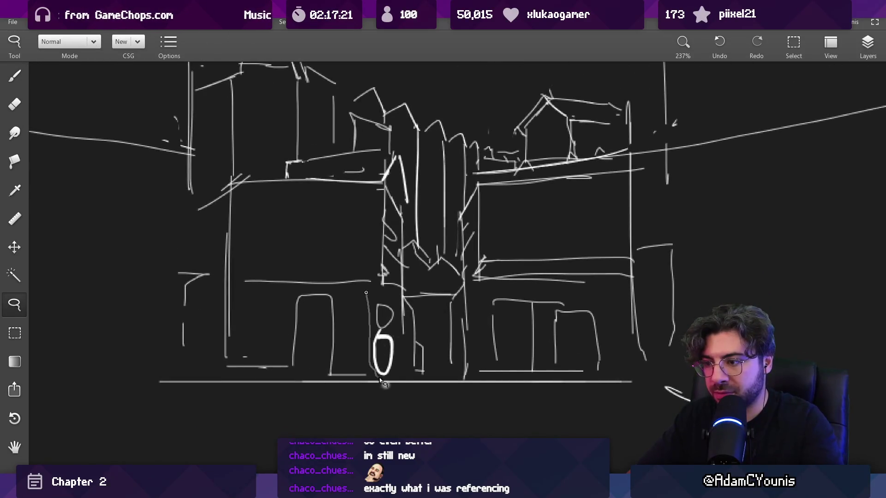
left_click_drag(400, 330, 397, 297)
key("ctrl+t")
left_click_drag(401, 377, 384, 354)
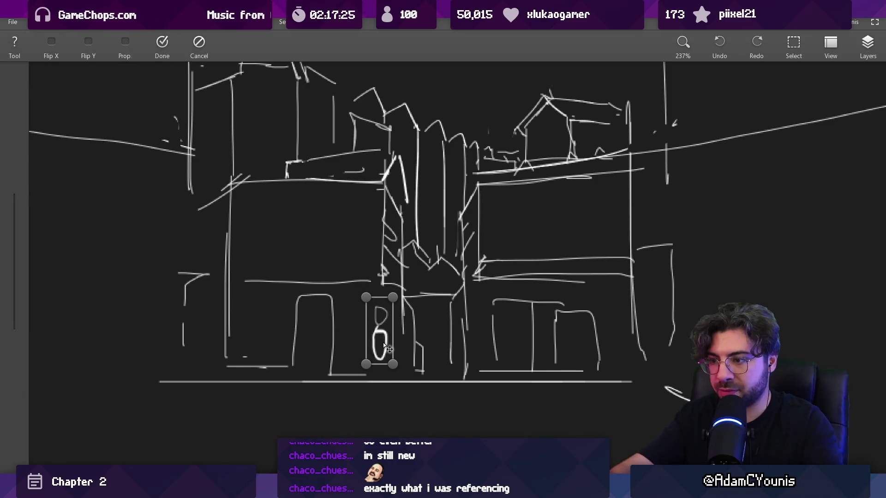
key("Return")
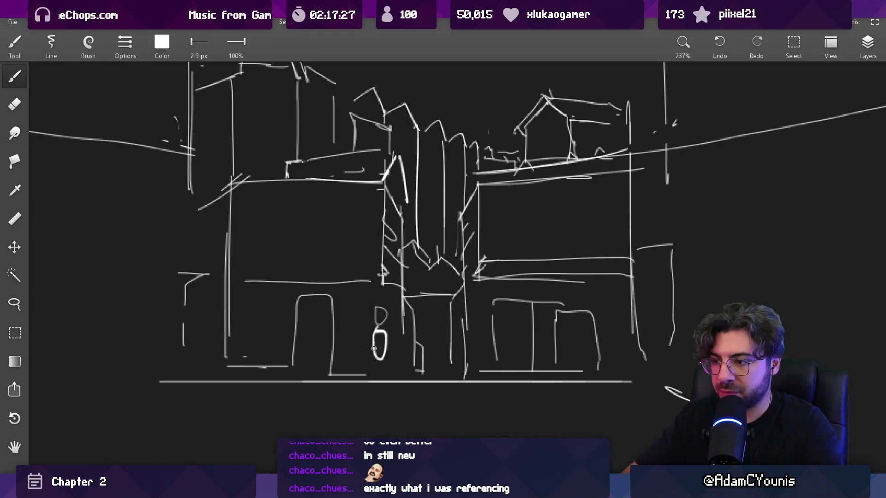
Switch from the Chapter 2 World Layout board back to the Unity editor.
scroll(385, 372, "down", 5)
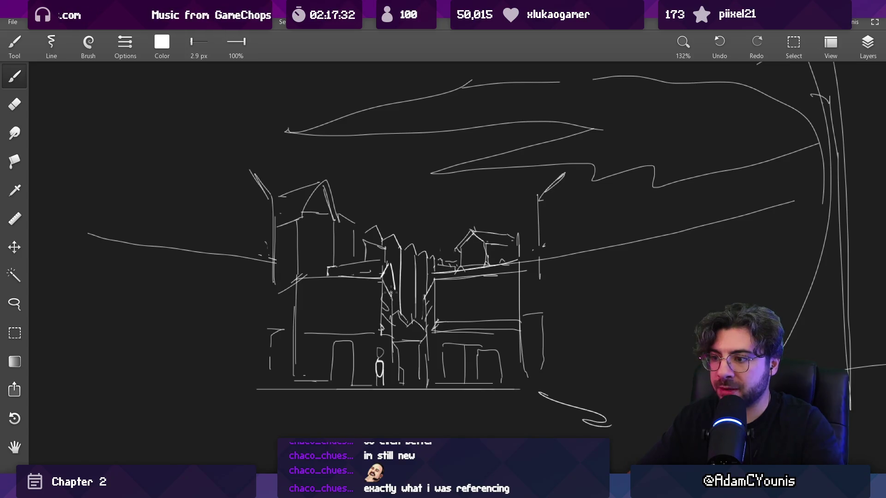
key("alt+Tab")
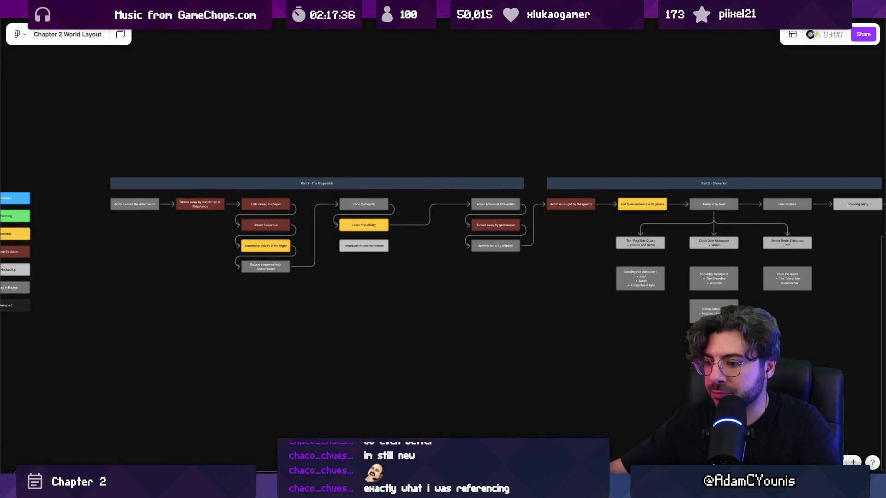
key("alt+Tab")
scroll(422, 170, "down", 2)
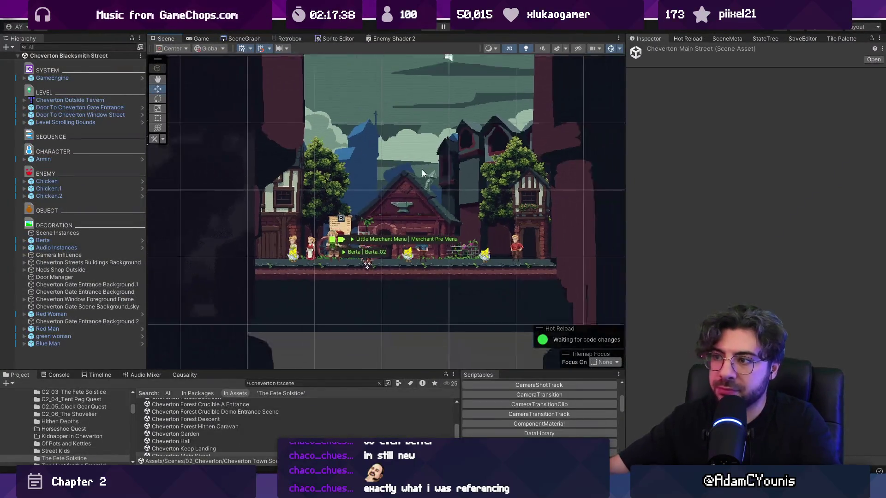
Open the Cheverton scene from the SceneGraph.
left_click(244, 38)
scroll(510, 225, "up", 5)
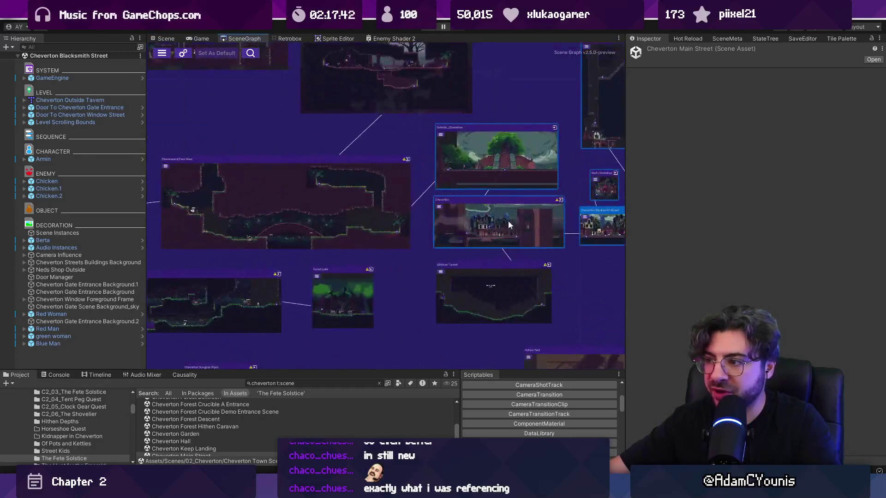
scroll(510, 225, "up", 2)
double_click(439, 204)
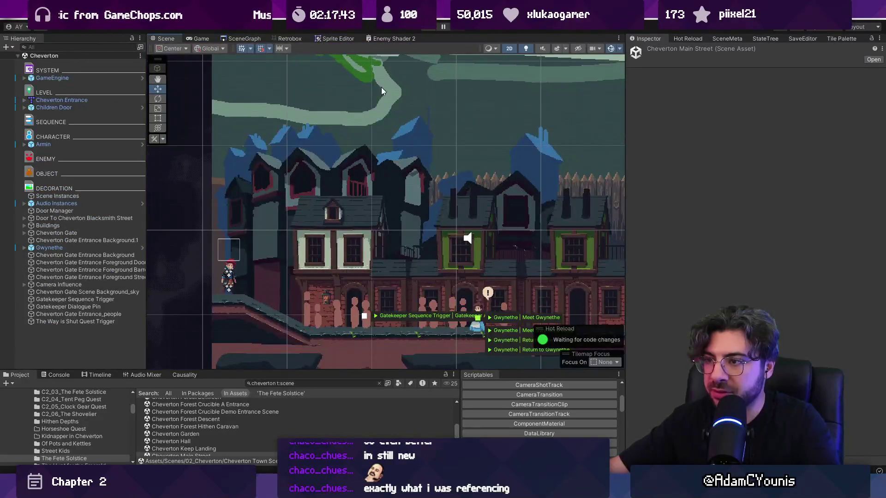
Inspect the sky and Palisade Walls Tile sprites, select GameEngine, and start Play.
left_click(446, 163)
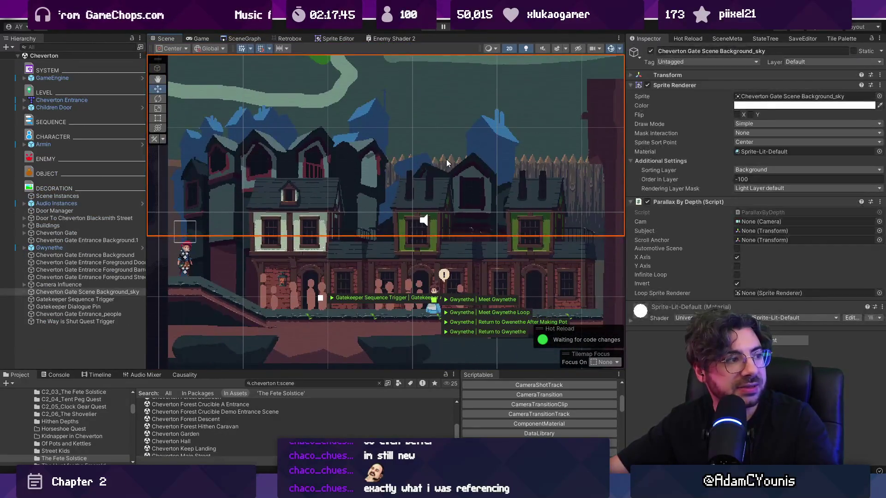
left_click(569, 164)
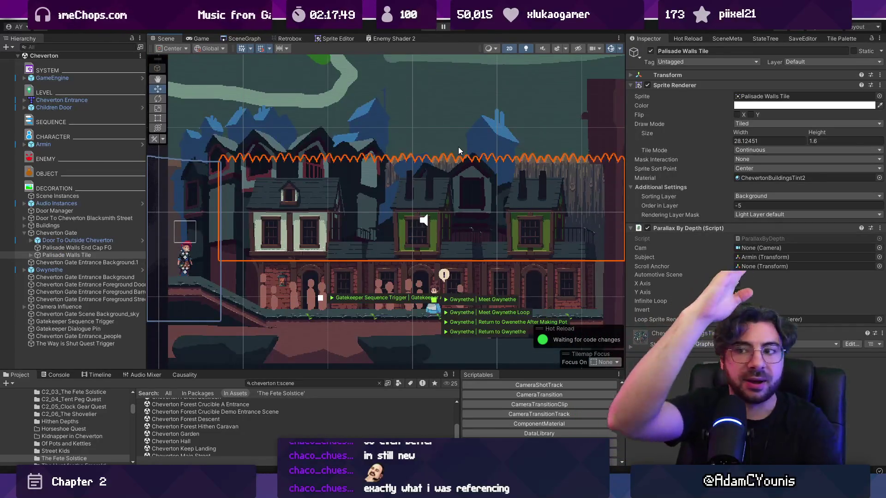
scroll(459, 147, "down", 3)
left_click_drag(262, 139, 399, 199)
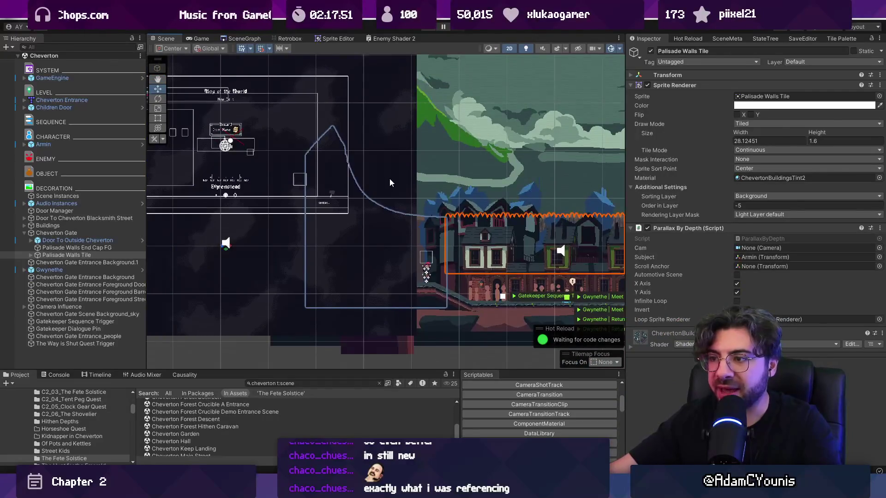
left_click(390, 183)
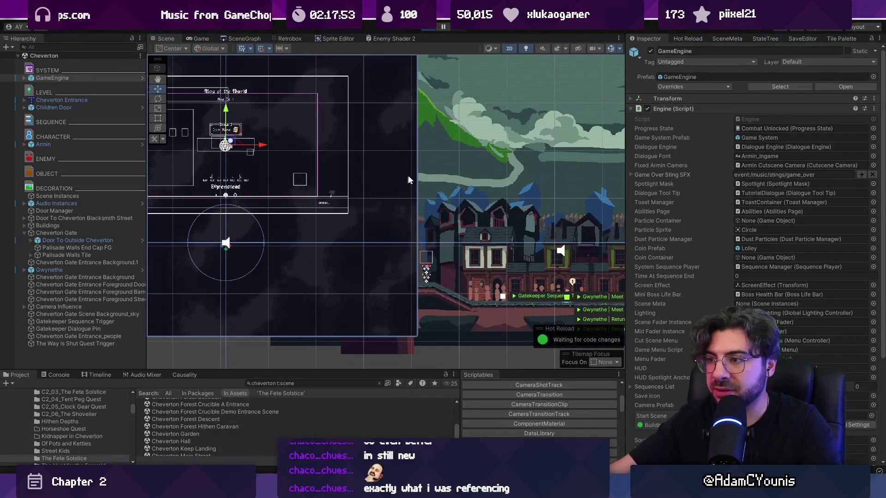
key("ctrl+p")
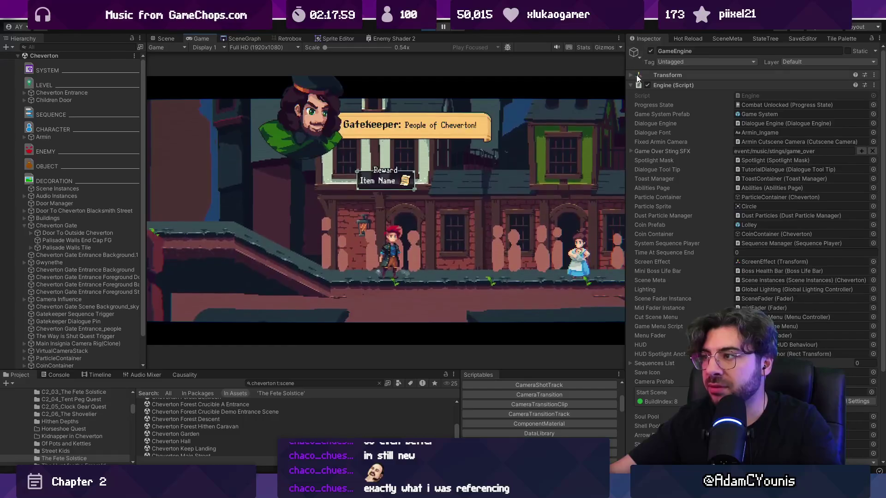
Collapse the Engine (Script) settings and skip the opening cutscene.
left_click(630, 85)
left_click(412, 163)
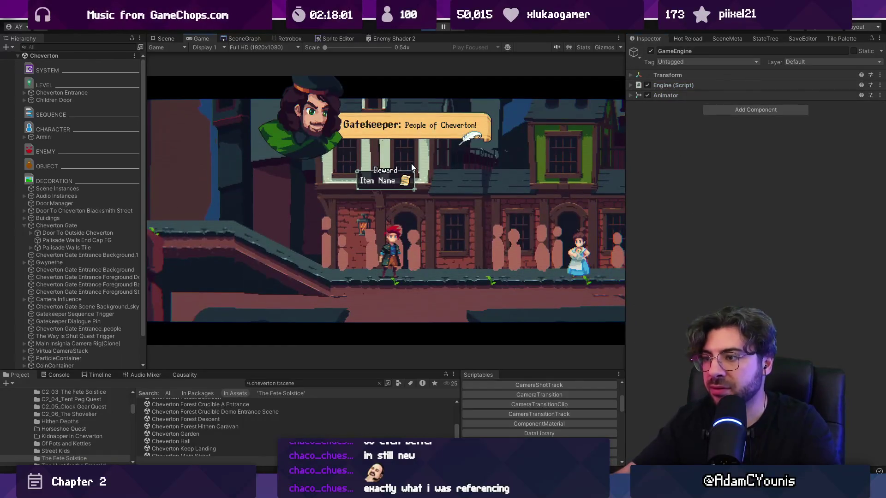
key("Escape")
key("Escape")
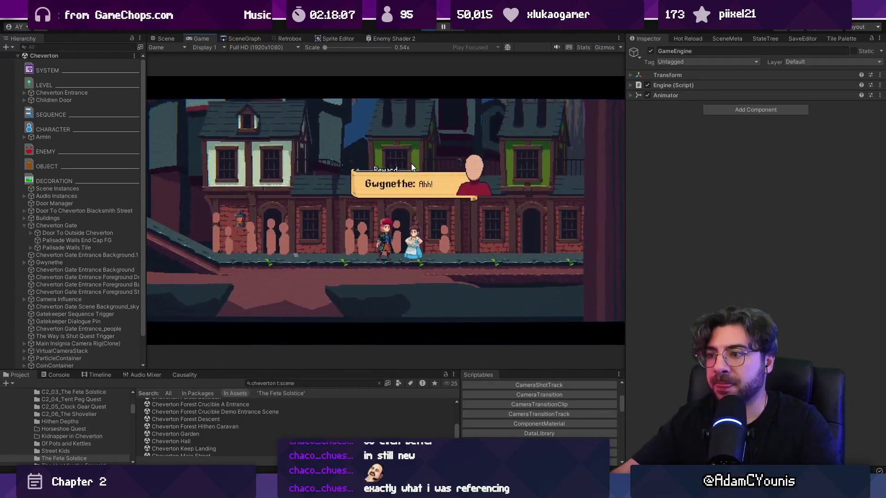
key("Escape")
key("Up")
key("Return")
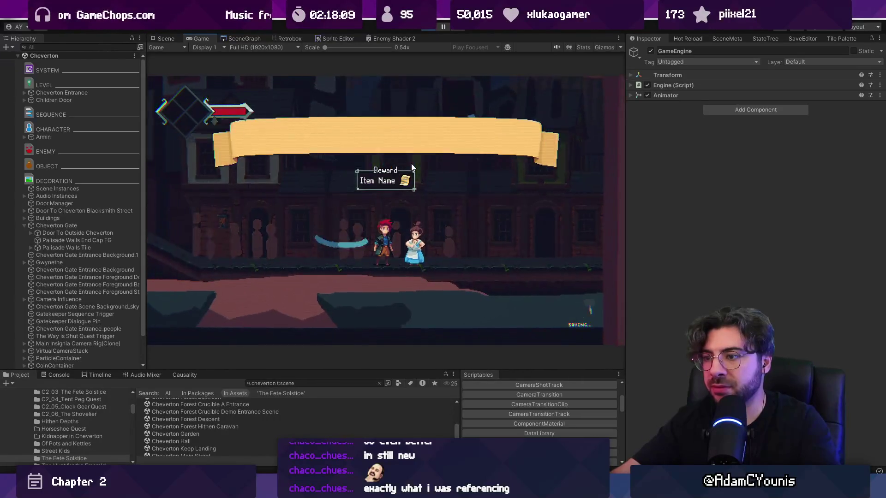
In Journal > Settings > Video, set Upscale Graphics to Off and save.
key("Escape")
key("Down")
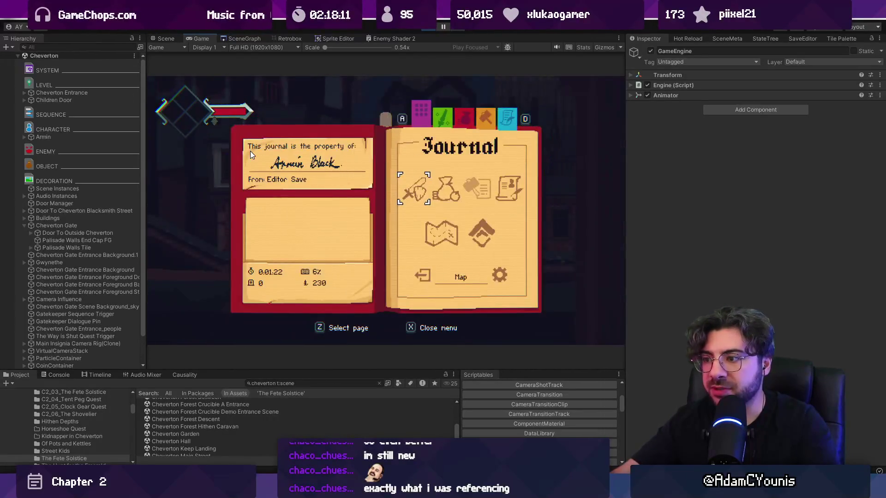
key("Down")
key("z")
key("Down")
key("Down")
key("z")
key("x")
key("Up")
key("z")
key("Down")
key("Down")
key("Down")
key("Down")
key("z")
key("Down")
key("z")
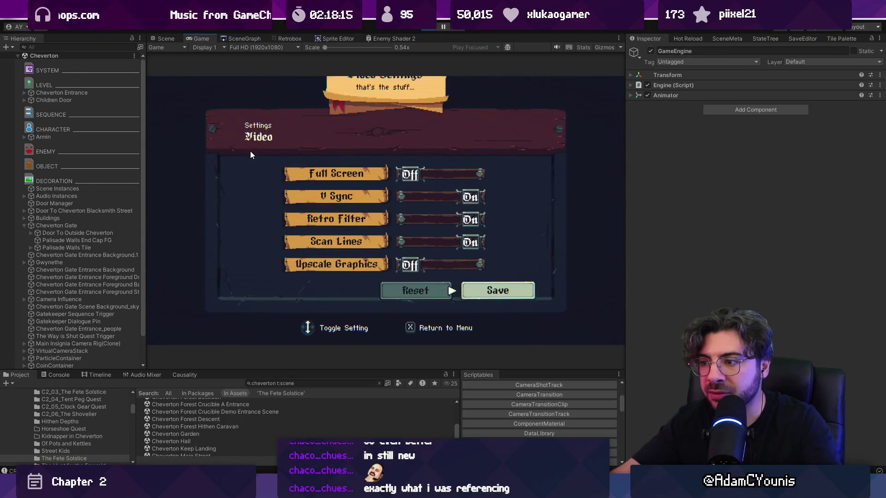
Walk the player left and right near the NPC at the gate street.
key("Left")
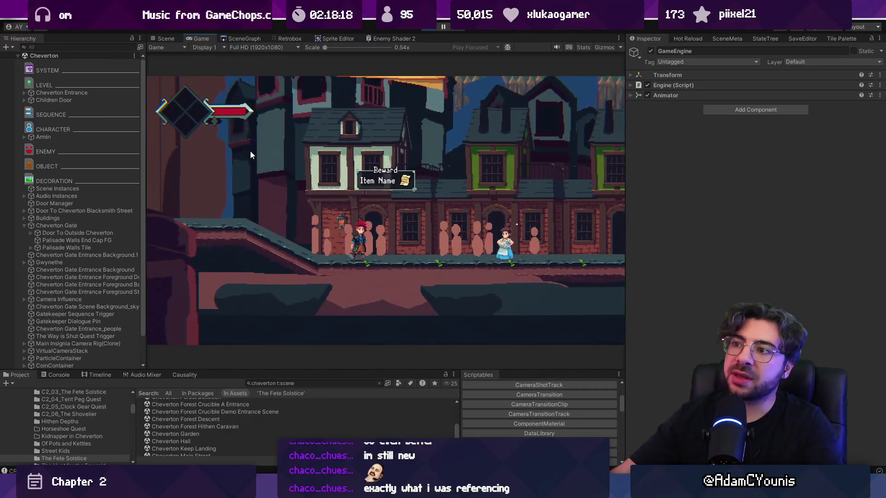
key("Right")
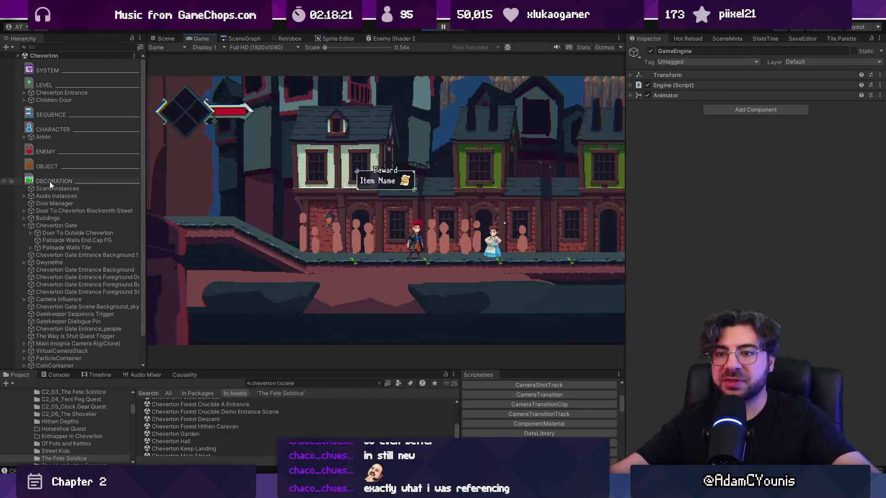
left_click(78, 48)
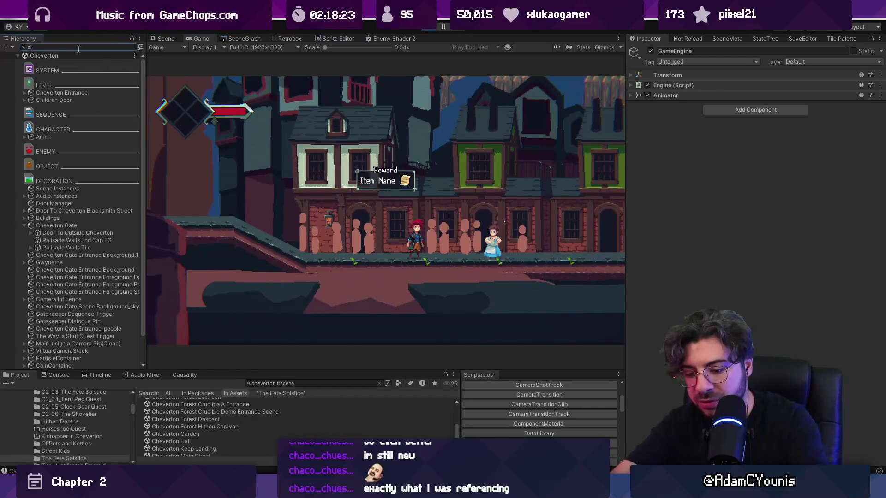
Search the Project for 'zone camera' and drag the Zone Camera prefab into the Hierarchy.
type("zone camera")
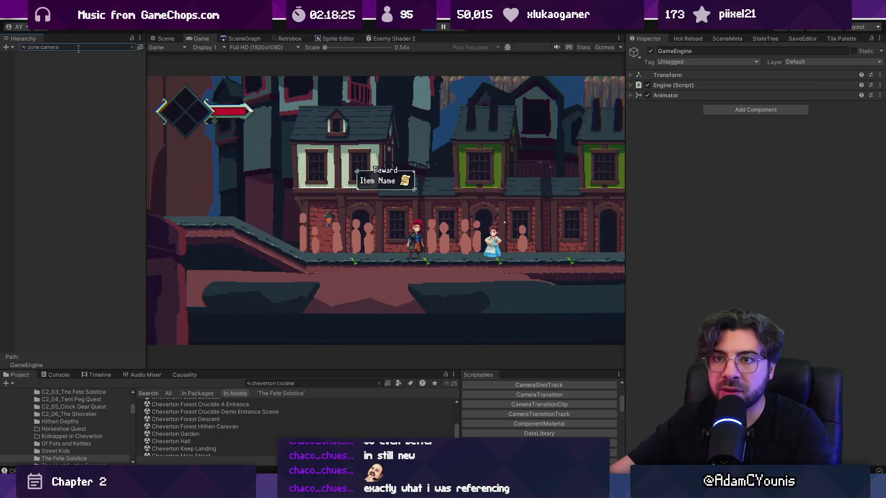
key("Escape")
left_click(336, 387)
type("zone camera")
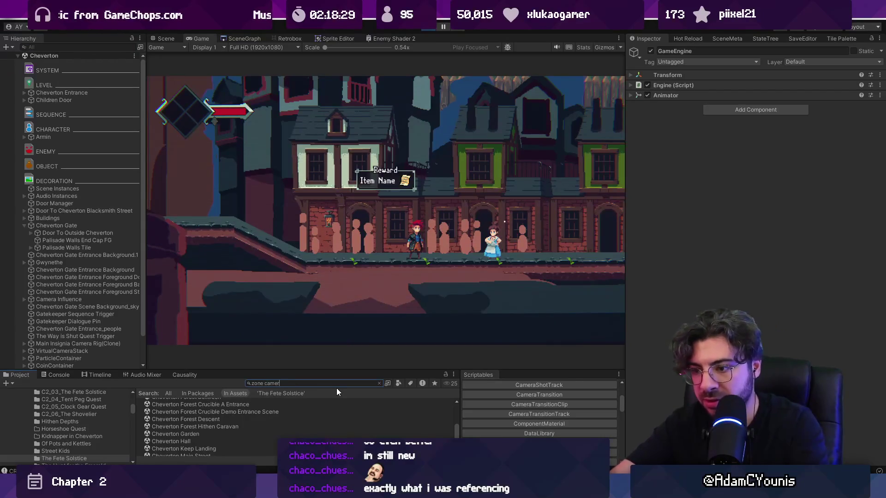
mouse_move(175, 410)
left_mouse_down()
mouse_move(158, 394)
mouse_move(65, 174)
left_mouse_up()
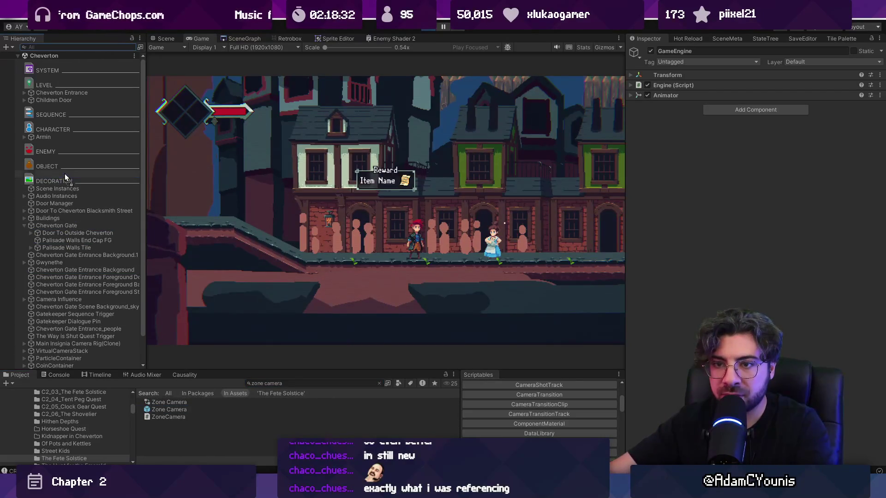
Move the zone camera down over the street, turn off Affects X, and check the Game view.
left_click(166, 39)
scroll(429, 152, "down", 3)
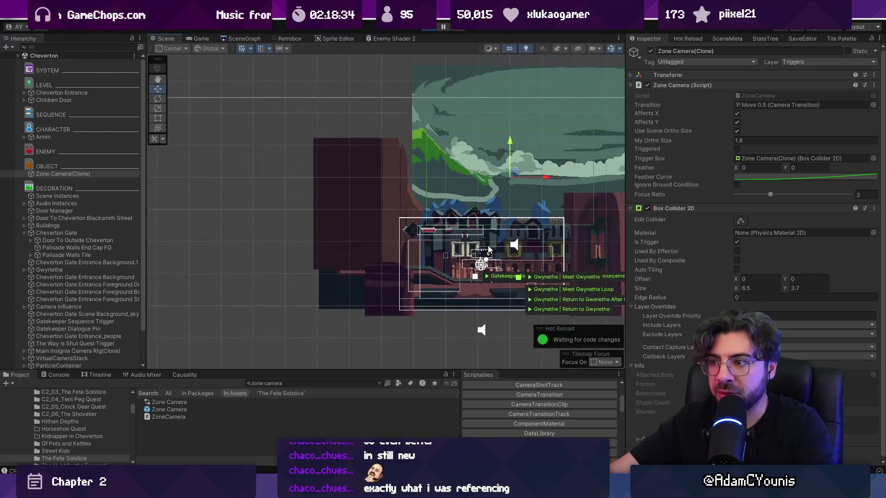
left_click_drag(430, 152, 418, 200)
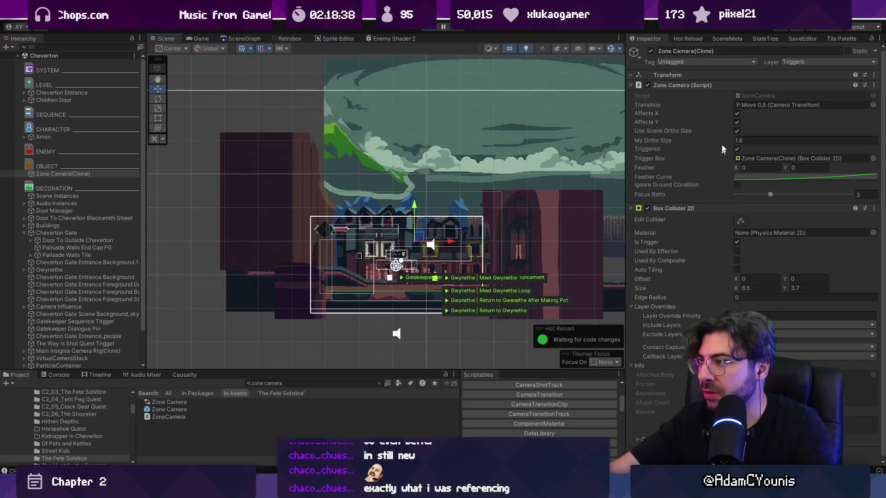
left_click(737, 114)
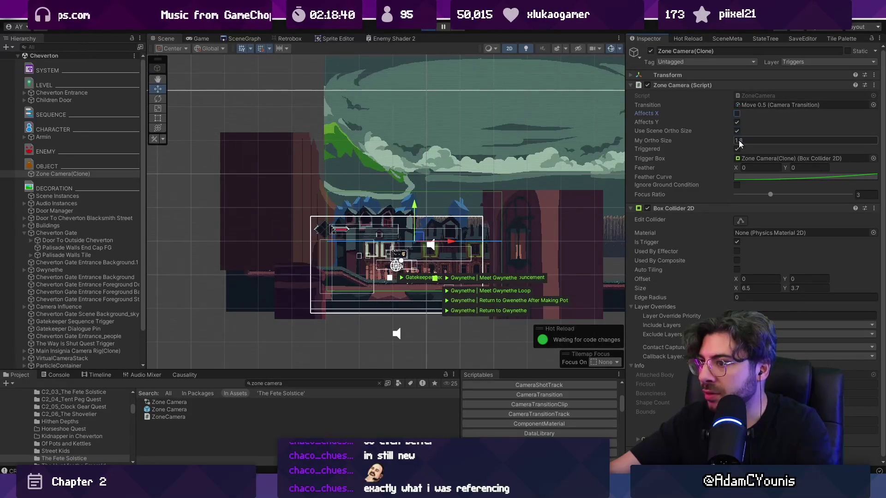
left_click(199, 38)
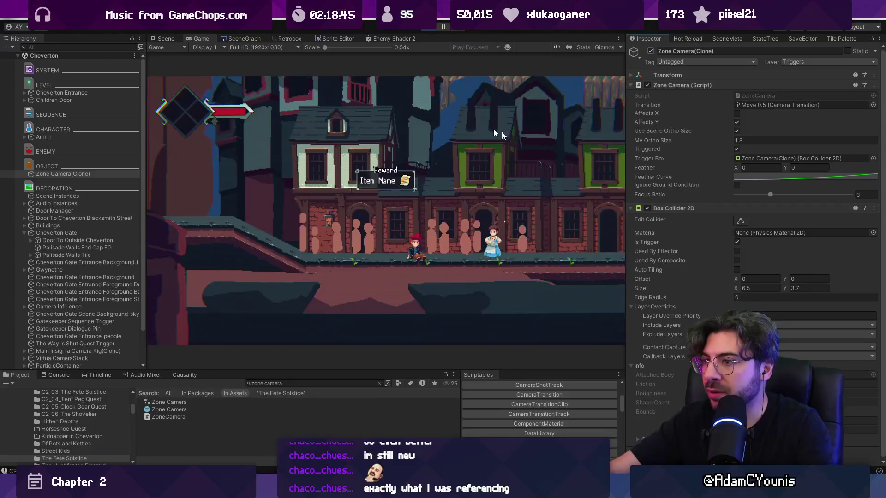
left_click(166, 38)
Add a Zone Camera under CHARACTER around the buildings with Affects X off and ortho size 1.8.
scroll(425, 266, "up", 4)
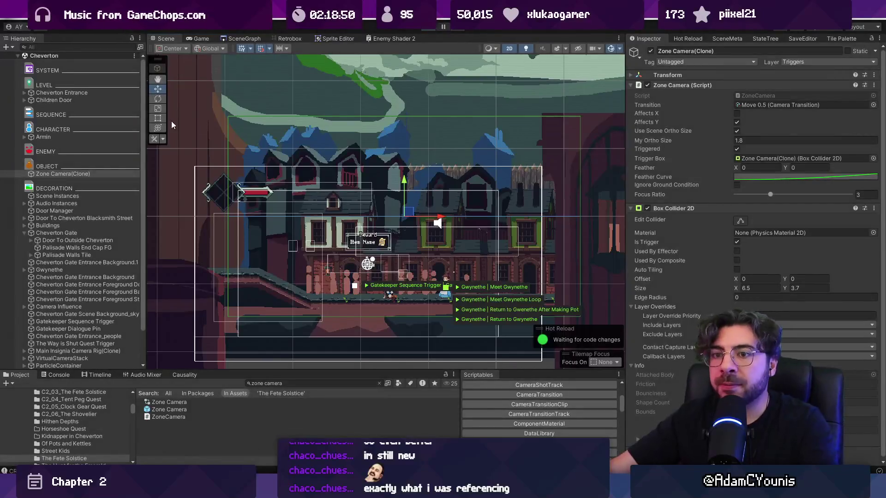
left_click(170, 121)
mouse_move(171, 410)
left_mouse_down()
mouse_move(78, 205)
mouse_move(81, 147)
left_mouse_up()
double_click(84, 152)
left_click_drag(549, 103, 549, 188)
left_click(737, 137)
left_click(737, 155)
left_click_drag(423, 179, 422, 167)
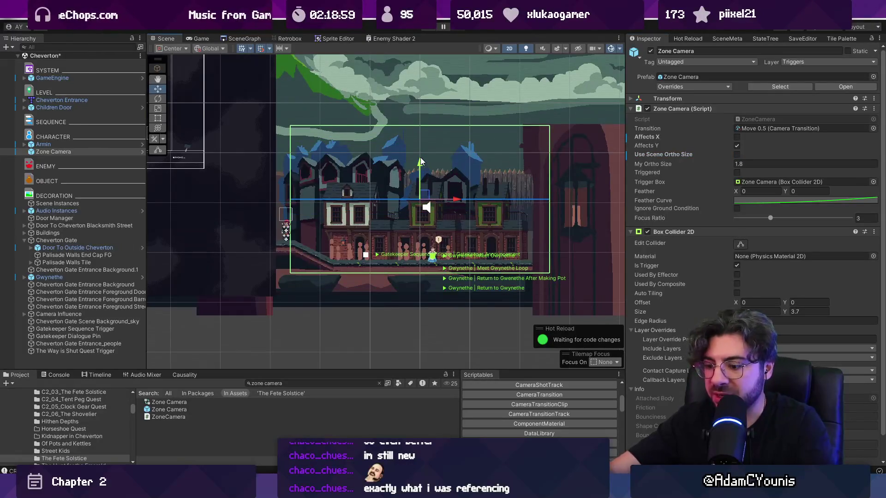
Playtest the new camera: skip the opening cutscene, walk the player to the NPC and back, then exit fullscreen.
key("ctrl+p")
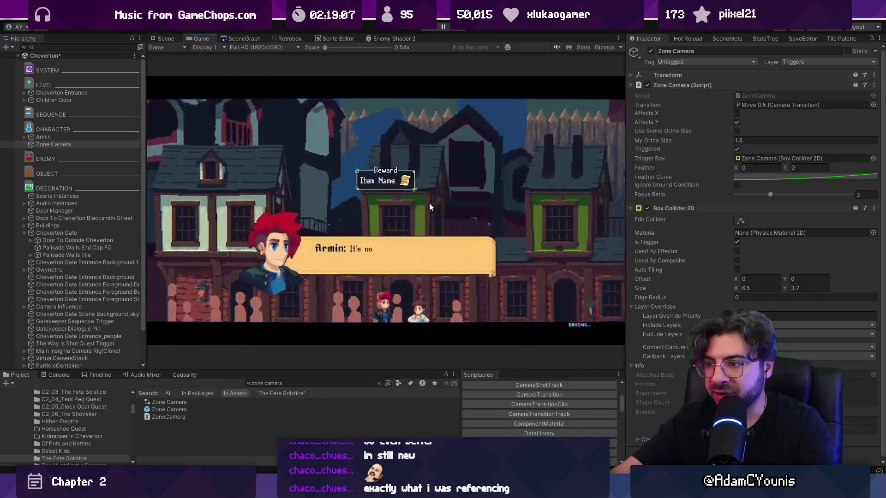
key("Escape")
key("Return")
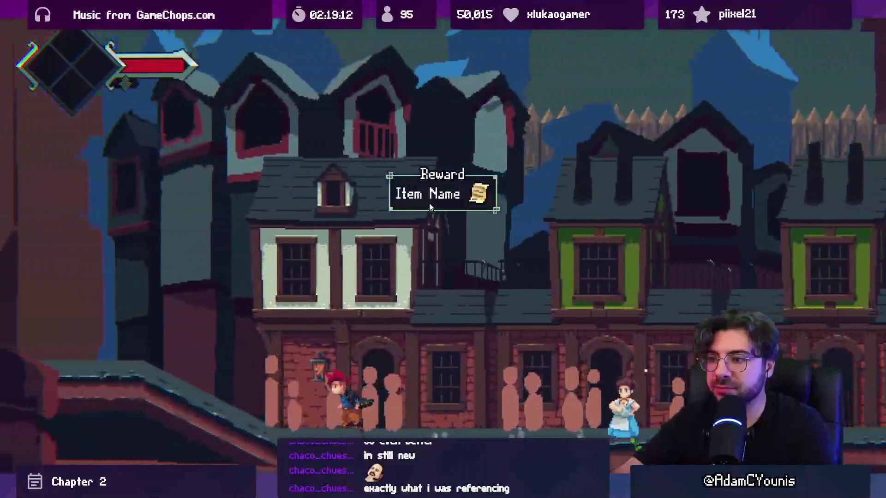
key("Right")
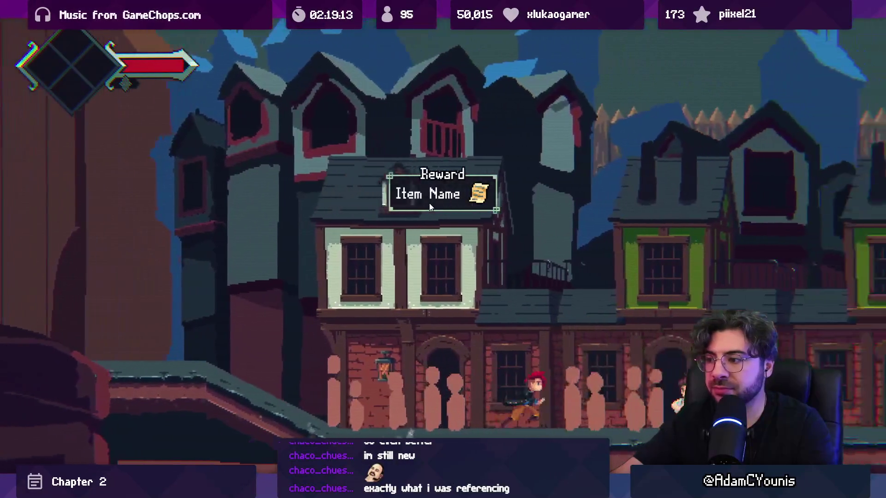
key("Right")
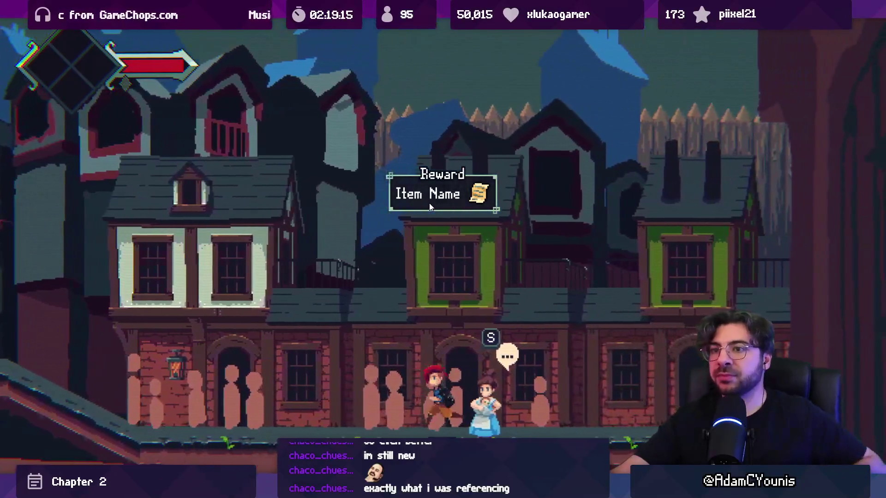
key("Left")
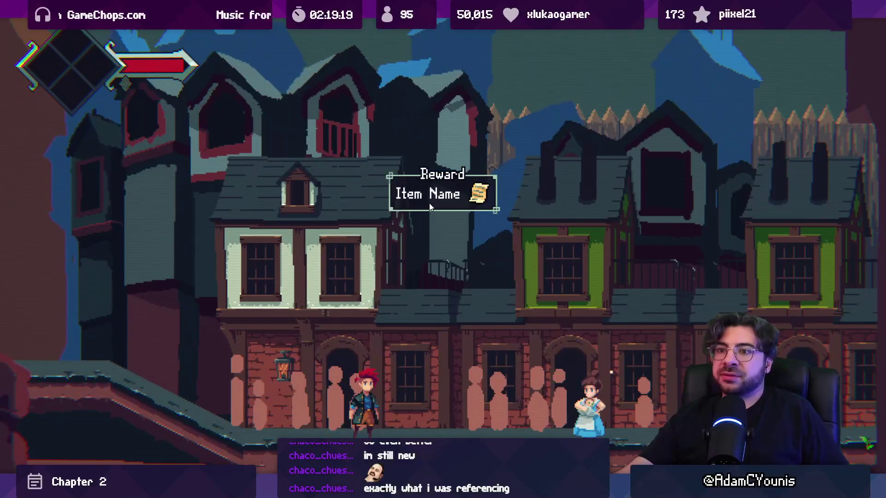
key("shift+space")
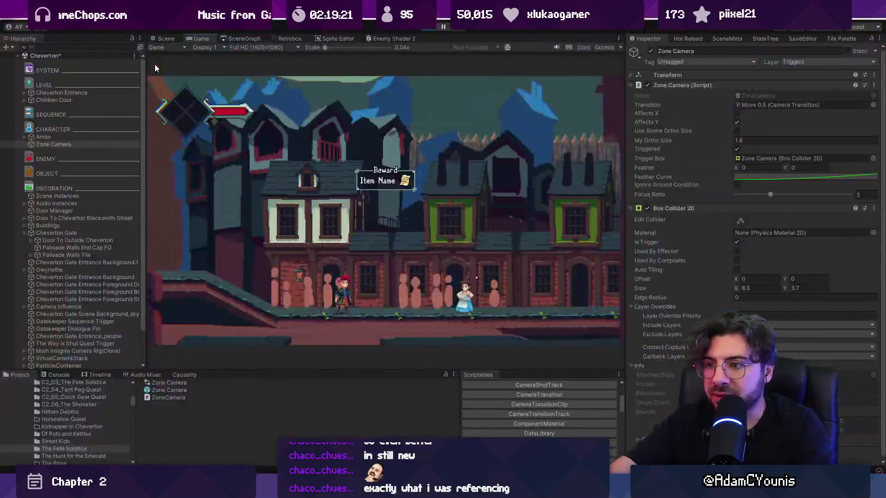
In a 3D Scene view, select the Cheverton Gate Entrance Background.1 and dark building sprites, then relaunch fullscreen play.
left_click(166, 39)
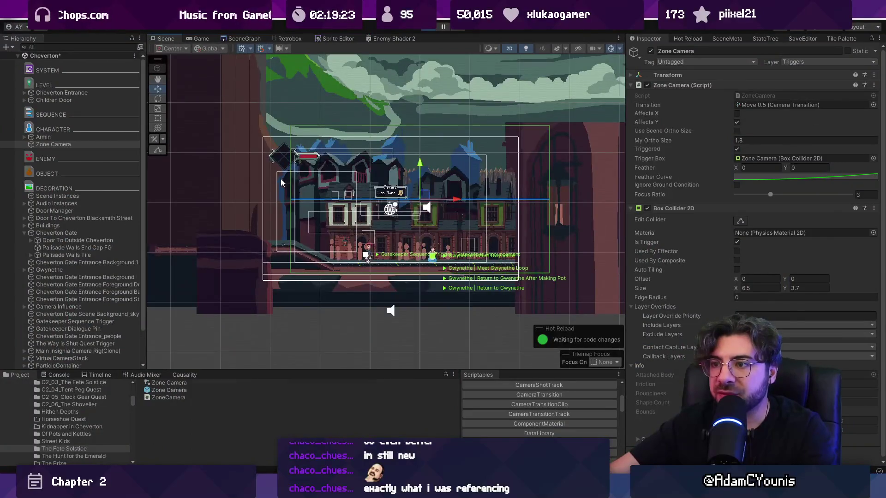
left_click(281, 178)
key("2")
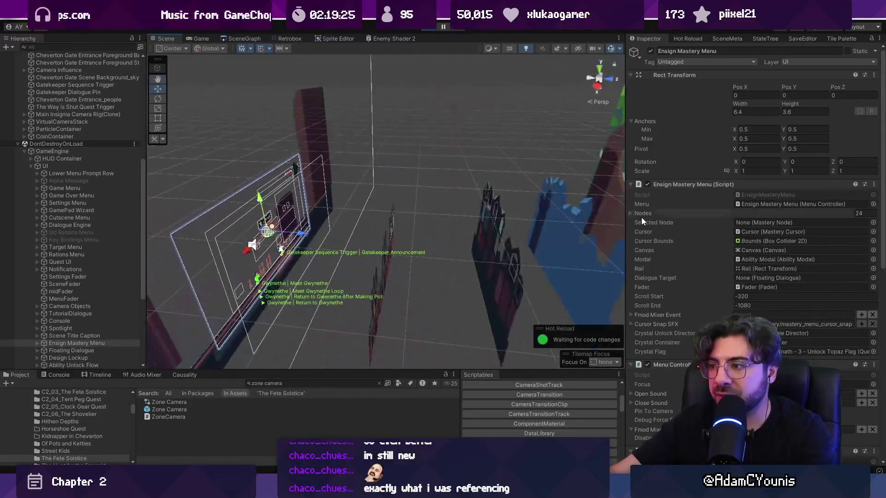
left_click(447, 223)
left_click(386, 237, "shift")
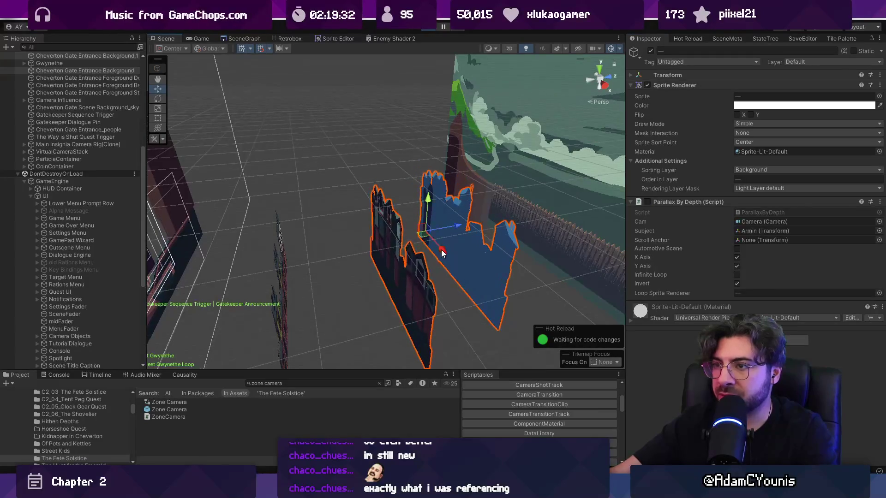
key("F9")
key("Return")
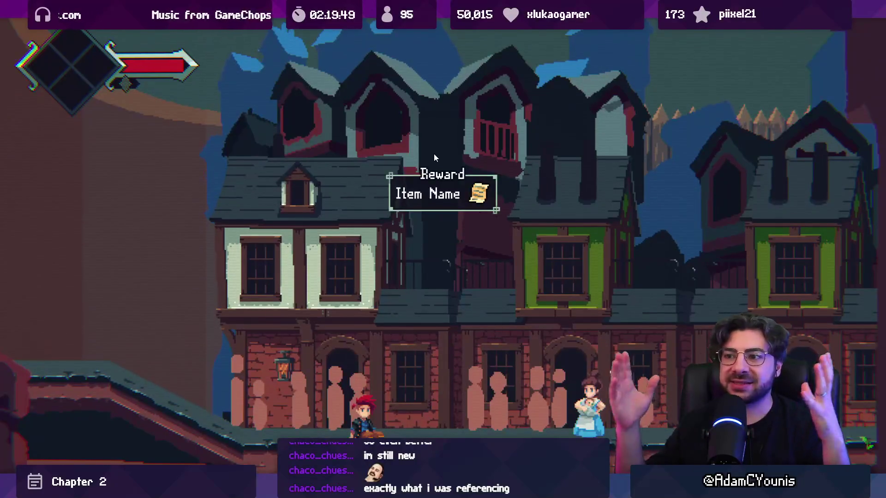
Run the red-haired character along the ledge and street up to Gwynethe, then exit the running game.
key("Left")
key("Right")
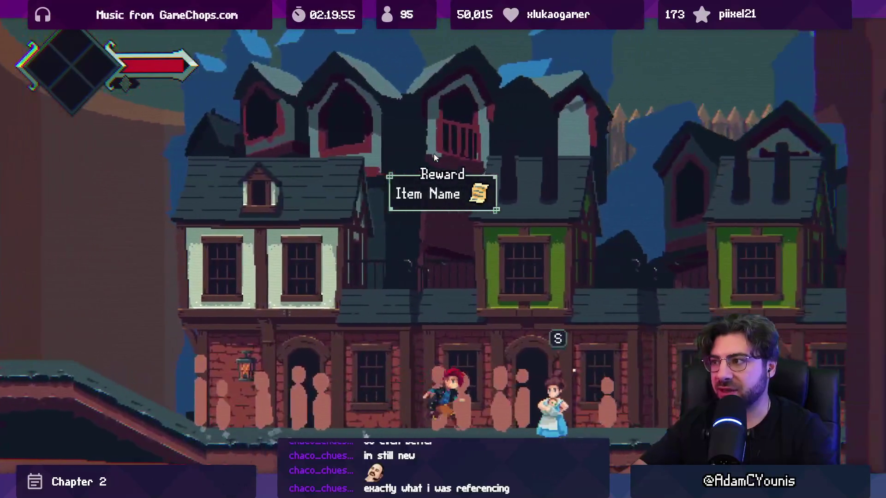
key("Right")
key("Left")
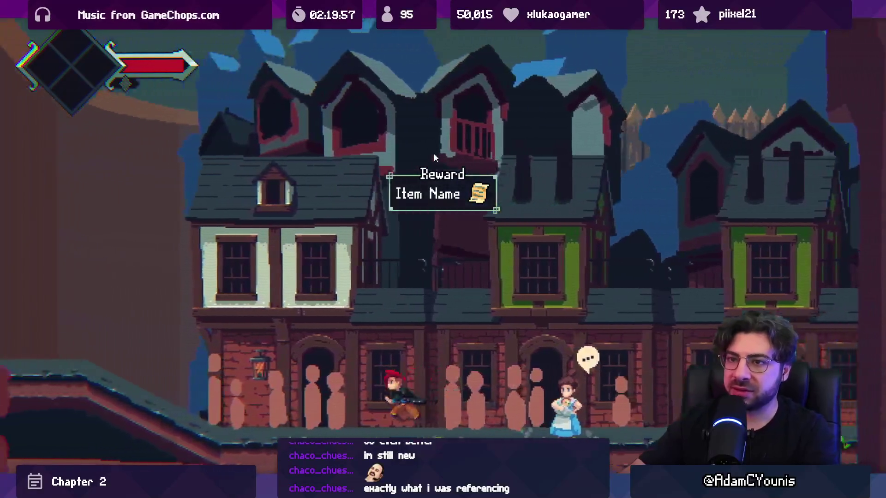
key("Left")
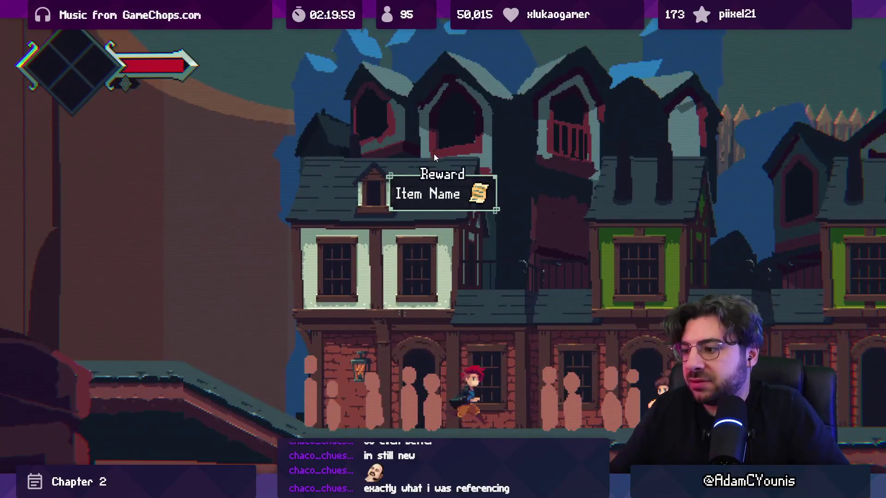
key("Right")
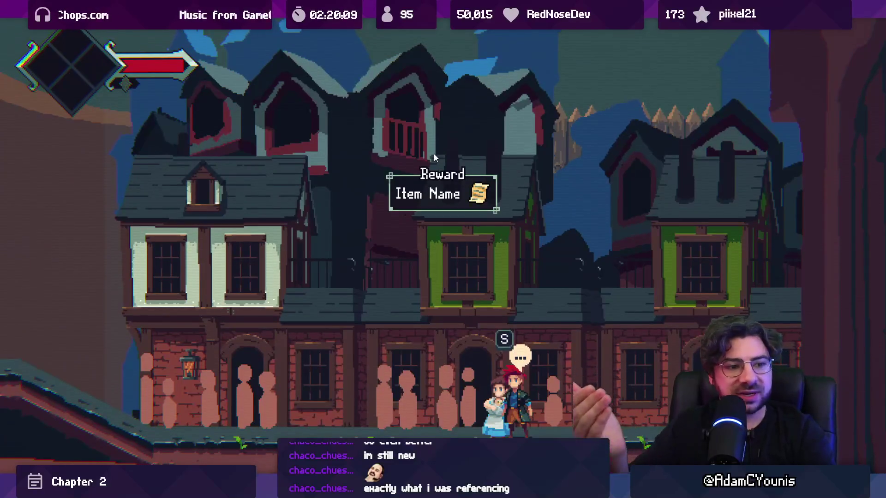
key("ctrl+shift+p")
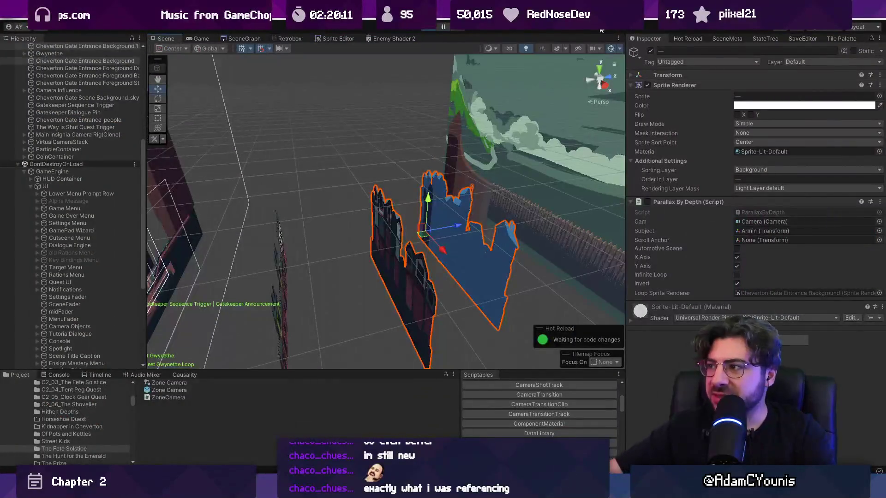
Set the Zone Camera's My Ortho Size to 1.35.
left_click(119, 144)
left_click(751, 140)
type("1.35")
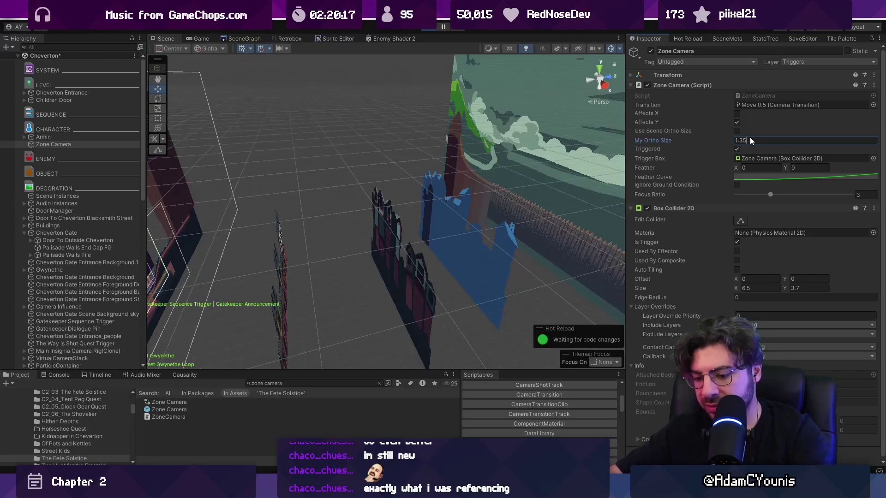
Playtest fullscreen, walking the character left to check the tighter framing, then return to the editor.
key("alt+Tab")
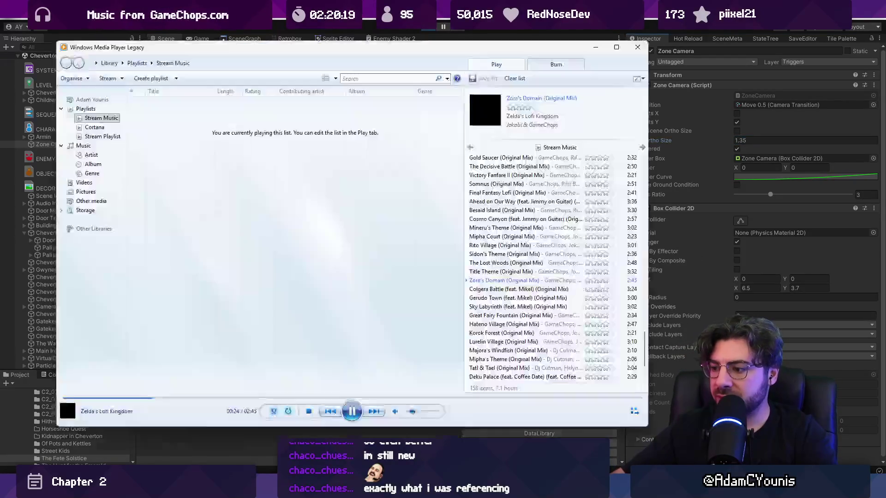
right_click(460, 51)
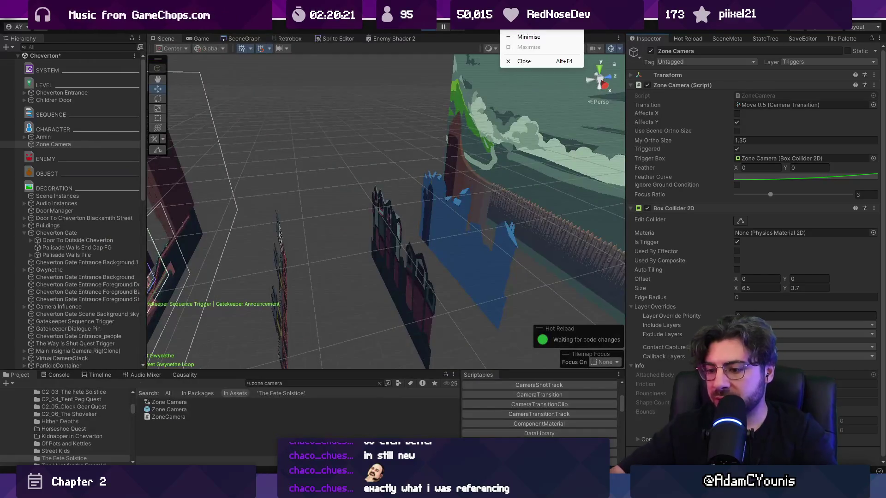
key("Escape")
key("alt+Tab")
key("Left")
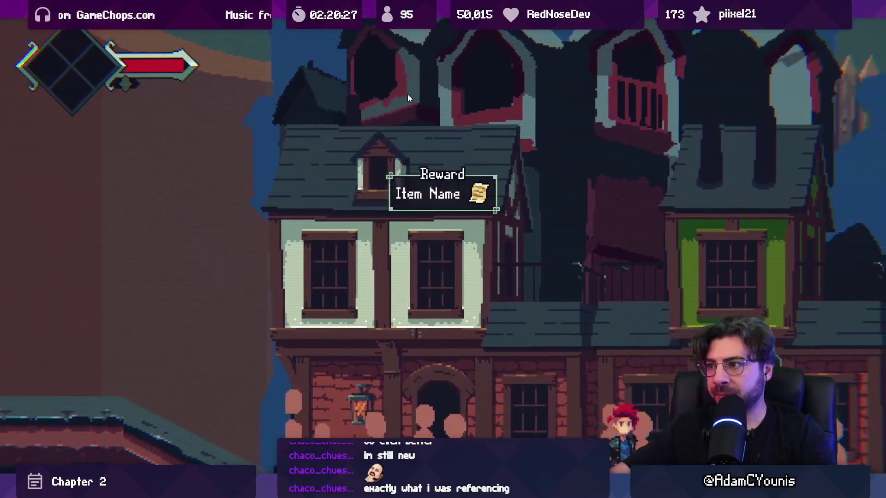
key("alt+Tab")
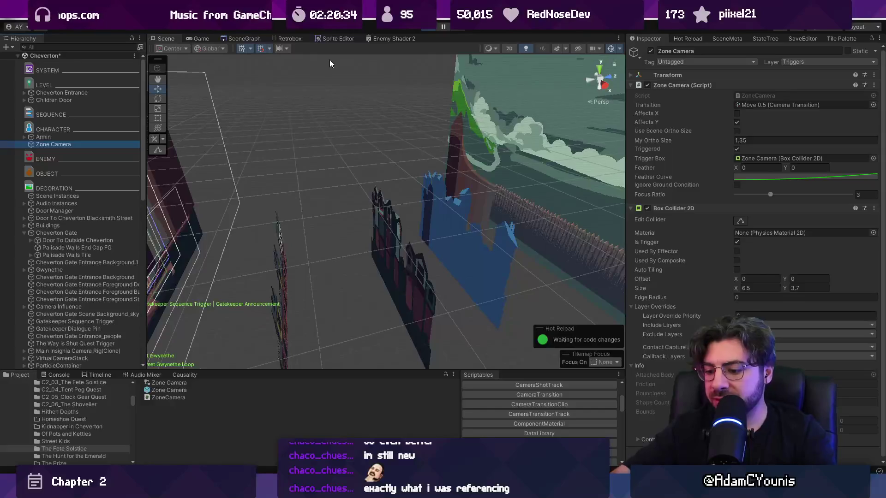
Dock the Game view as its own panel and lower the Zone Camera's Position Y to -2.88.
left_click_drag(202, 38, 729, 73)
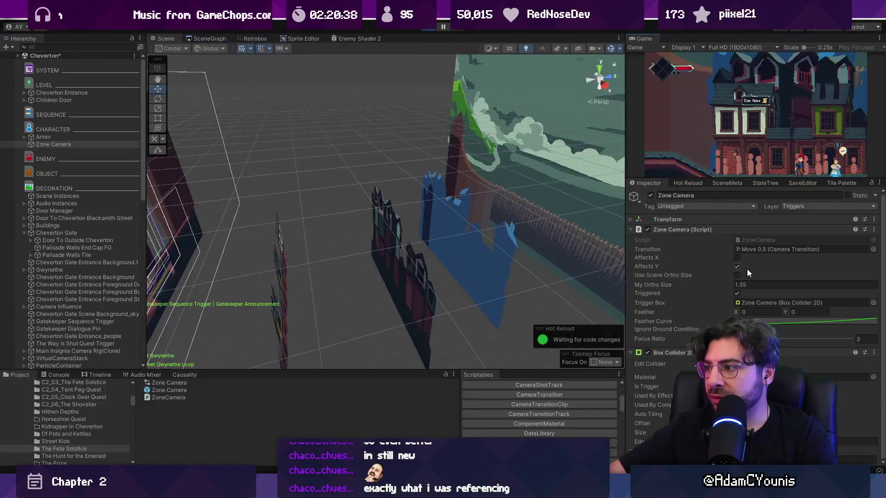
left_click(785, 221)
left_click_drag(785, 231, 775, 227)
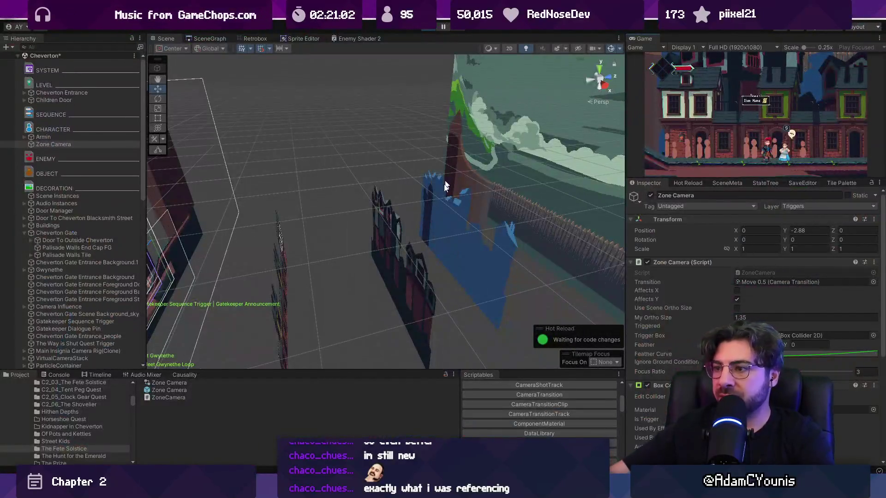
Select both Cheverton Gate Entrance Background sprites and drag them up and further back.
left_click(446, 251)
left_click(456, 250, "shift")
mouse_move(456, 250)
left_mouse_down()
mouse_move(396, 206)
mouse_move(405, 207)
left_mouse_up()
Playtest by running the character to the girl and back, then select the Palisade Walls Tile.
key("Right")
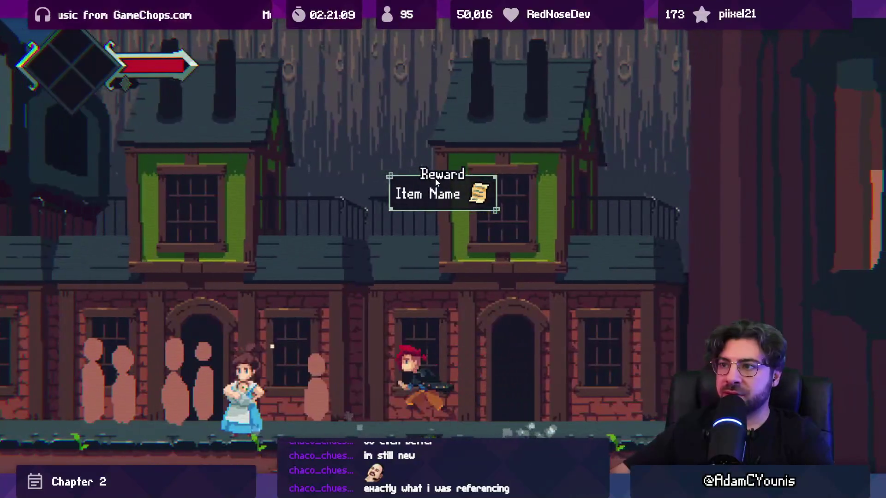
key("Right")
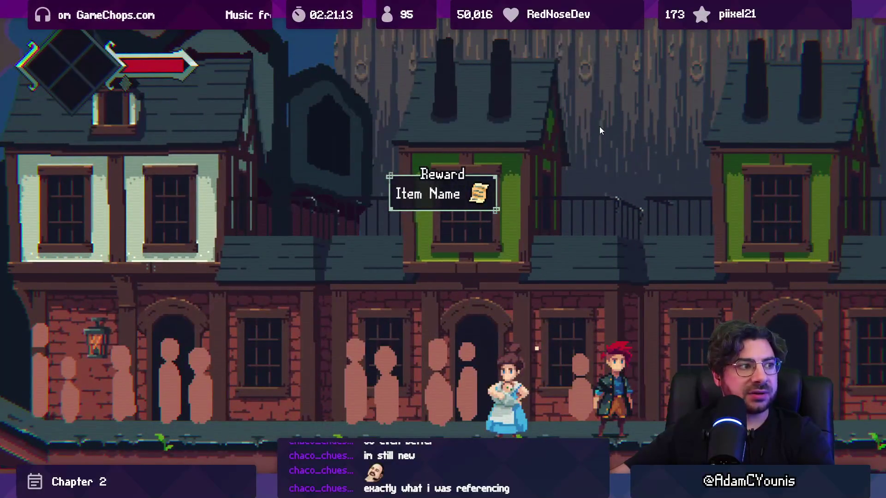
key("Left")
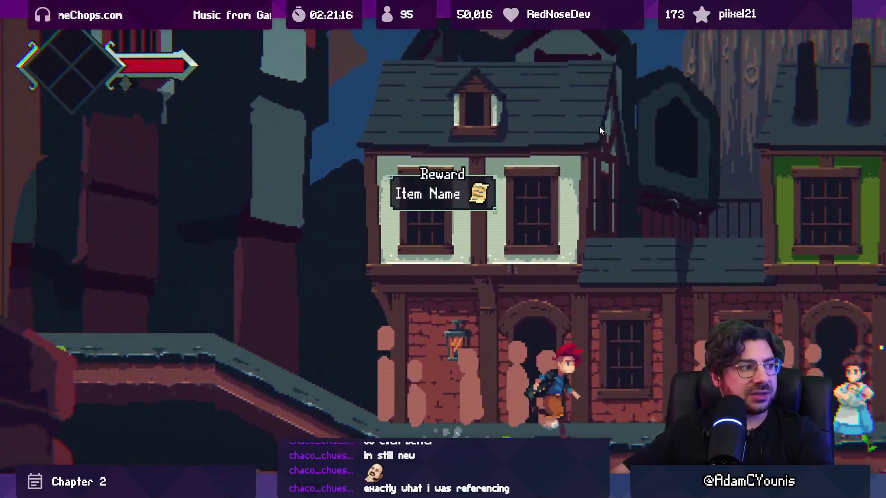
key("Right")
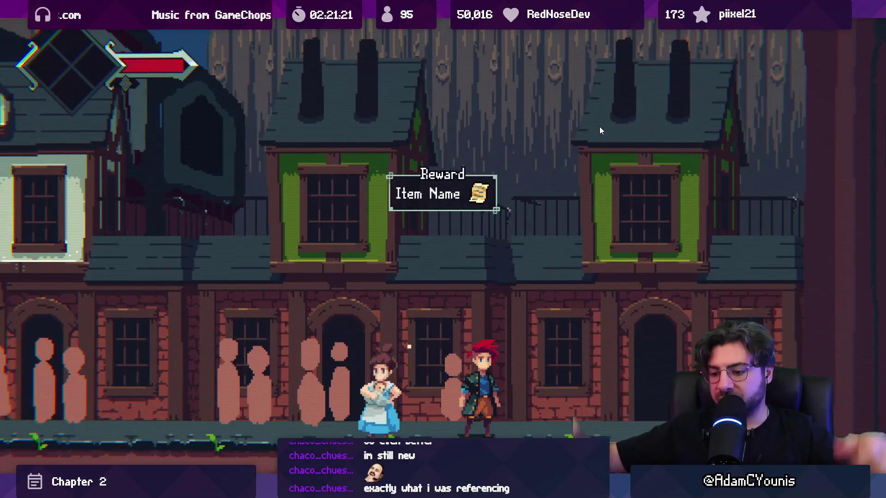
key("shift+space")
left_click(511, 203)
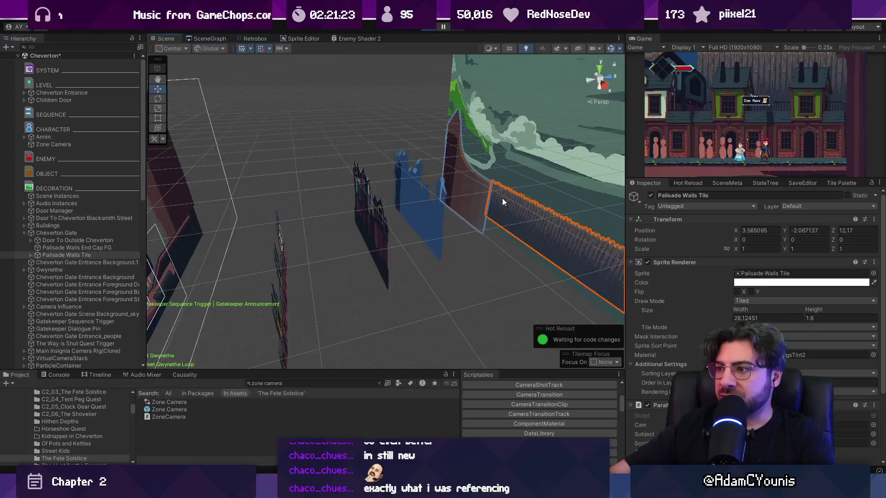
Switch the Scene back to 2D and set the Palisade Walls Tile's Position Y to -2.61.
key("2")
key("t")
key("w")
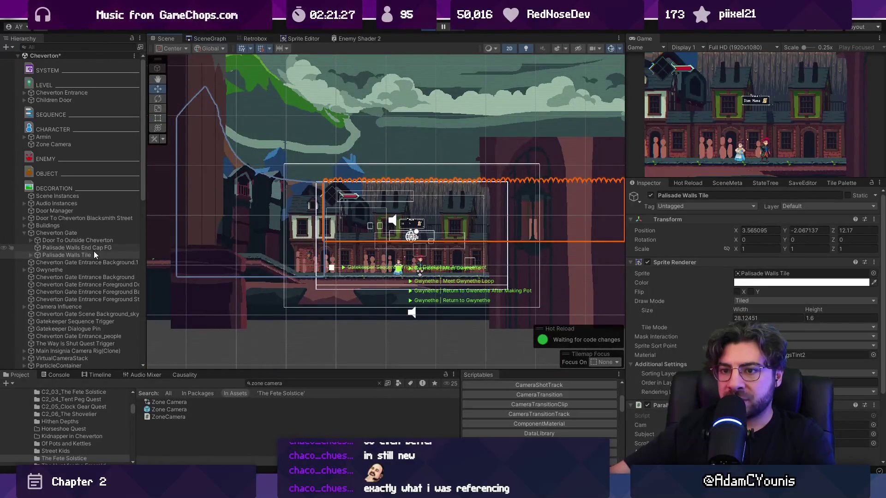
left_click(788, 233)
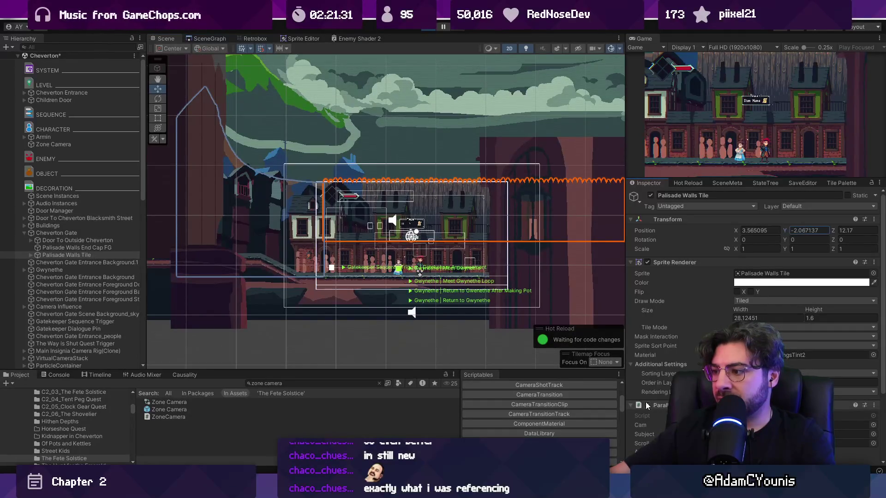
type("-2.77")
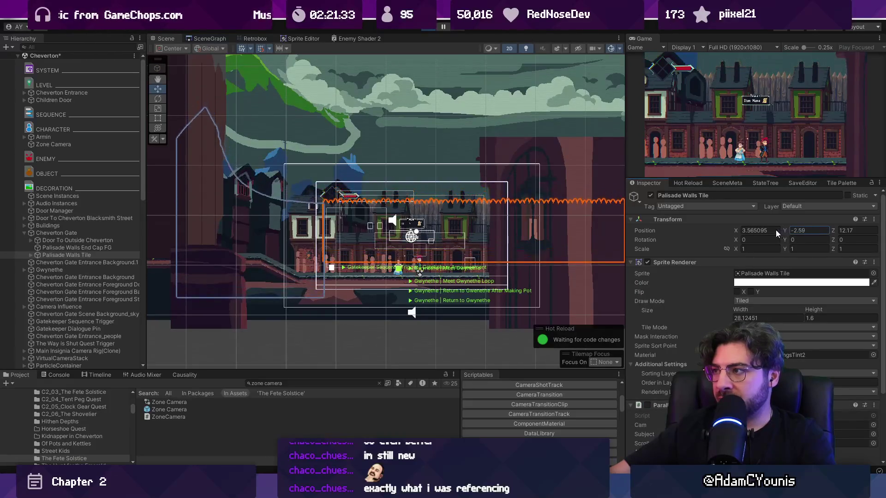
key("BackSpace")
key("BackSpace")
type("61")
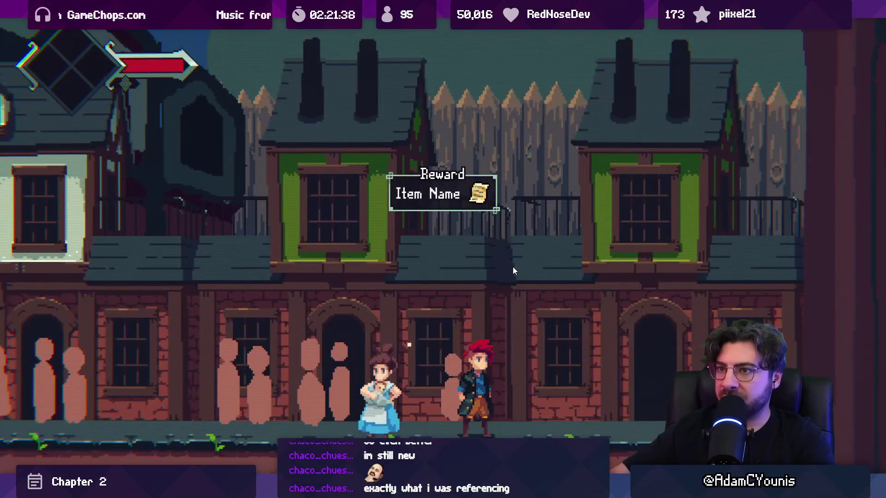
Playtest past the woman, then search the Hierarchy for 'reward' and select Quest Reward Lockup.
key("Left")
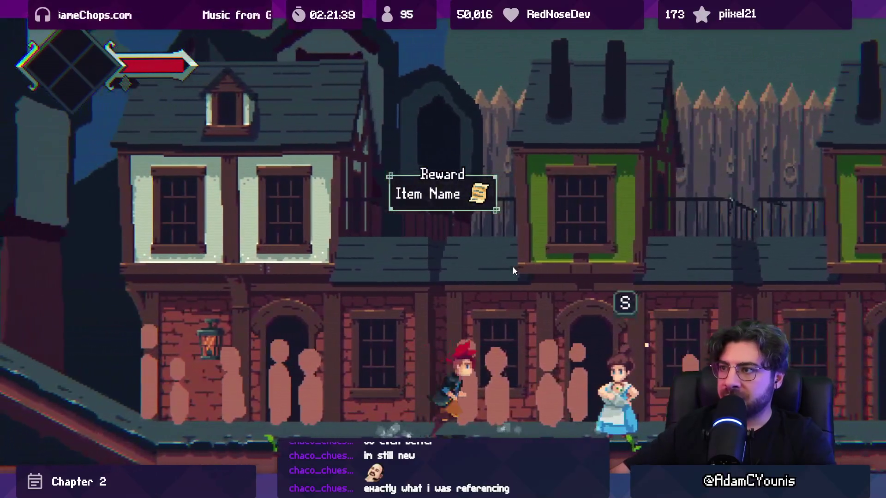
key("Right")
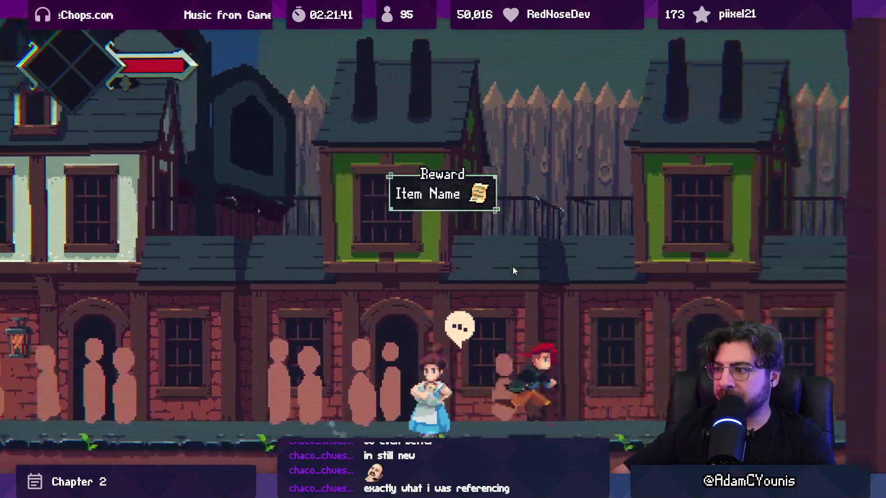
key("Left")
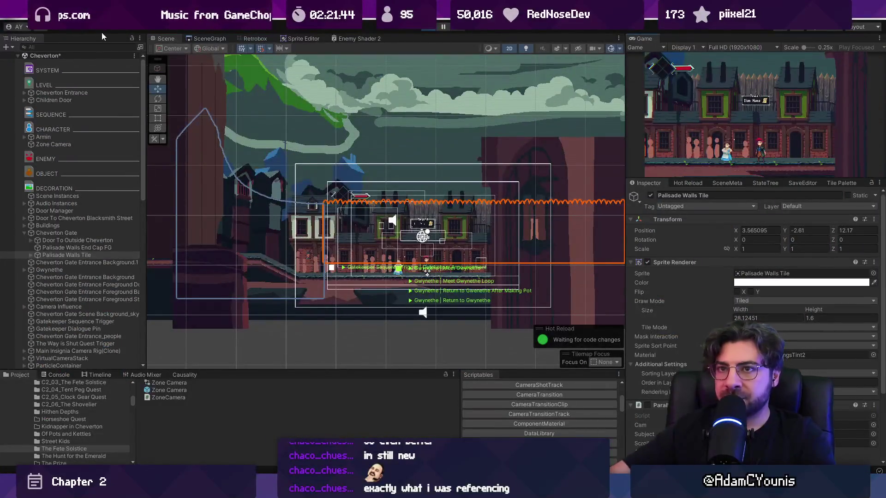
type("er")
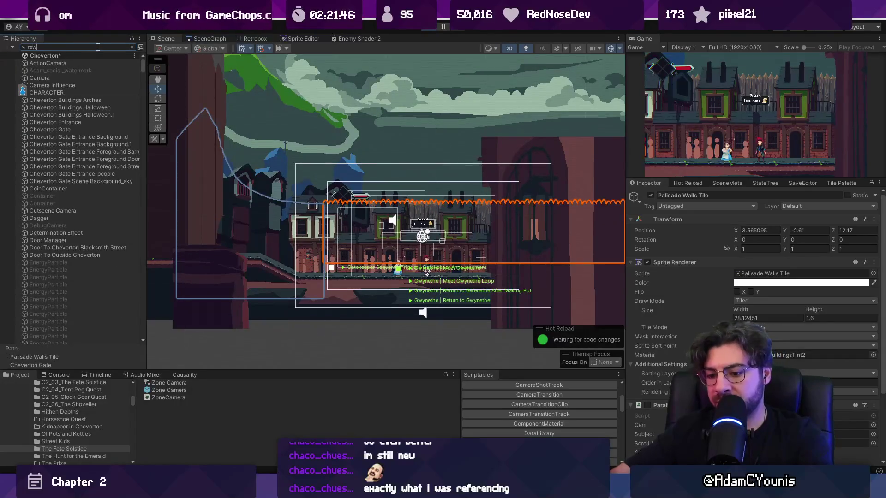
left_click(58, 71)
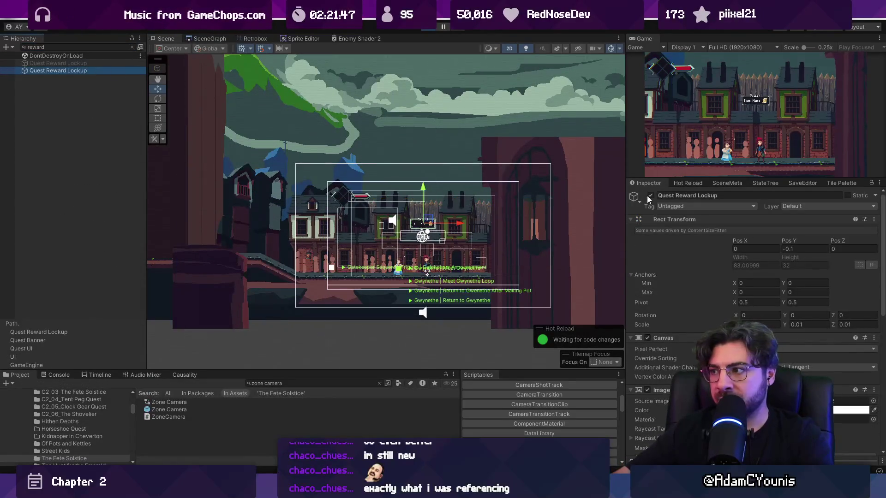
key("Left")
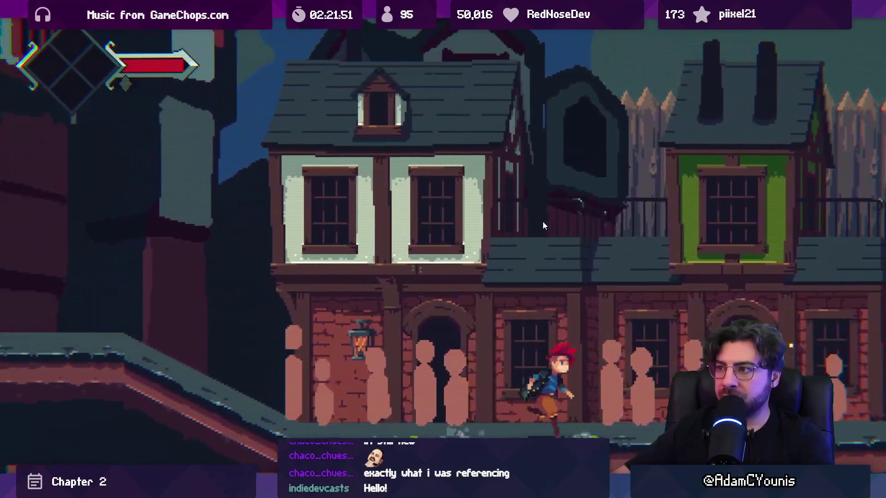
Run the player right to the townswoman and back left past her, then exit fullscreen.
key("Right")
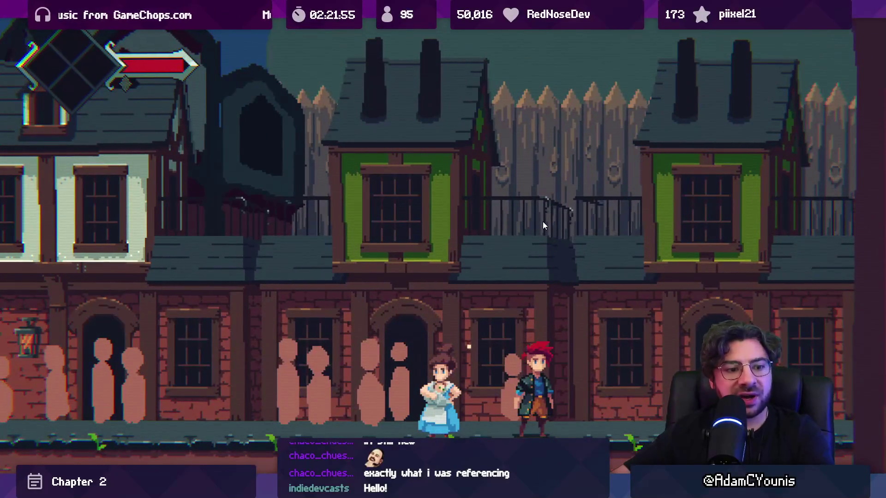
key("Left")
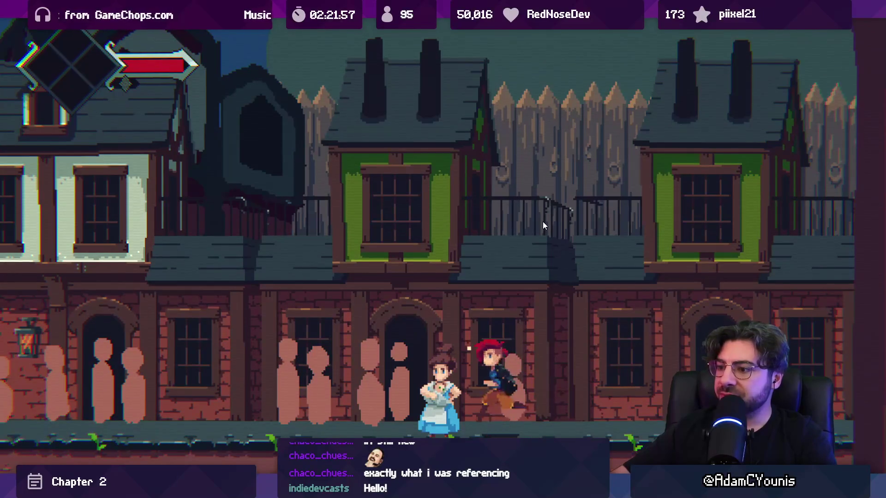
key("Left")
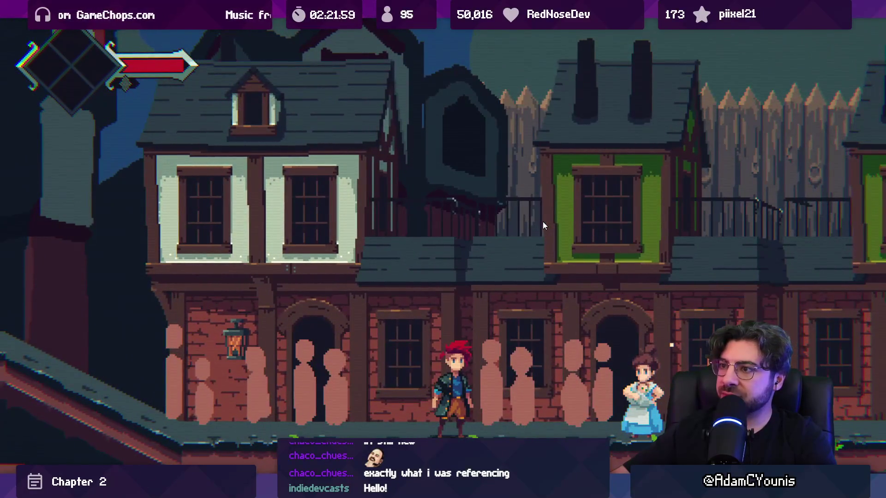
key("ctrl+shift+p")
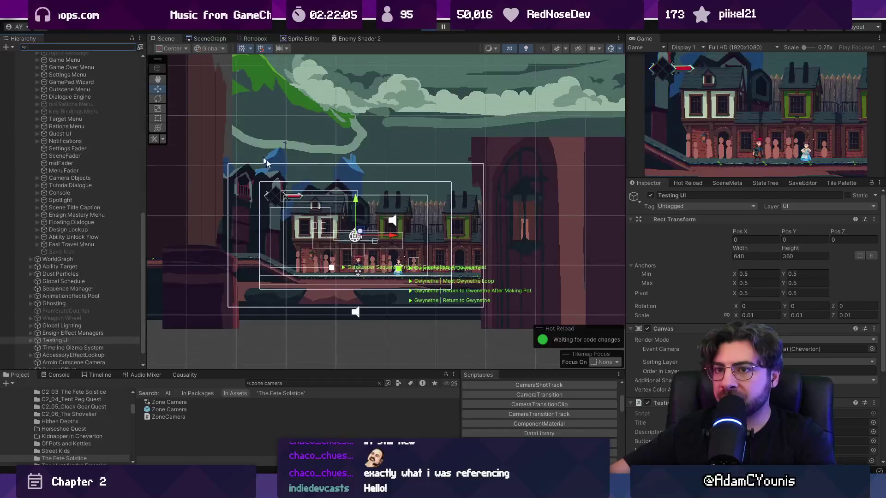
In 3D view, select the Cheverton Gate Entrance Background and blue building sprites and set Position Y to 1.99.
key("2")
left_click(418, 200)
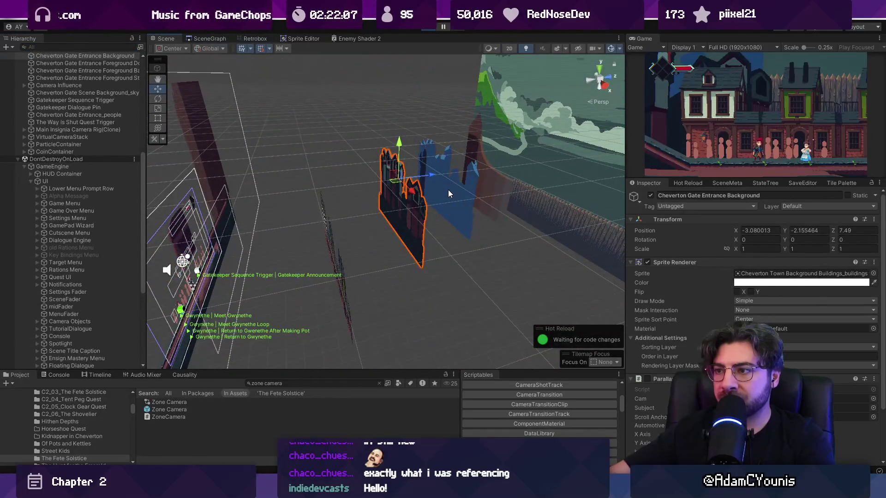
left_click(448, 190, "shift")
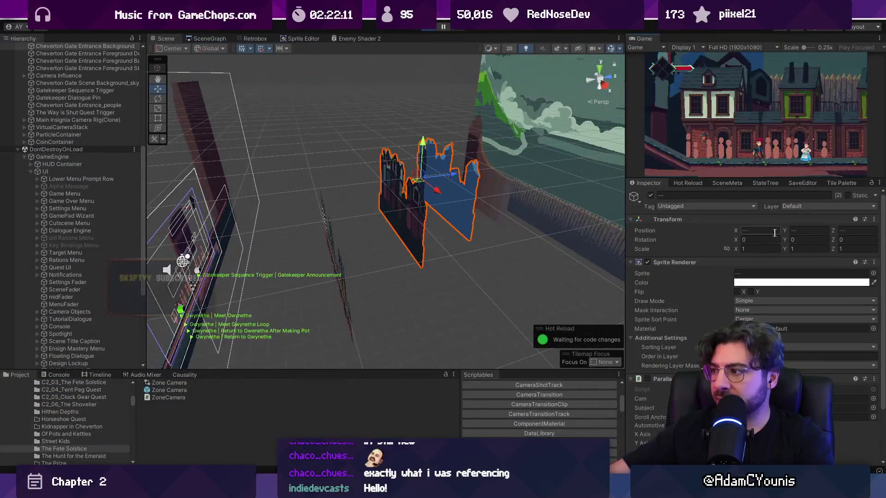
left_click(786, 231)
type("1.99")
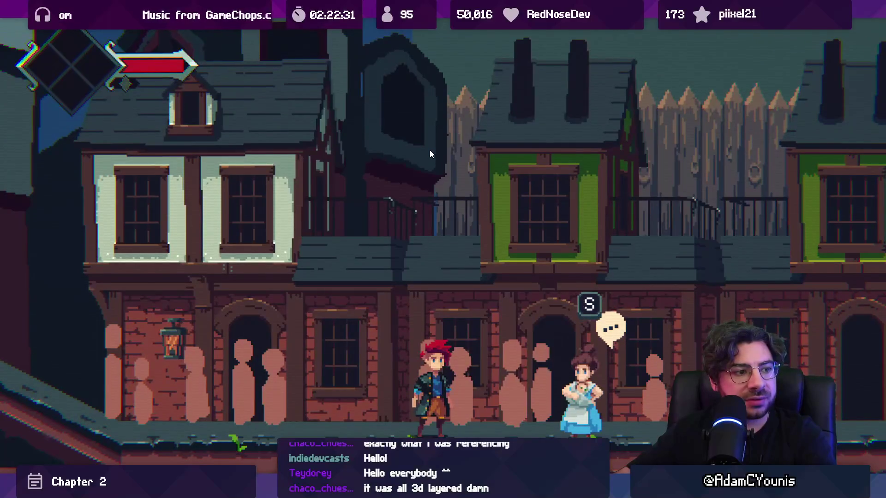
Walk the player right through the street and back to the townswoman, then restore the editor layout.
key("Right")
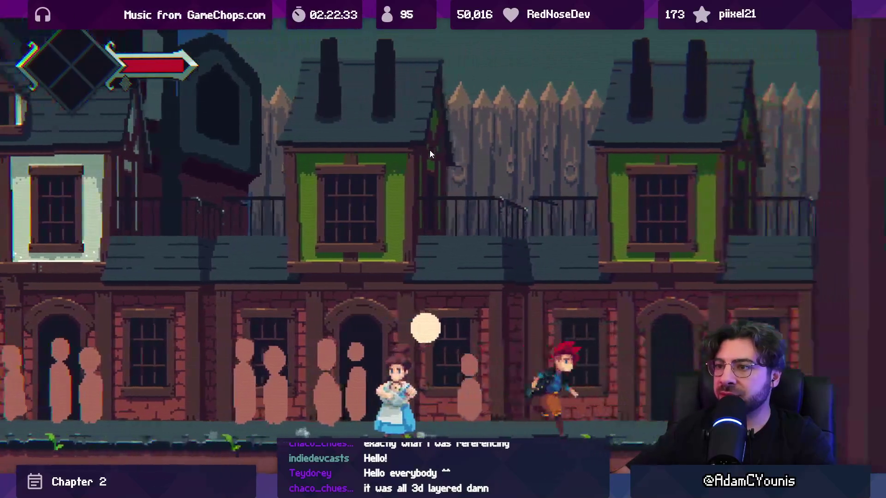
key("Left")
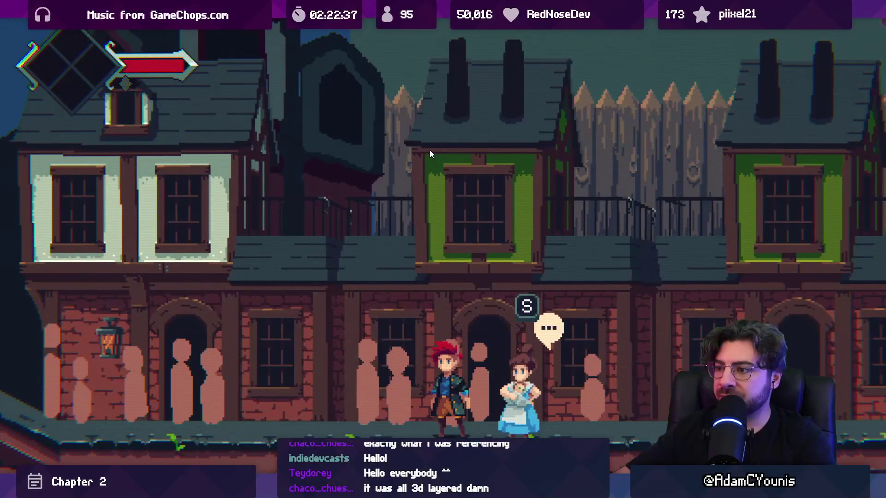
key("shift+space")
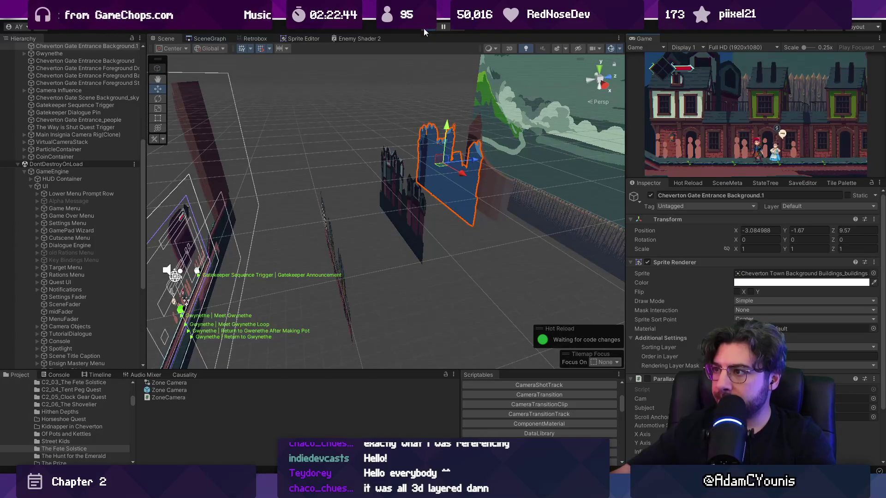
In 2D view, select the Cheverton Gate Scene Background_sky sprite and drag its Position Y down to about -3.
key("2")
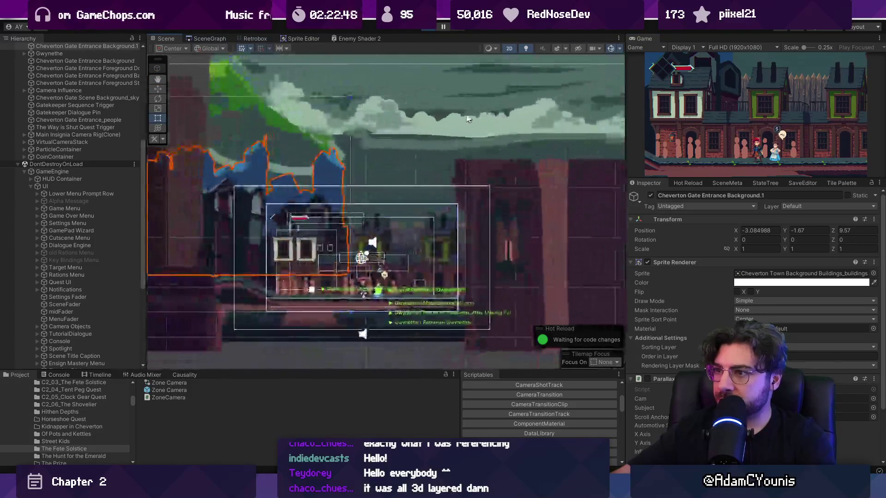
left_click(378, 123)
left_click_drag(394, 110, 396, 205)
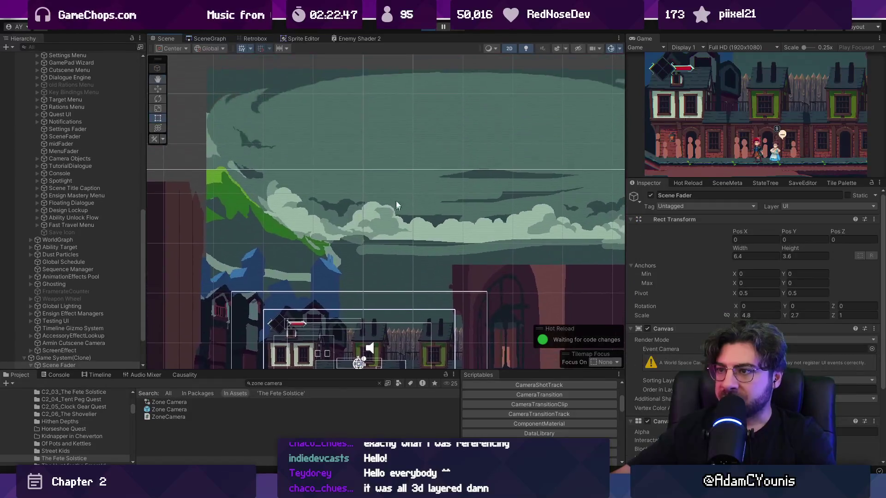
scroll(396, 205, "down", 2)
left_click(397, 145)
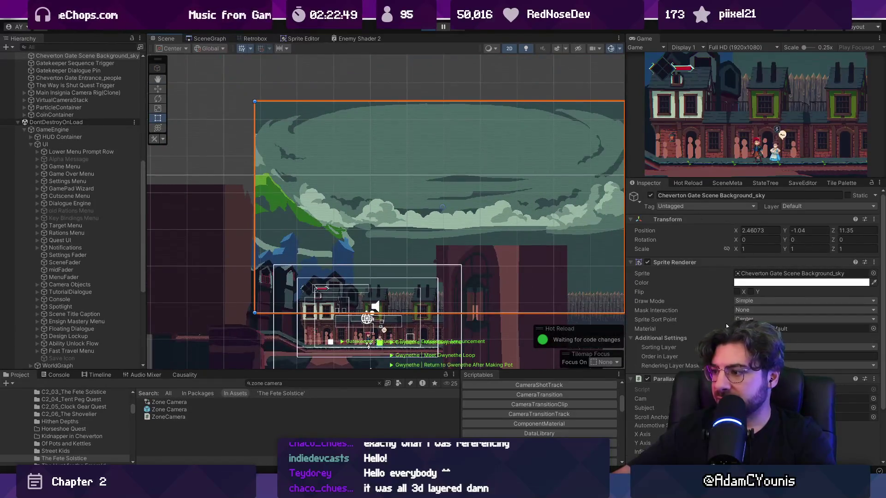
left_click_drag(785, 226, 760, 232)
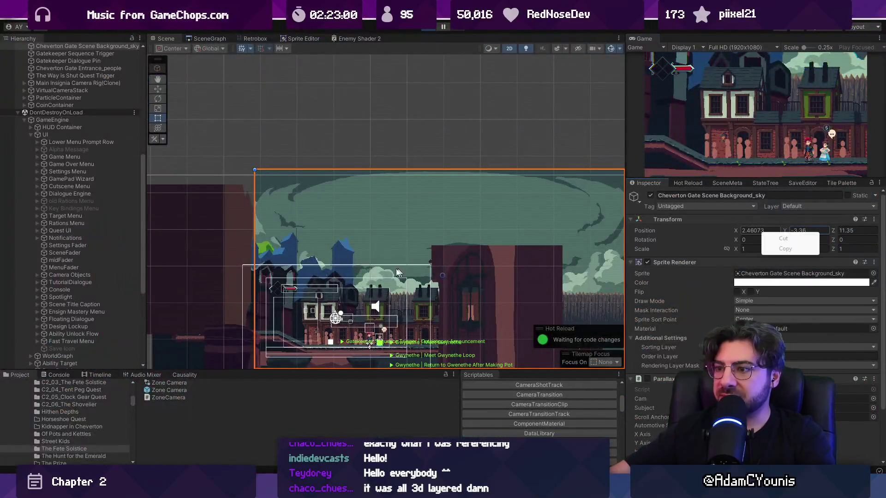
Duplicate the Cheverton Gate Entrance Background sprite and move the copy to the right.
left_click(397, 273)
key("2")
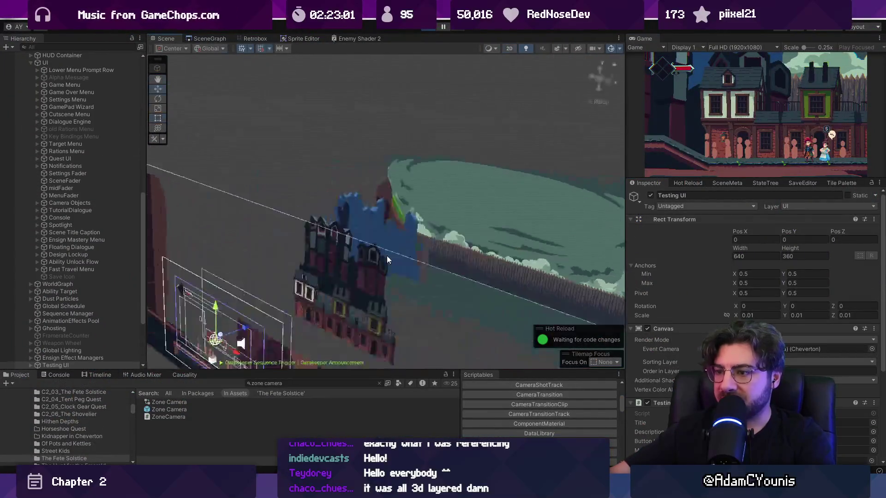
key("ctrl+d")
mouse_move(411, 236)
left_mouse_down()
mouse_move(442, 283)
mouse_move(480, 305)
left_mouse_up()
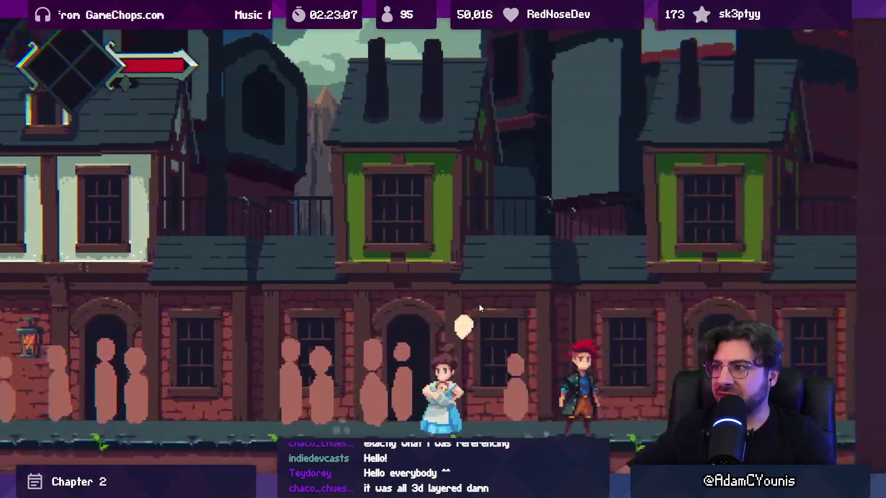
Play-test running the player to the townswoman, then raise the Palisade Walls Tile to Y -2.28.
key("Left")
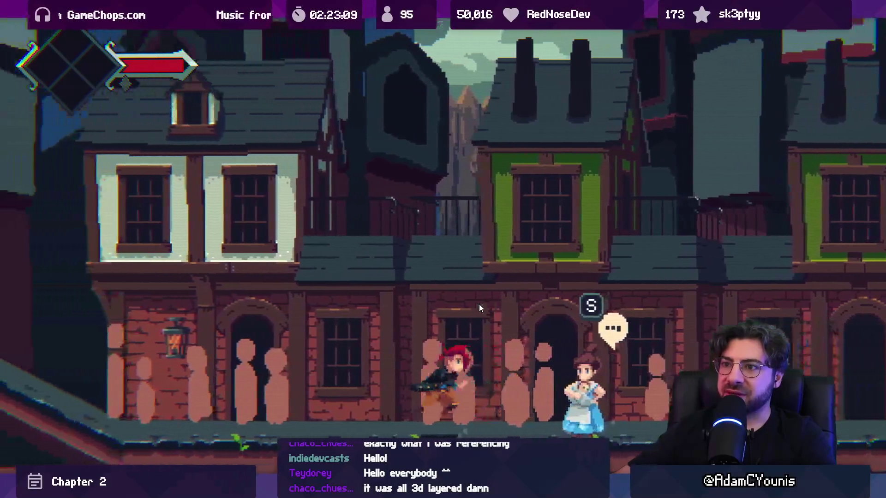
key("Right")
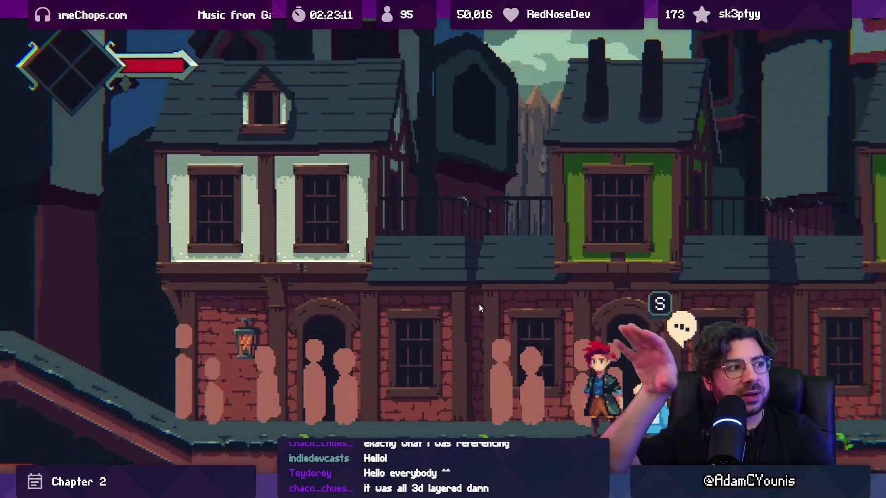
key("shift+space")
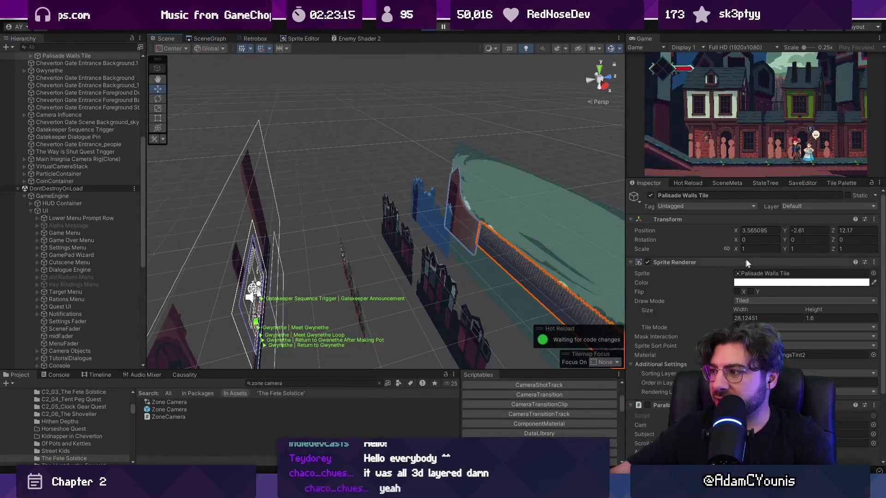
left_click_drag(785, 228, 787, 226)
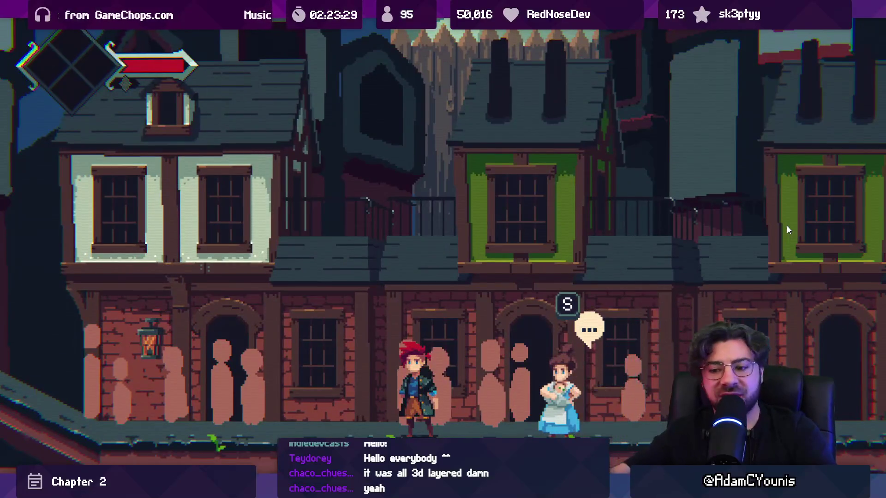
Dock the Game view beside the Scene view and lower the Palisade Walls Tile to Y -2.48.
key("shift+space")
mouse_move(665, 54)
left_mouse_down()
mouse_move(350, 60)
mouse_move(206, 42)
left_mouse_up()
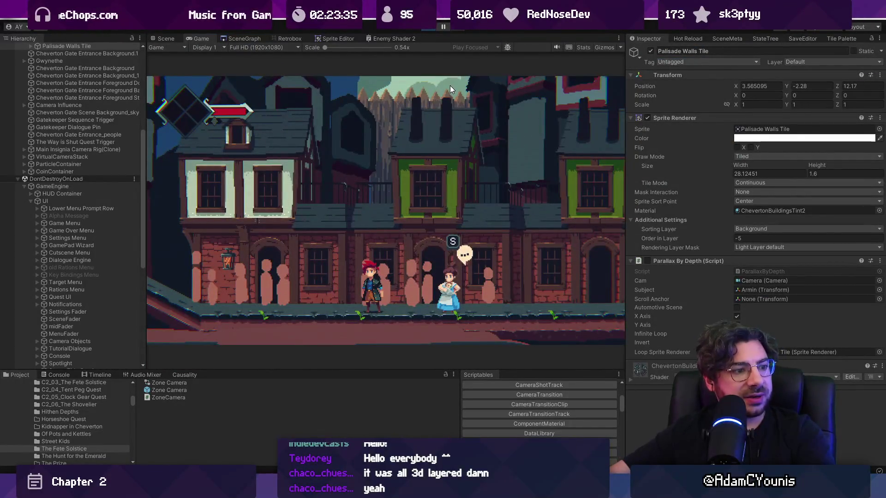
key("Left")
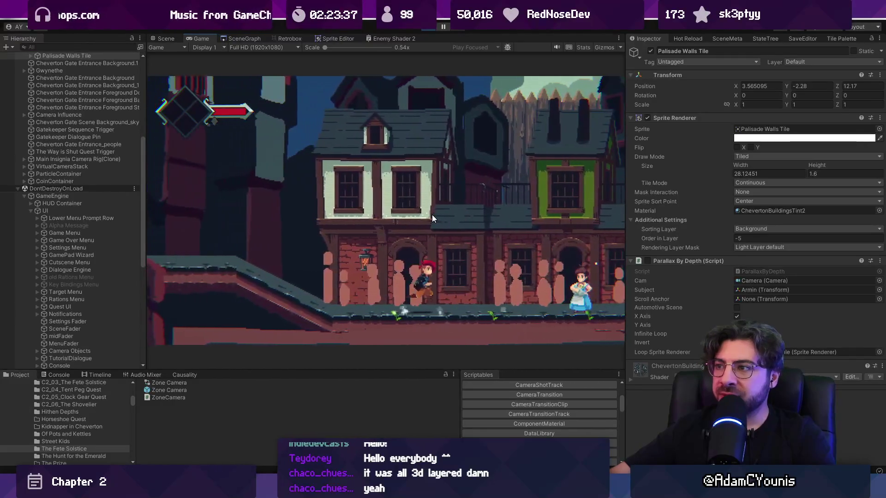
key("ctrl+1")
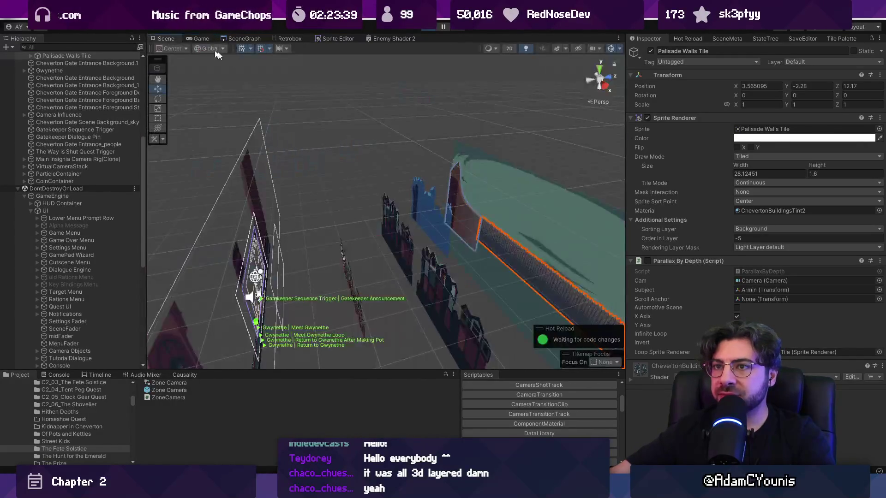
left_click_drag(786, 86, 783, 88)
Play-test full-screen, walking the player back and forth past the townswoman, then return to the editor.
key("ctrl+2")
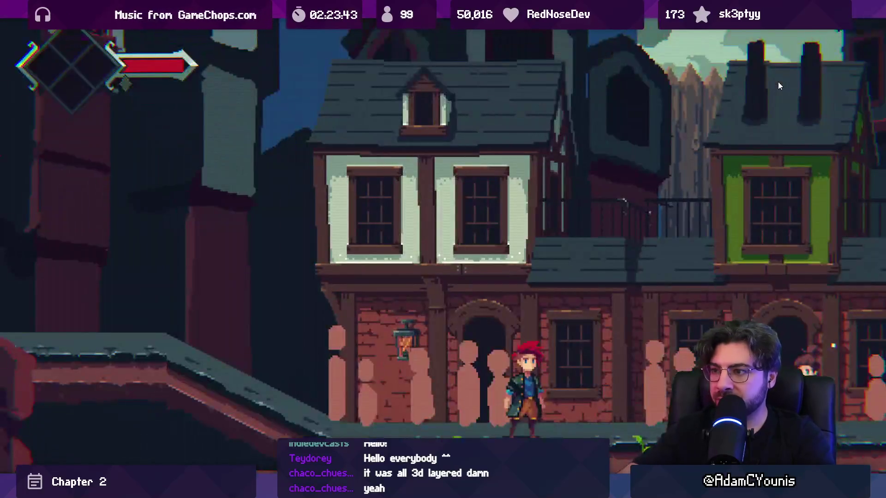
key("Right")
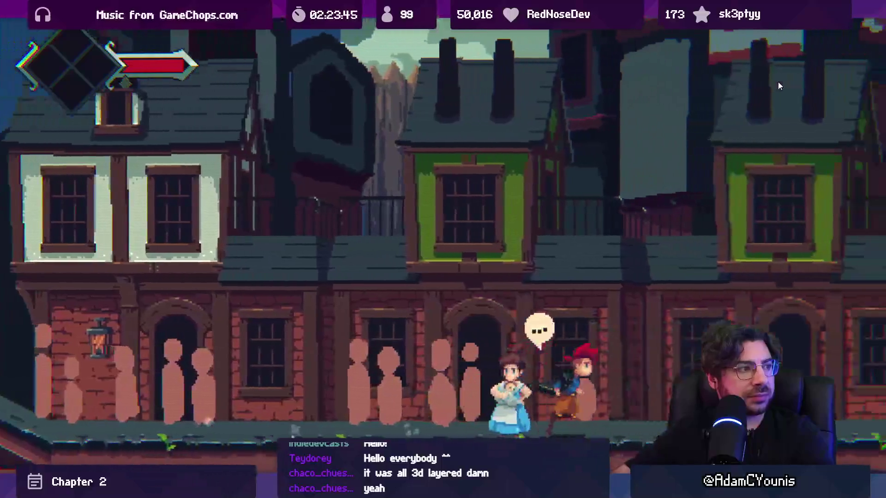
key("Left")
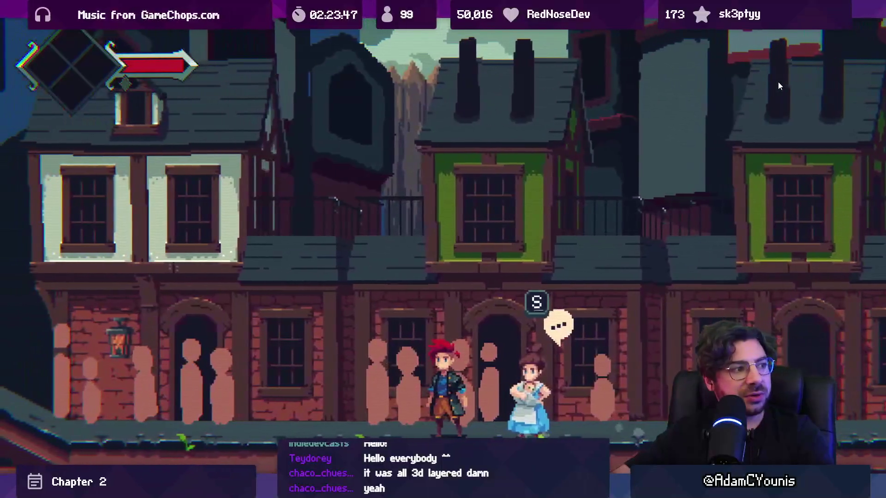
key("Right")
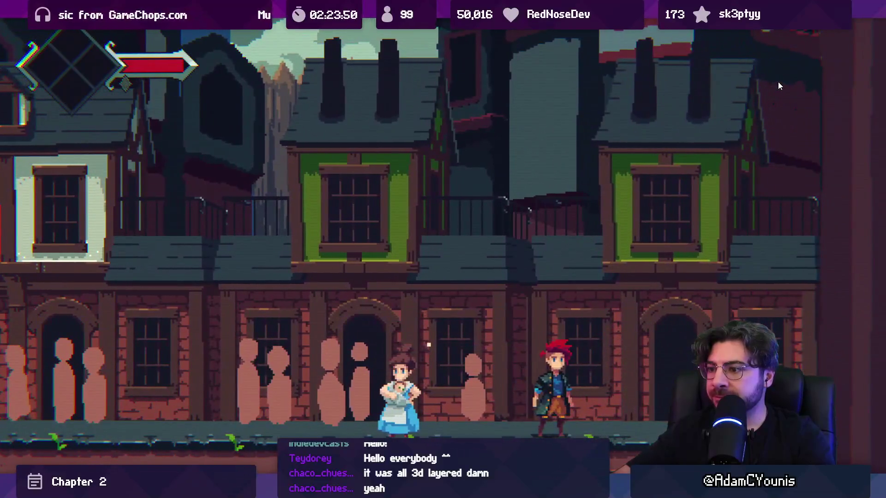
key("Left")
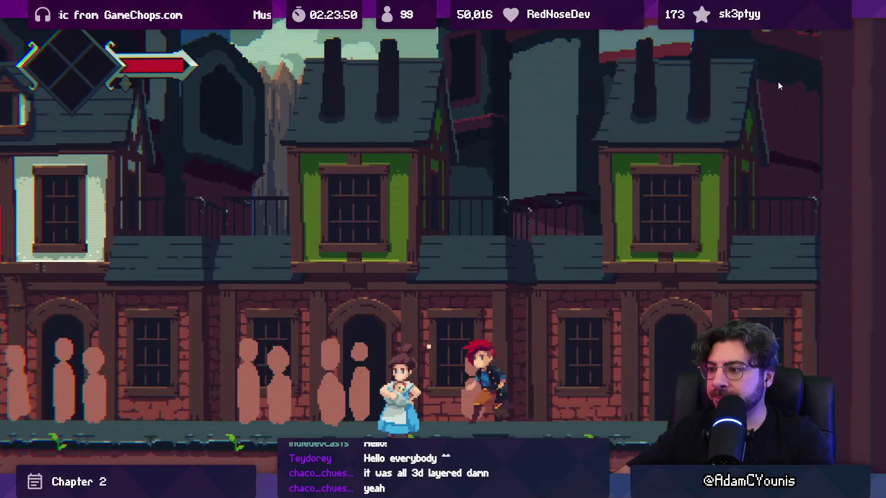
key("s")
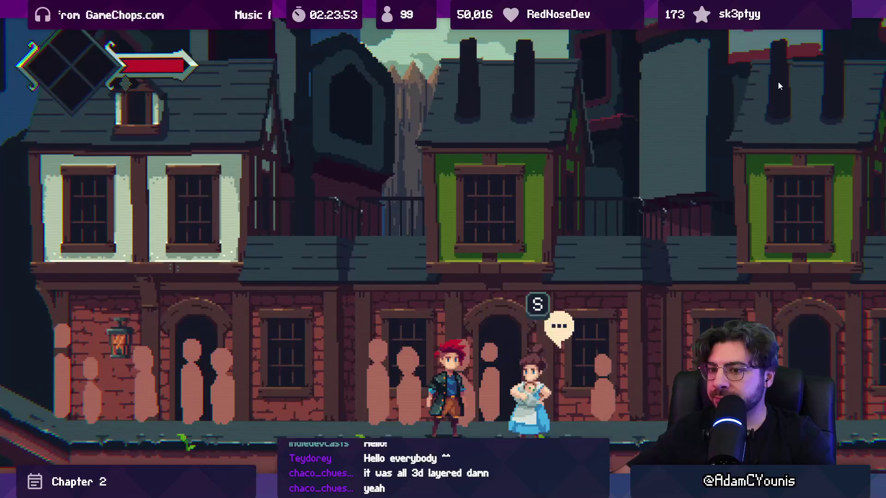
key("Left")
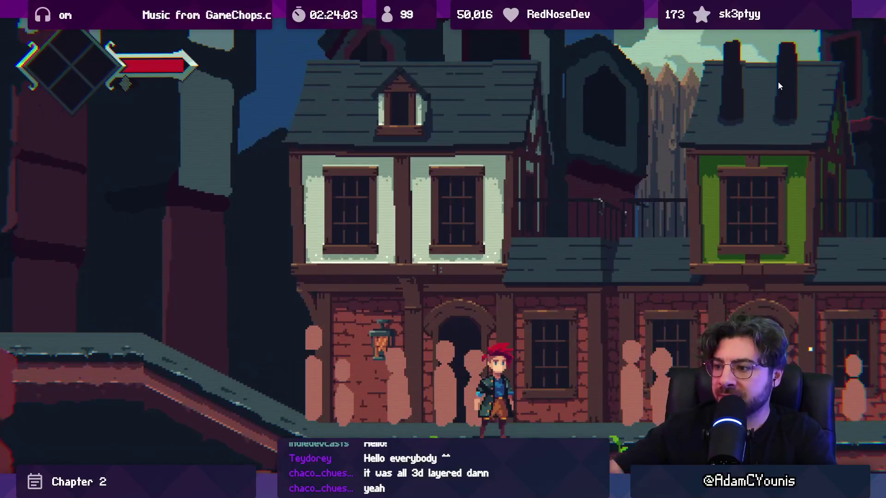
key("Right")
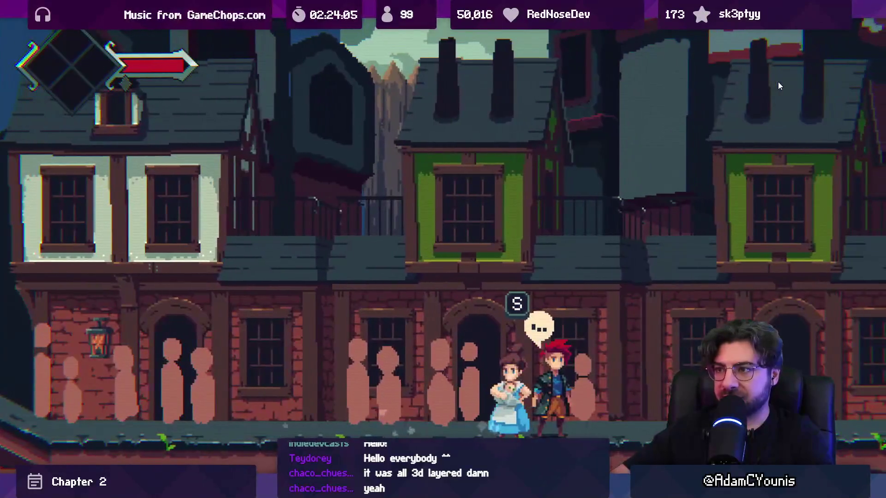
key("Left")
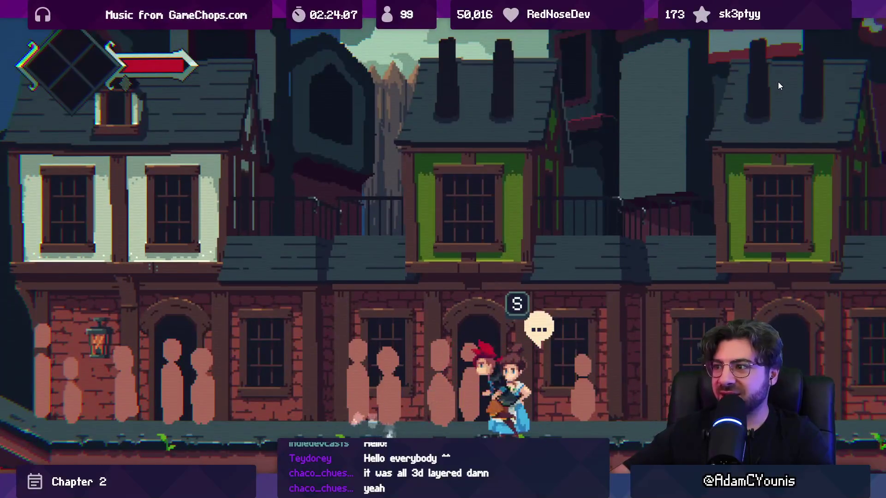
key("ctrl+1")
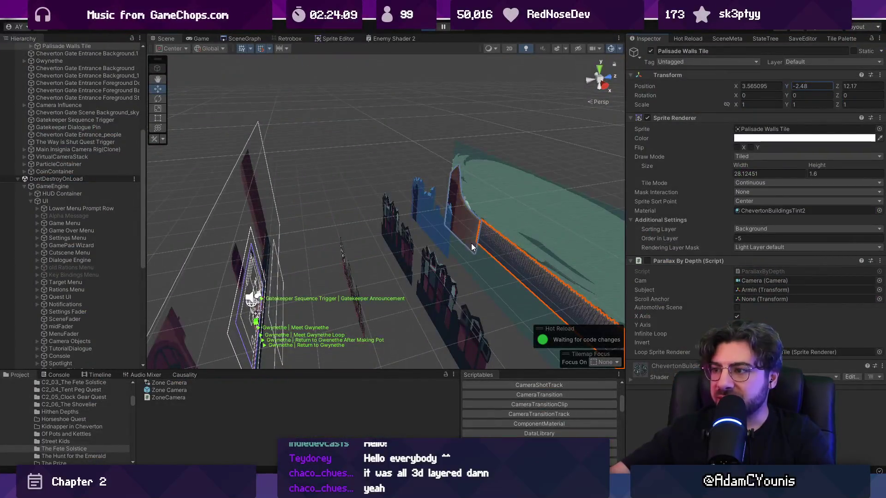
Select and frame the Cheverton Gate Entrance Background.1 and Background_1 sprites.
left_click(472, 248)
key("f")
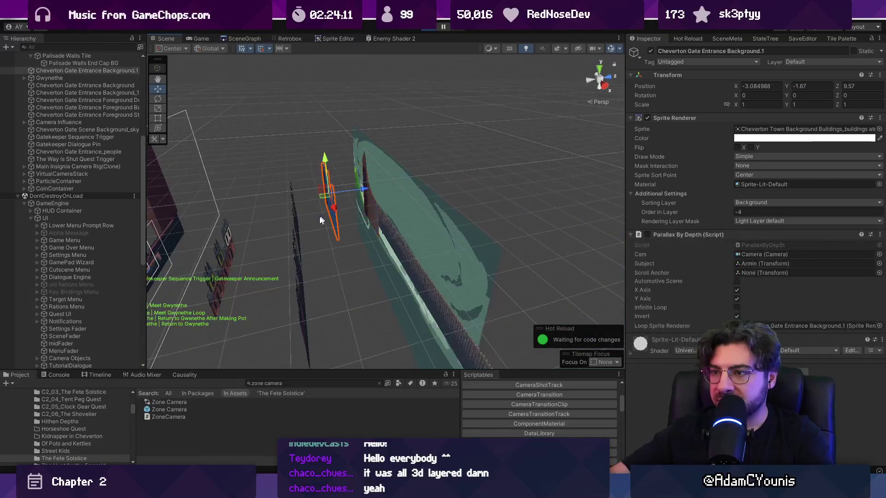
left_click(322, 221)
key("f")
scroll(73, 134, "up", 3)
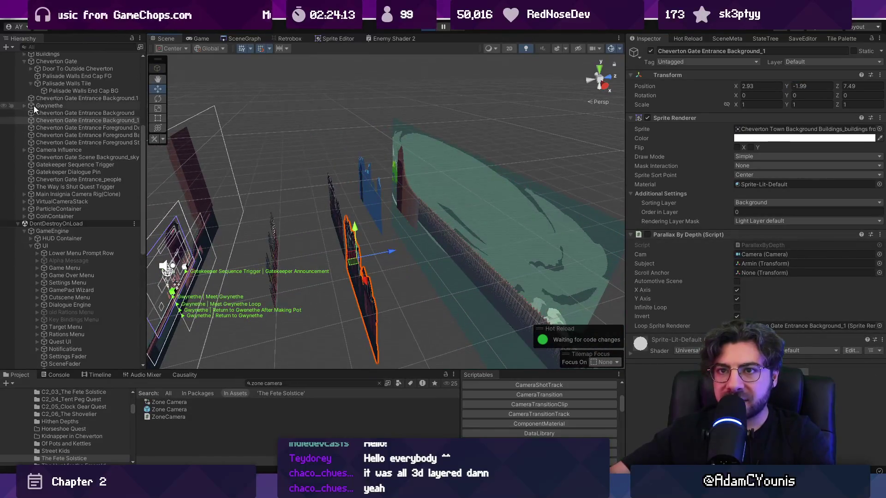
left_click_drag(146, 156, 196, 155)
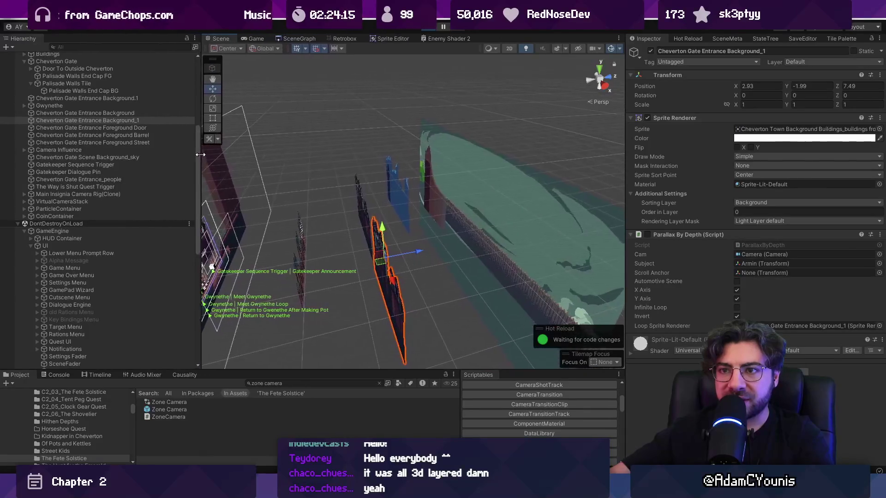
Toggle between 2D and 3D and orbit to inspect the layered backgrounds, leaving nothing selected.
key("t")
key("2")
key("2")
key("w")
mouse_move(317, 189)
left_mouse_down()
mouse_move(335, 246)
mouse_move(323, 240)
left_mouse_up()
left_click(336, 245)
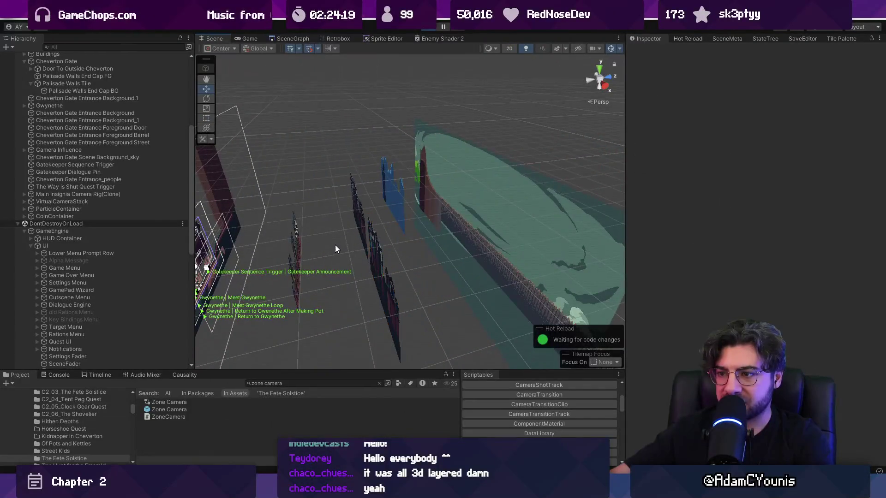
left_click(442, 226)
left_click(417, 242)
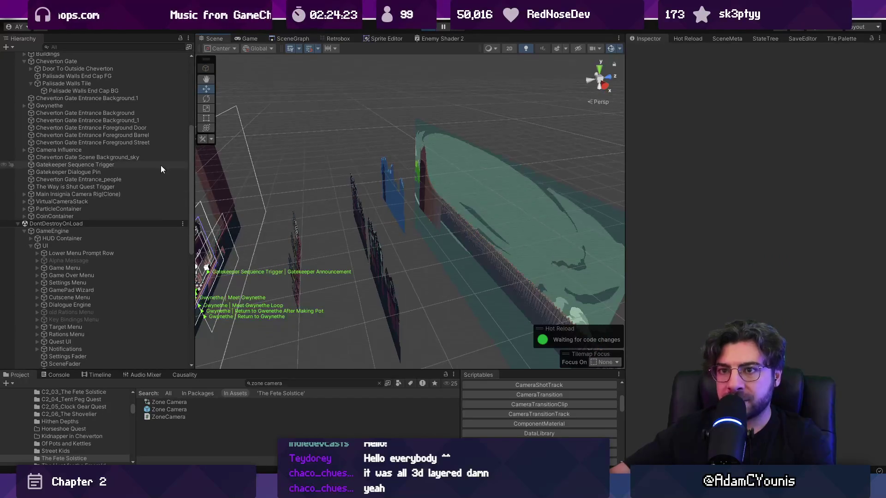
Add the Atmosphere prefab to the scene on the Background sorting layer at order -9.
type("atmosphere")
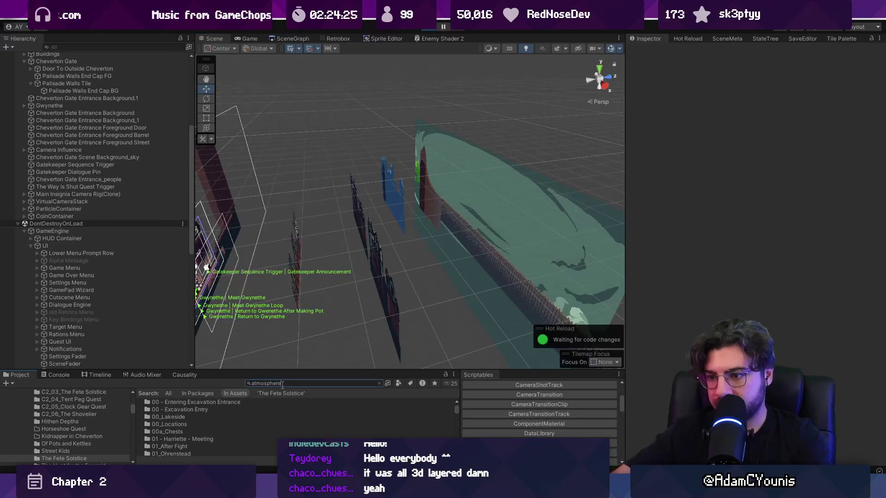
left_click_drag(188, 416, 93, 155)
left_click(253, 39)
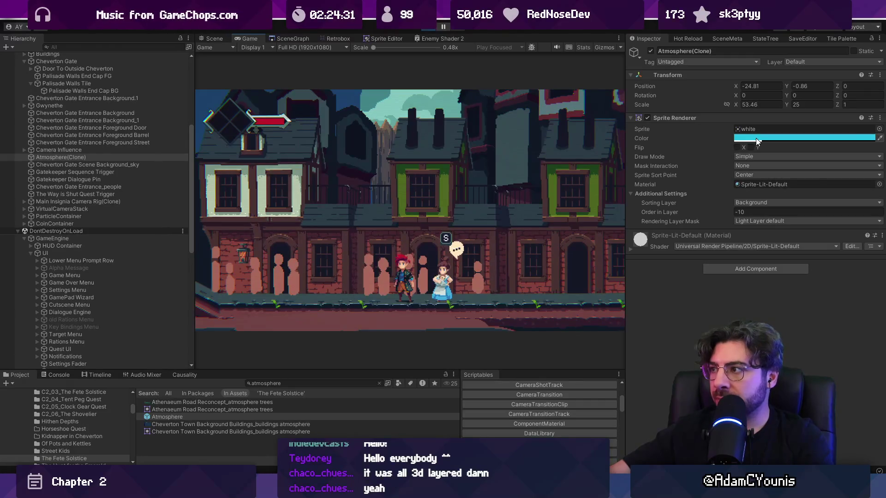
left_click(807, 202)
left_click(692, 212)
left_click_drag(692, 212, 699, 210)
Tint the Atmosphere overlay blue with opacity 11 and preview it in the Game view.
left_click(749, 138)
left_click(779, 171)
mouse_move(779, 171)
left_mouse_down()
mouse_move(752, 182)
mouse_move(764, 175)
mouse_move(759, 202)
left_mouse_up()
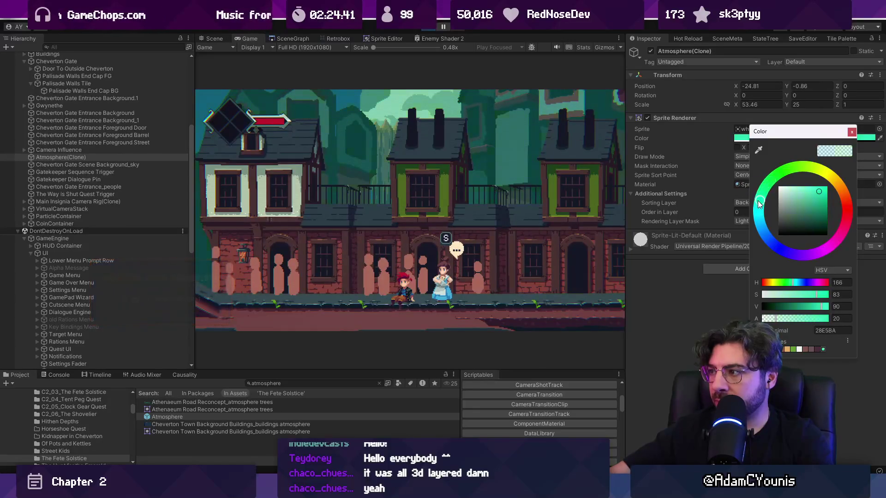
left_click_drag(778, 319, 771, 319)
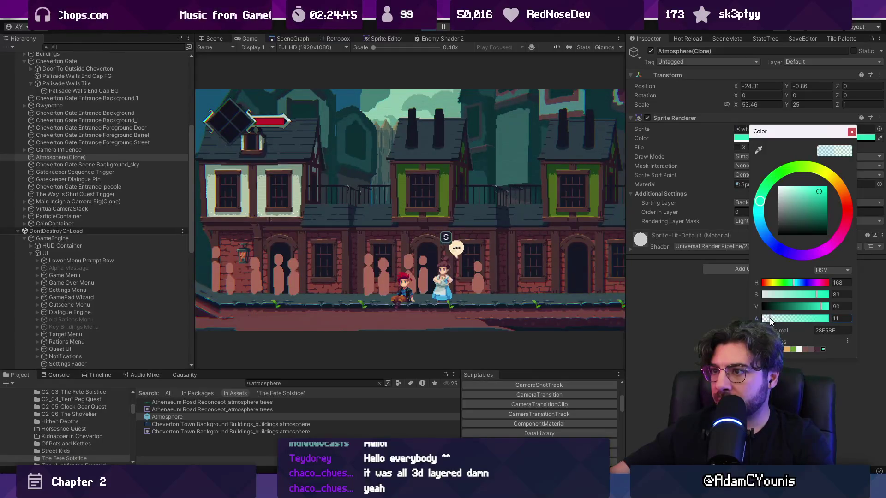
mouse_move(807, 307)
left_mouse_down()
mouse_move(781, 303)
mouse_move(799, 300)
mouse_move(787, 305)
mouse_move(796, 283)
mouse_move(796, 295)
mouse_move(816, 295)
left_mouse_up()
left_click(796, 282)
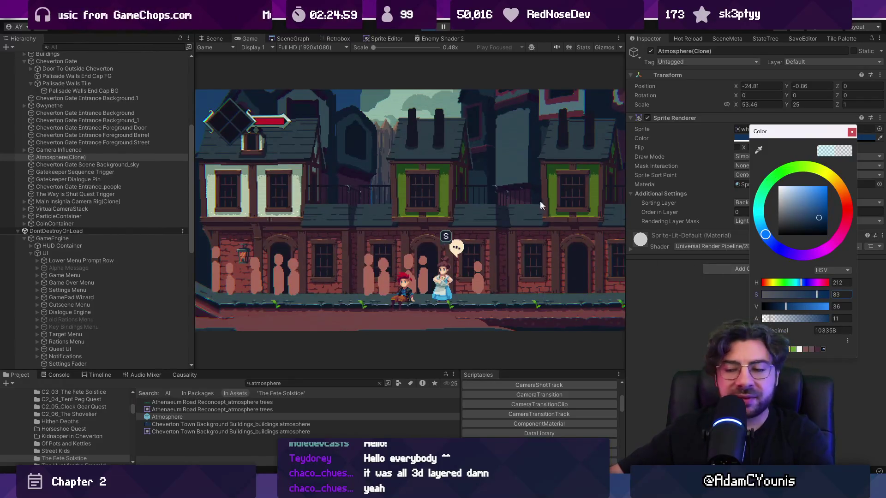
left_click_drag(786, 306, 833, 306)
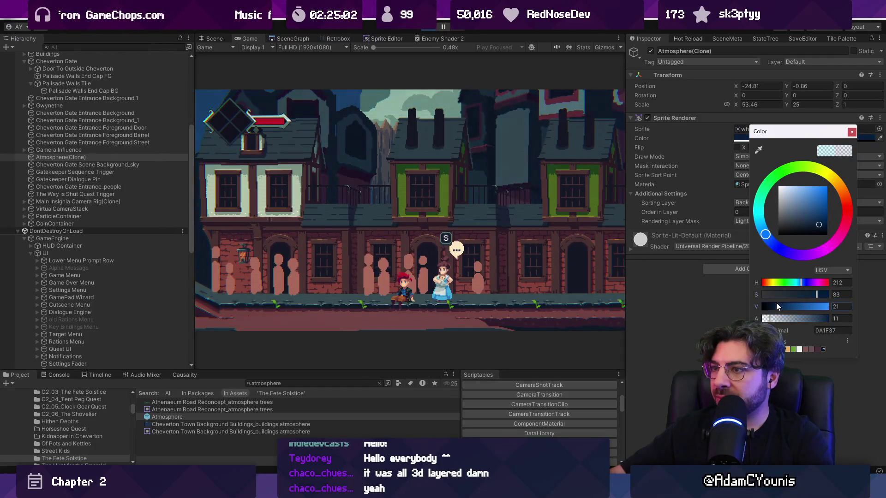
left_click(480, 178)
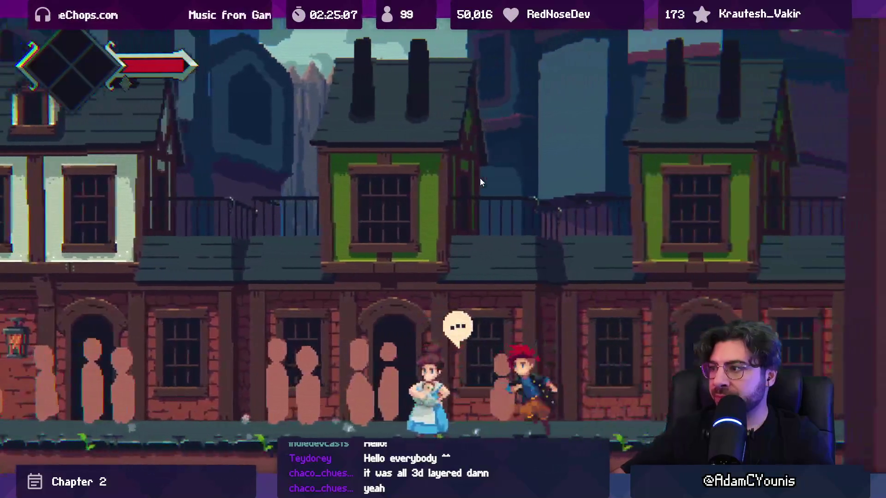
Lower the overlay's opacity to 6 and preview it by running the player along the street.
key("shift+space")
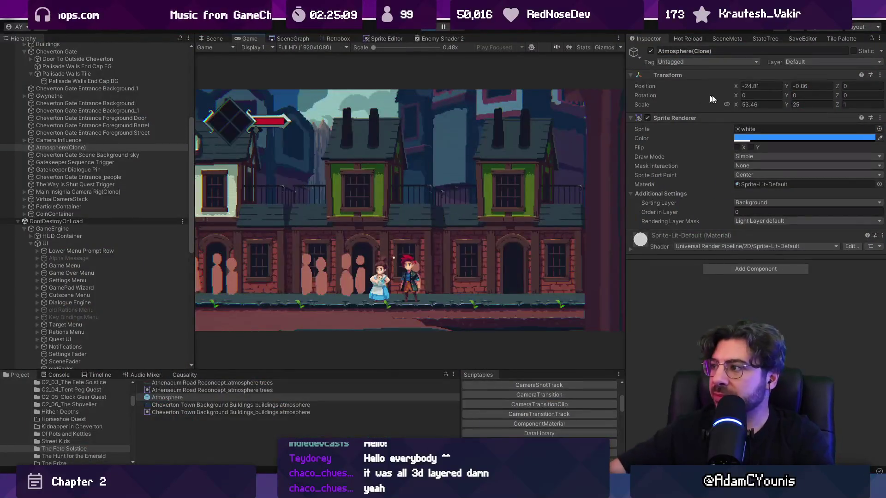
left_click(754, 139)
left_click_drag(775, 318, 770, 318)
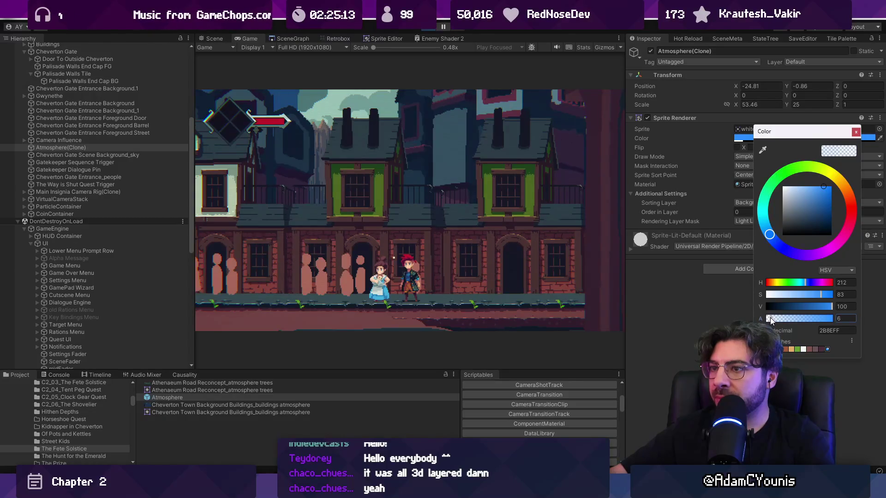
left_click(430, 212)
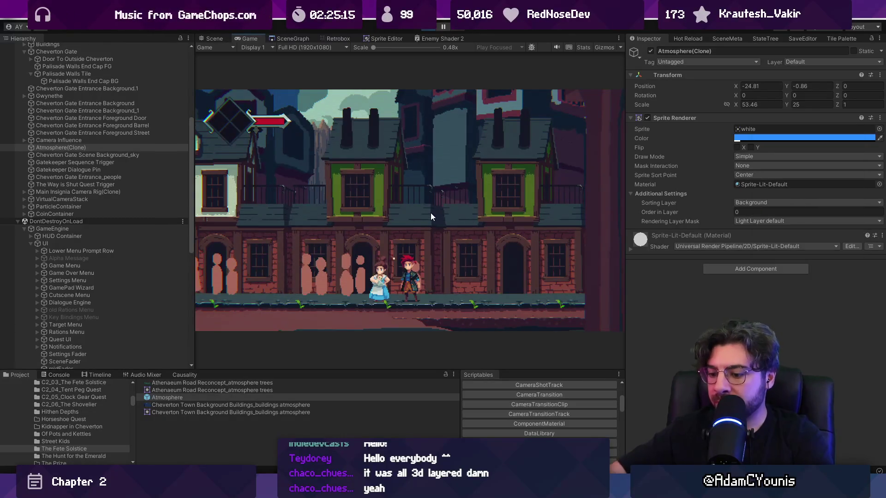
key("shift+space")
key("Left")
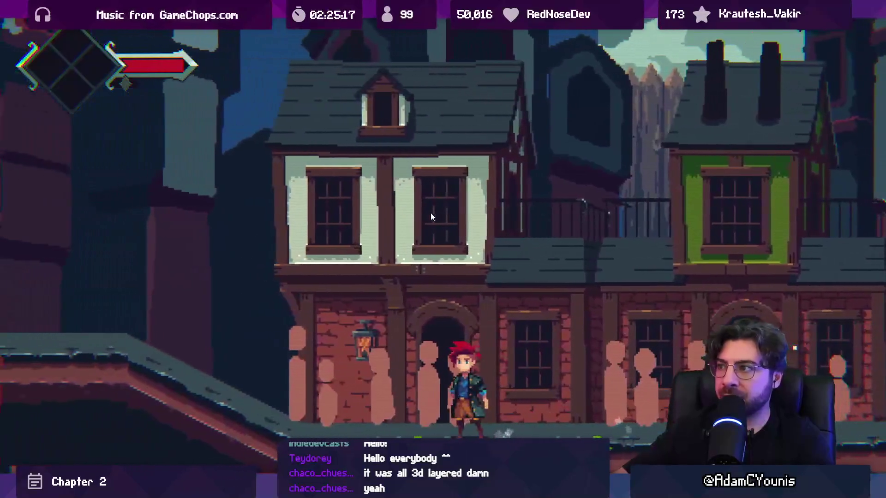
key("shift+space")
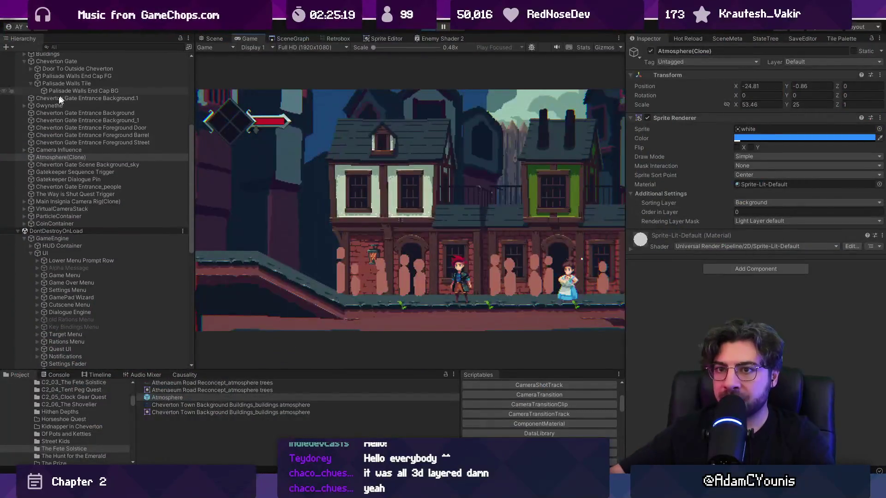
Duplicate the Atmosphere overlay and set the copy's Order in Layer to -4.
key("ctrl+d")
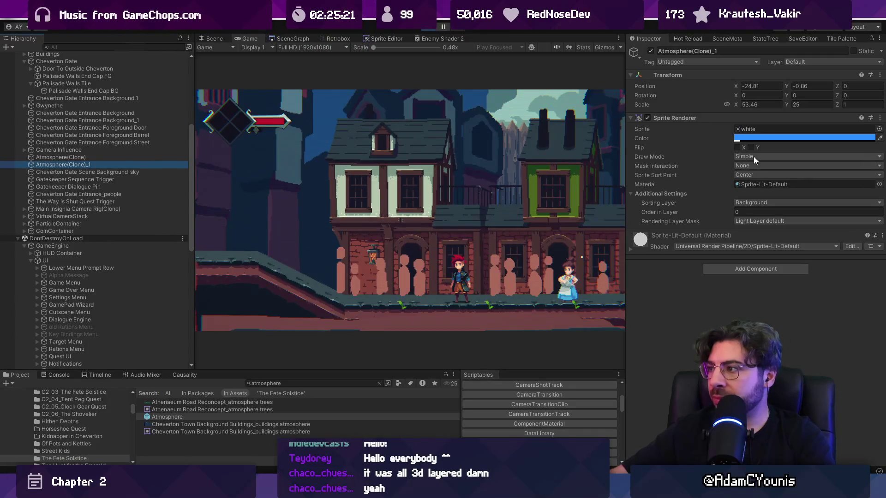
left_click(740, 211)
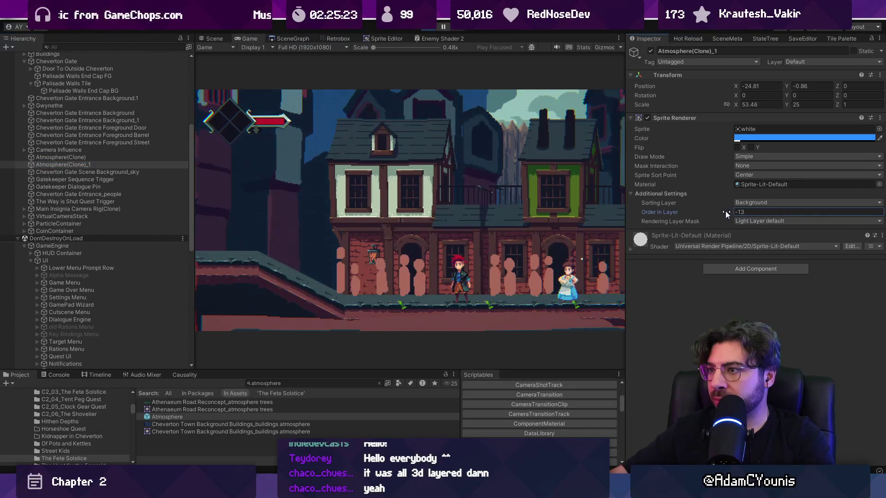
left_click_drag(730, 210, 730, 210)
Give the duplicate a darker deep-blue tint with lower opacity, then preview it in game.
left_click(757, 139)
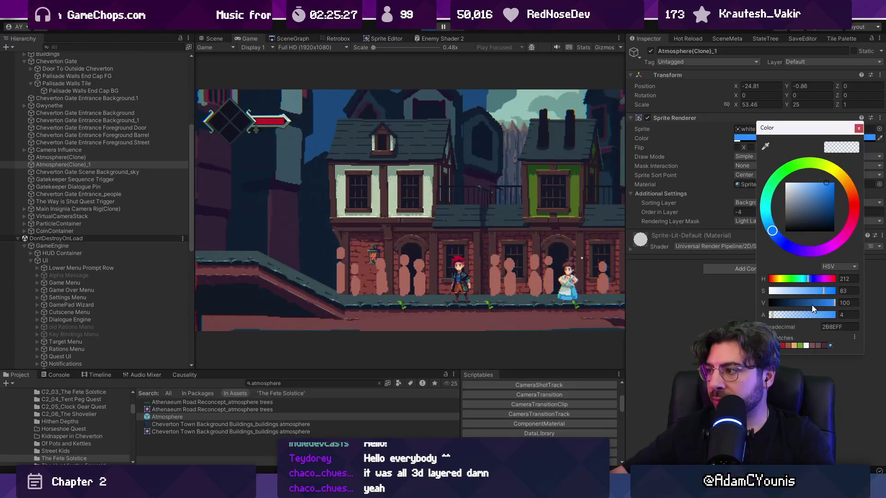
mouse_move(787, 313)
left_mouse_down()
mouse_move(810, 291)
mouse_move(802, 292)
mouse_move(801, 304)
mouse_move(790, 303)
mouse_move(826, 292)
left_mouse_up()
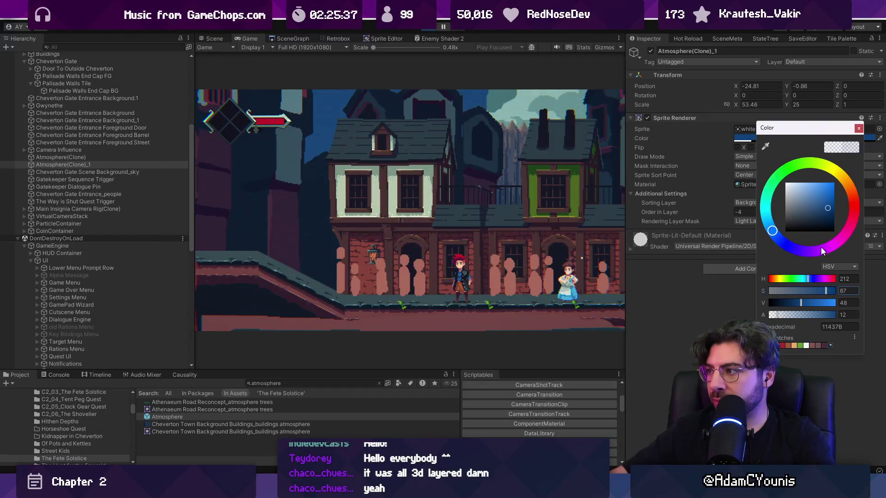
left_click_drag(775, 234, 784, 245)
left_click(523, 182)
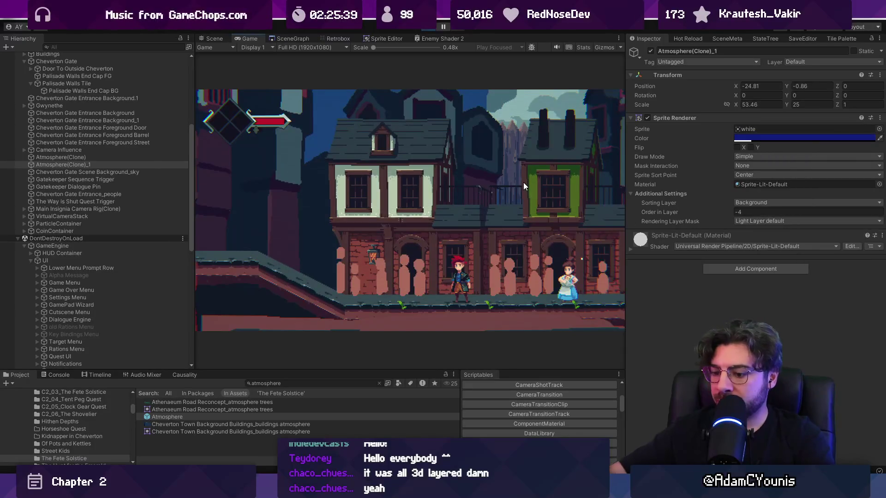
key("shift+space")
key("Right")
key("Right")
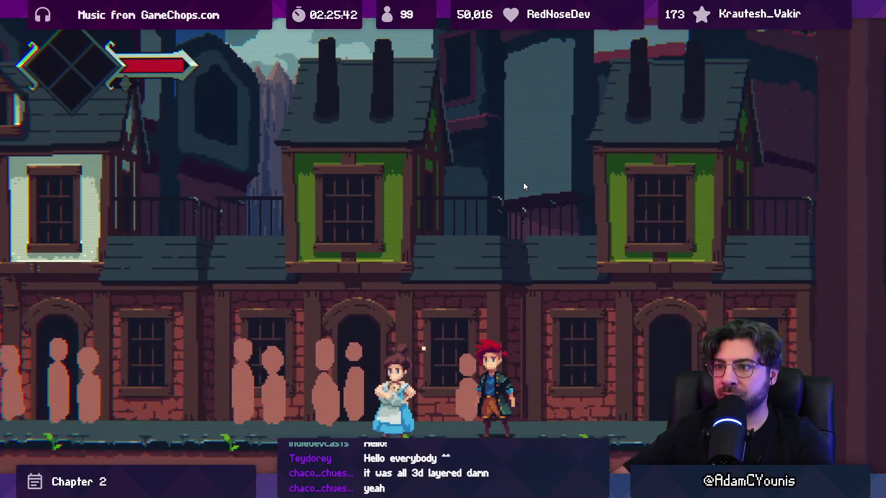
Run the player left and right past the girl along the street in full-screen play.
key("Left")
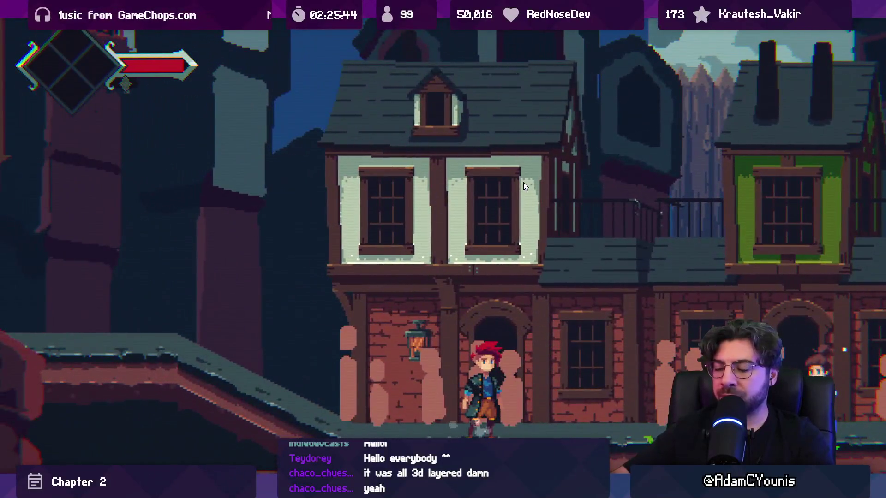
key("Right")
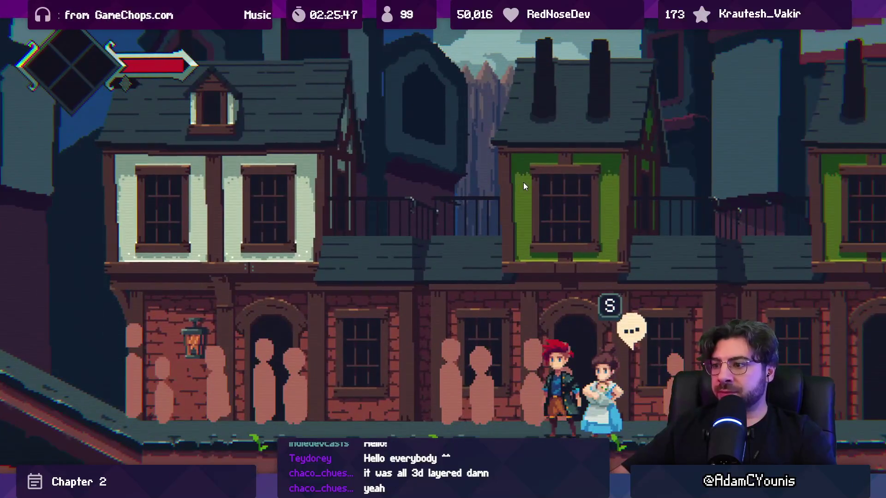
key("Right")
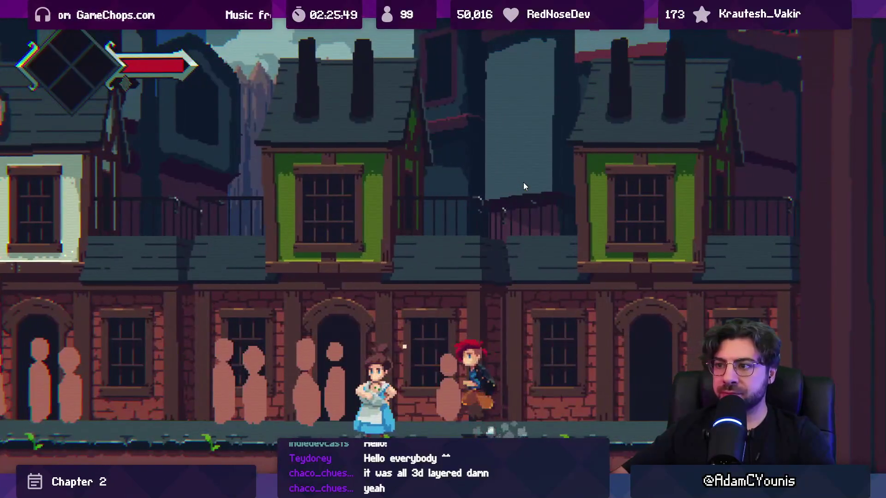
key("Left")
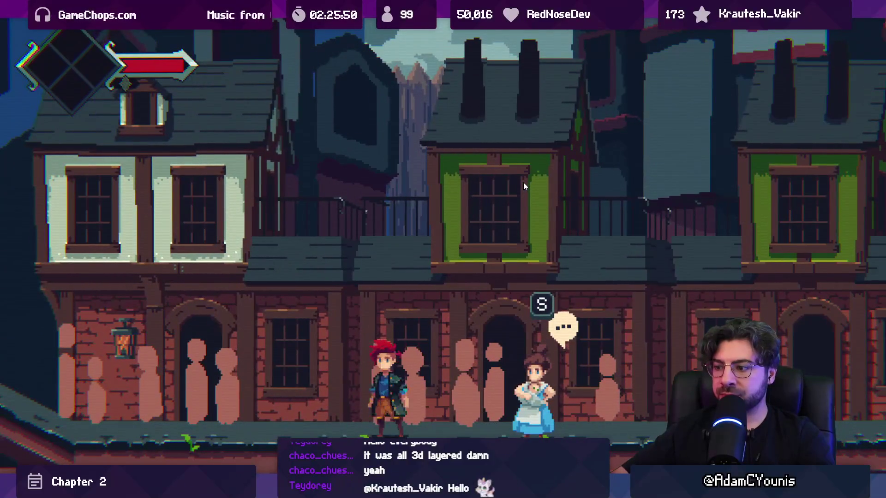
key("Left")
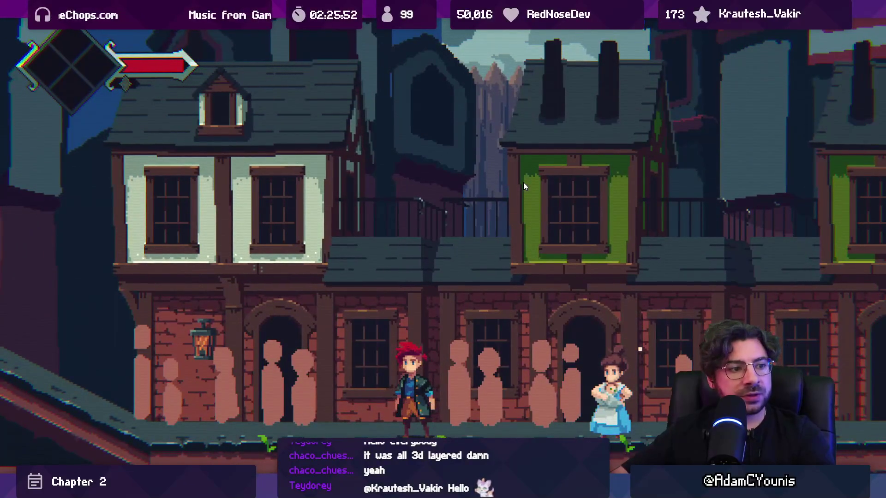
key("Right")
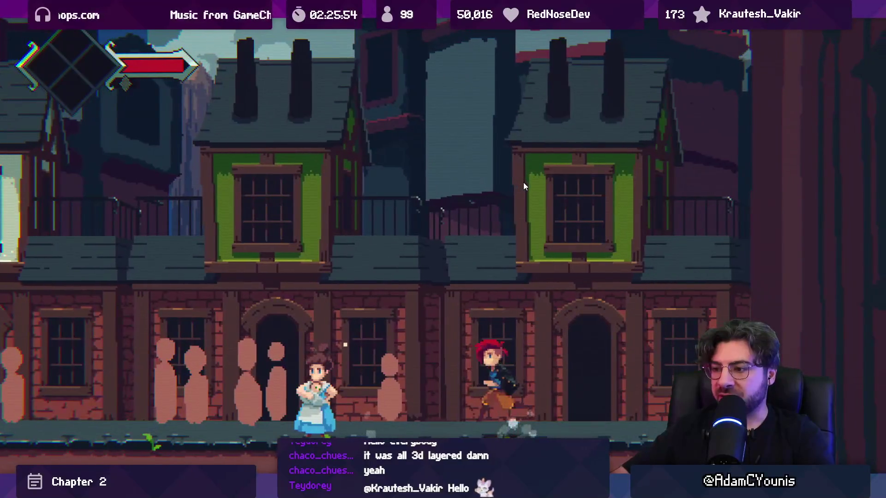
key("Left")
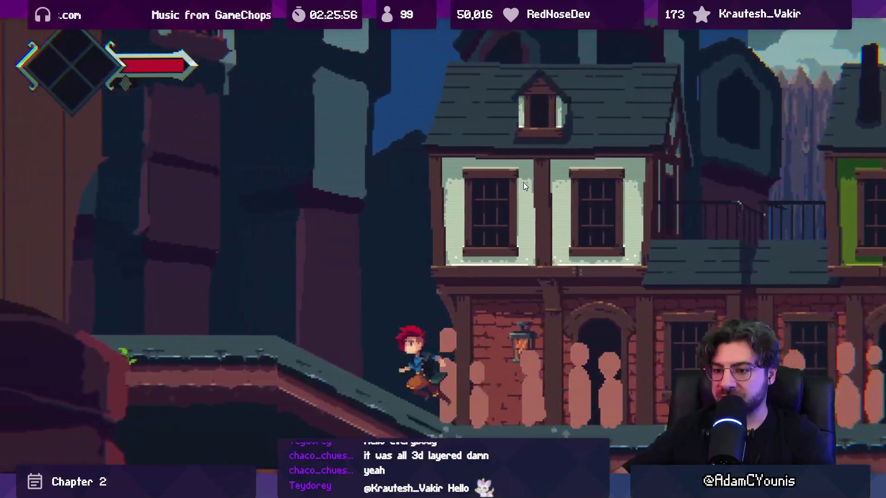
key("Right")
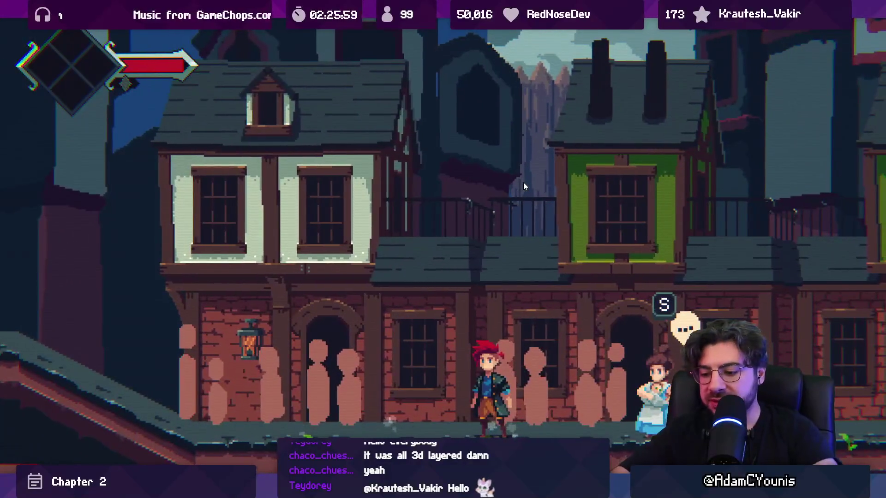
Leave the maximized game, run the character past the girl again, then return to the Scene view.
key("shift+space")
key("Right")
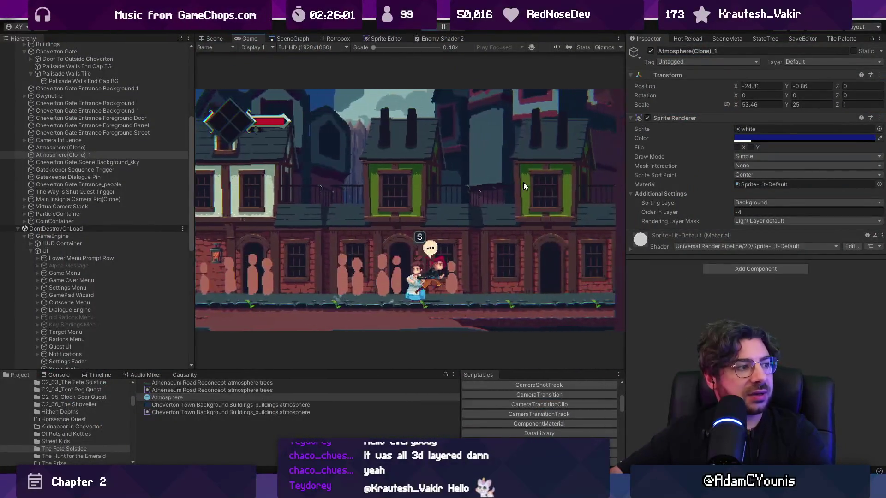
key("Left")
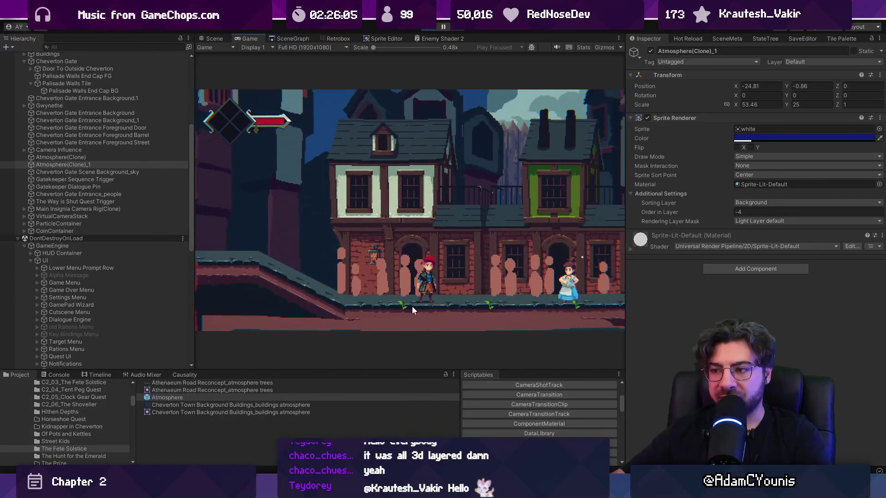
key("Right")
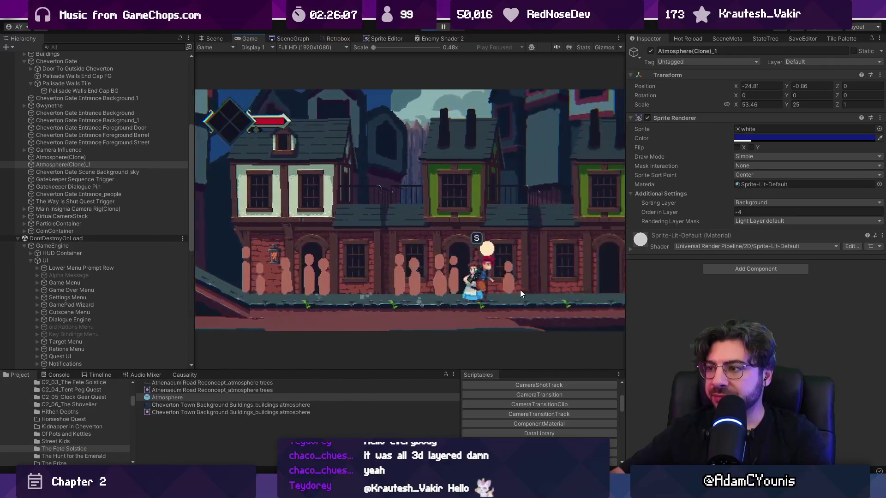
key("Right")
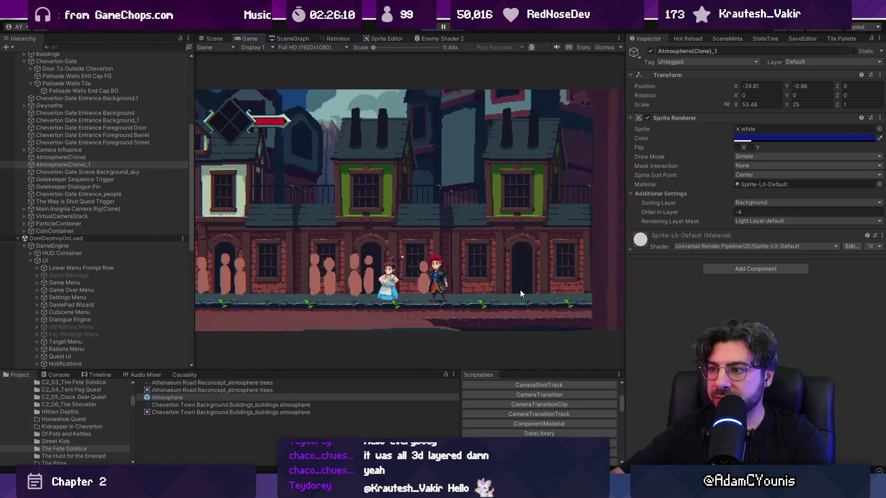
key("Left")
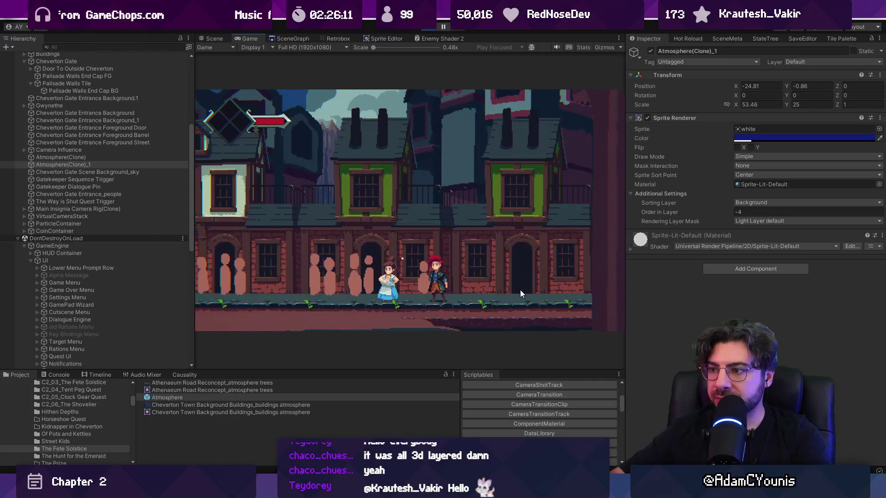
key("Left")
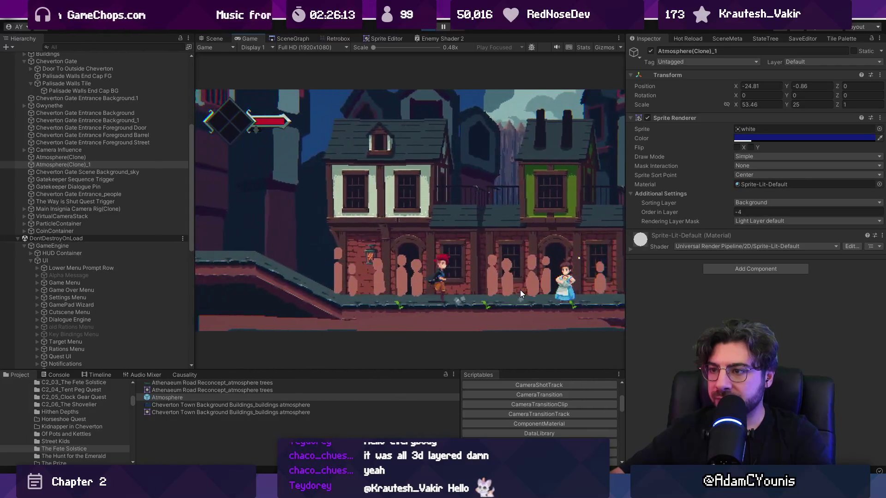
left_click(213, 39)
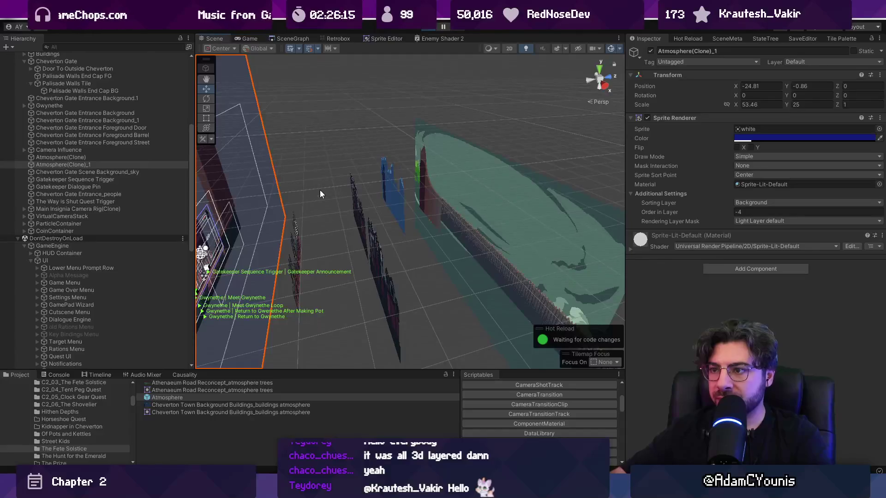
Orbit the street view, select Cheverton Buildings Arches, and flatten the scene view to 2D.
mouse_move(315, 205)
left_mouse_down()
mouse_move(332, 242)
mouse_move(272, 275)
mouse_move(309, 279)
mouse_move(288, 194)
left_mouse_up()
left_click(298, 226)
key("2")
key("t")
Play maximized, running the character left and right past the woman, then return to the editor.
key("ctrl+p")
key("Return")
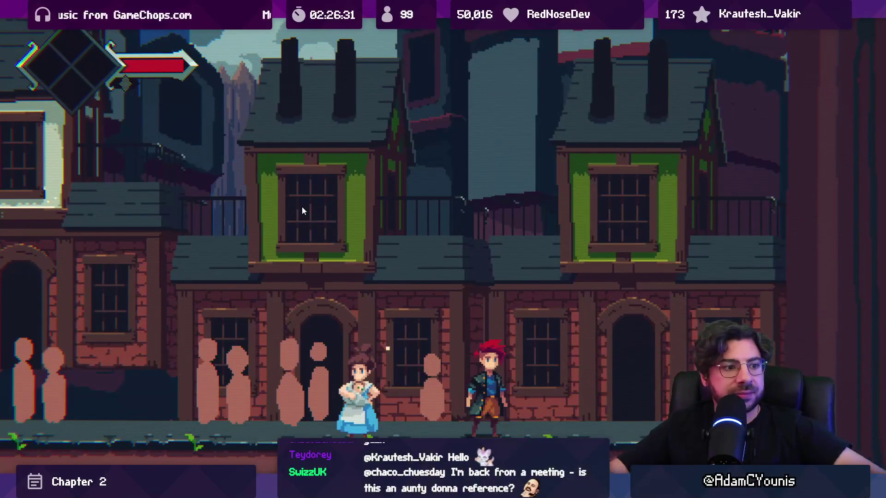
key("Left")
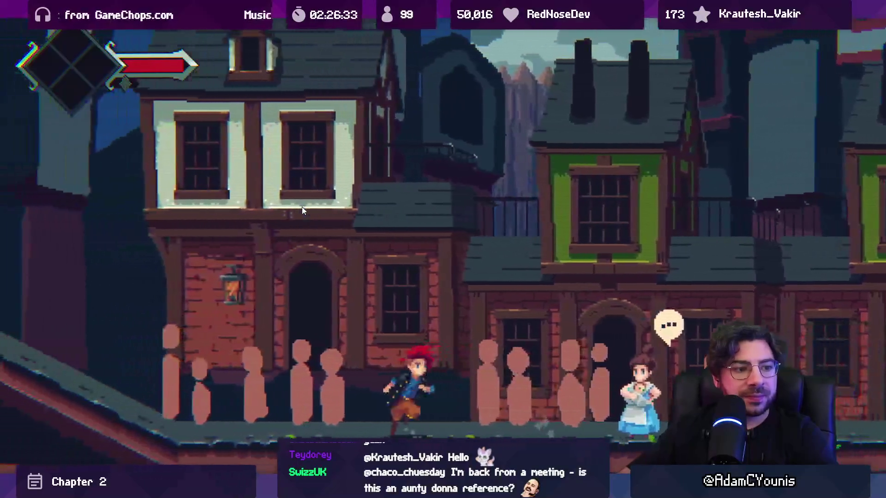
key("Right")
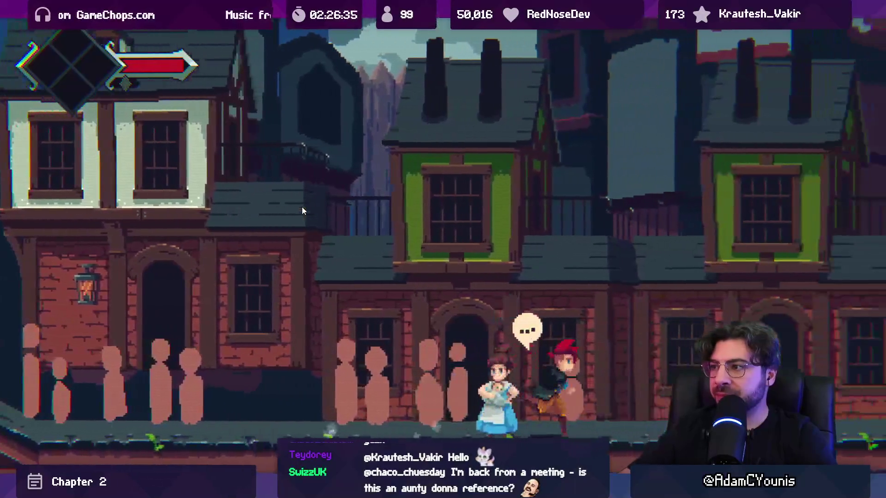
key("Left")
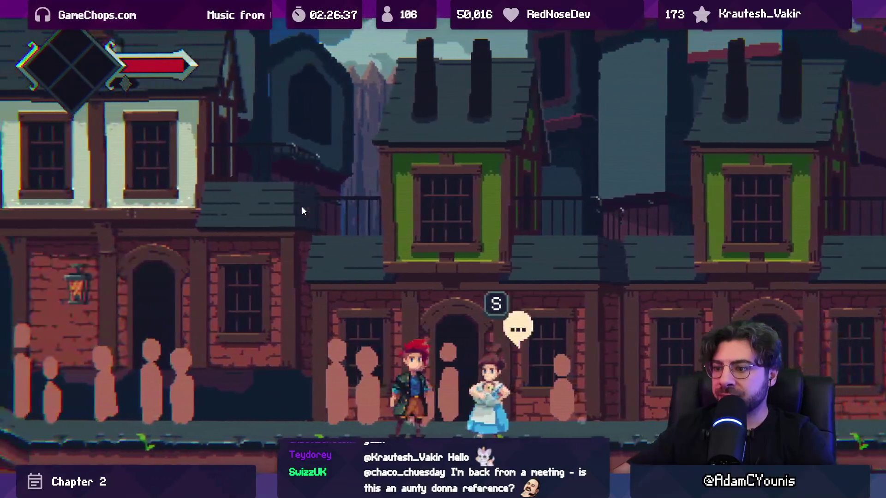
key("shift+space")
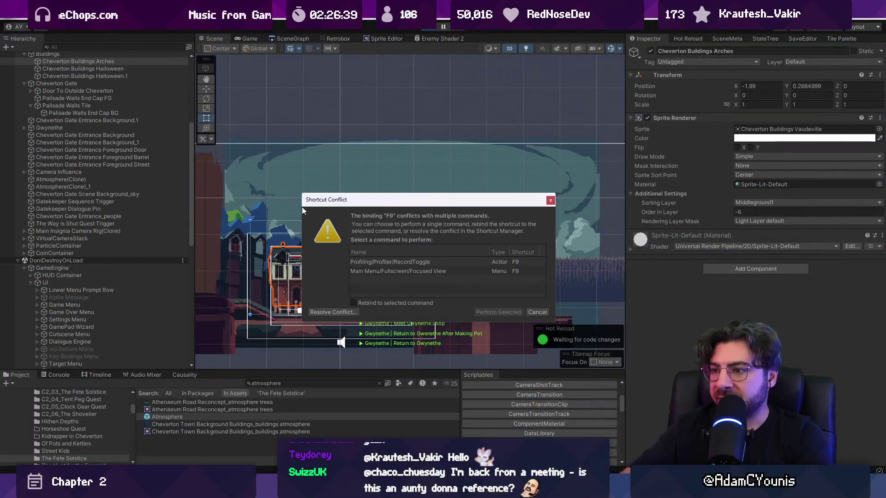
Set the Zone Camera's My Ortho Size to 1.8 and play-test walking up to the NPC.
key("shift+space")
key("shift+space")
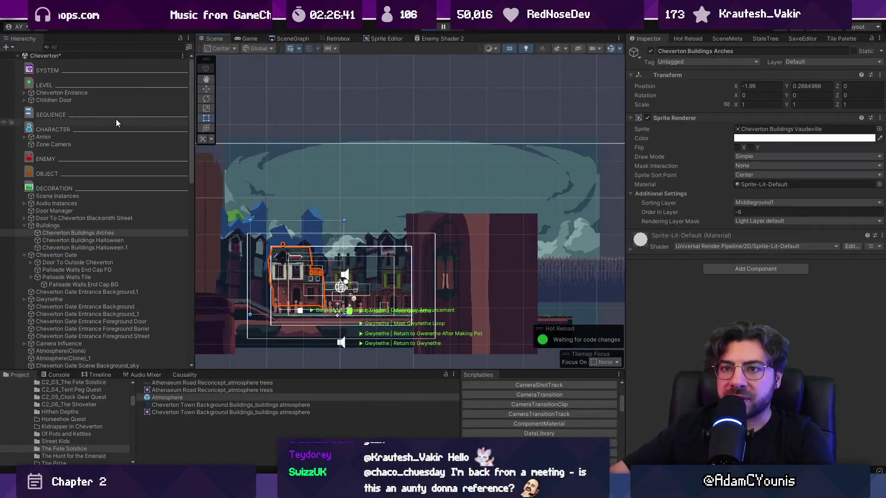
left_click(109, 145)
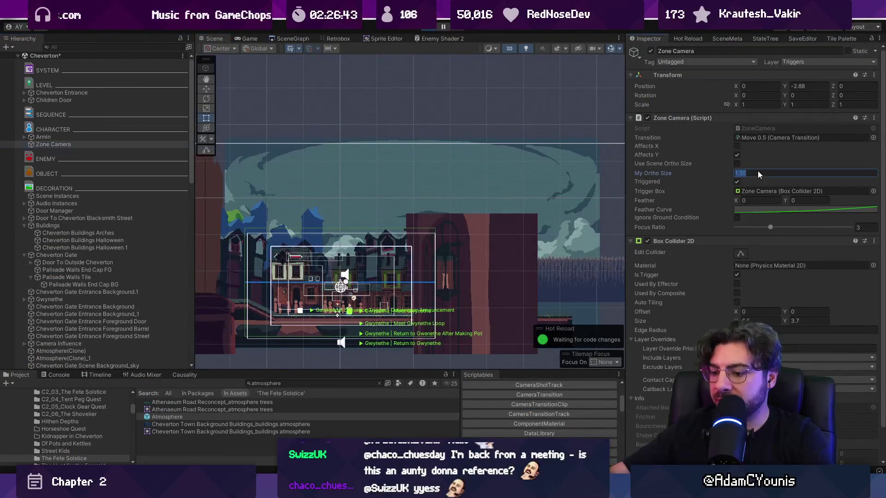
type("1.8")
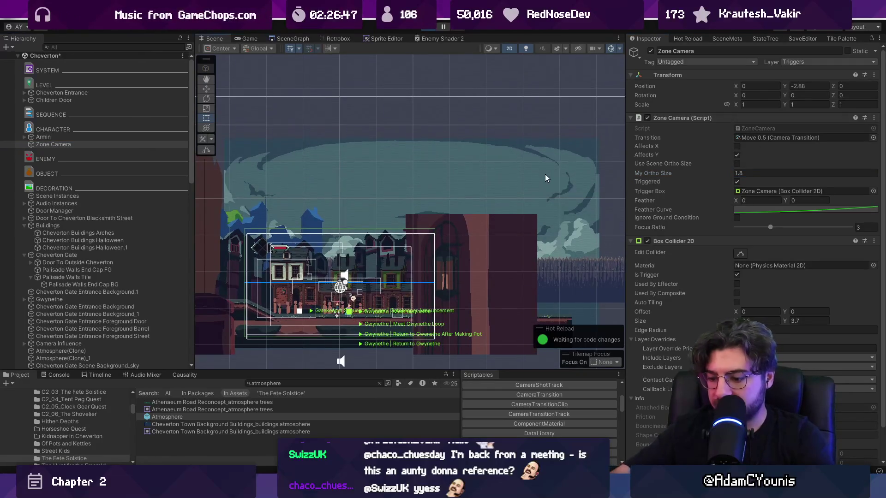
key("shift+space")
key("Right")
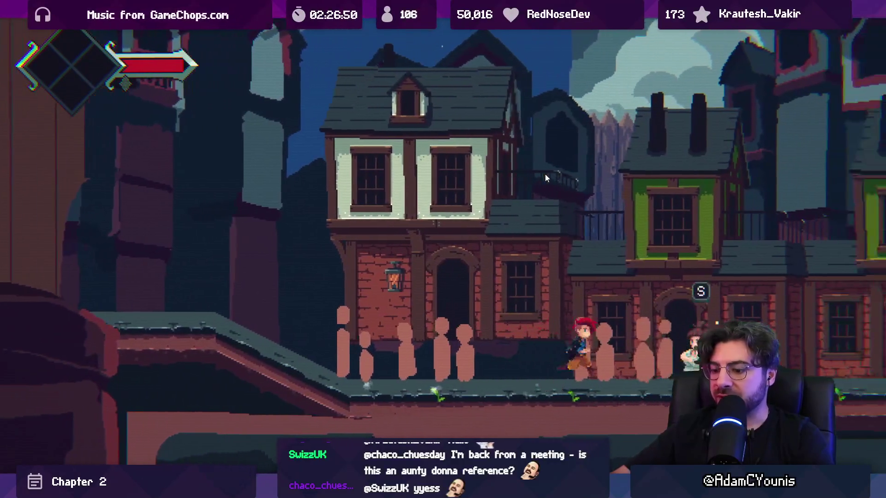
key("Right")
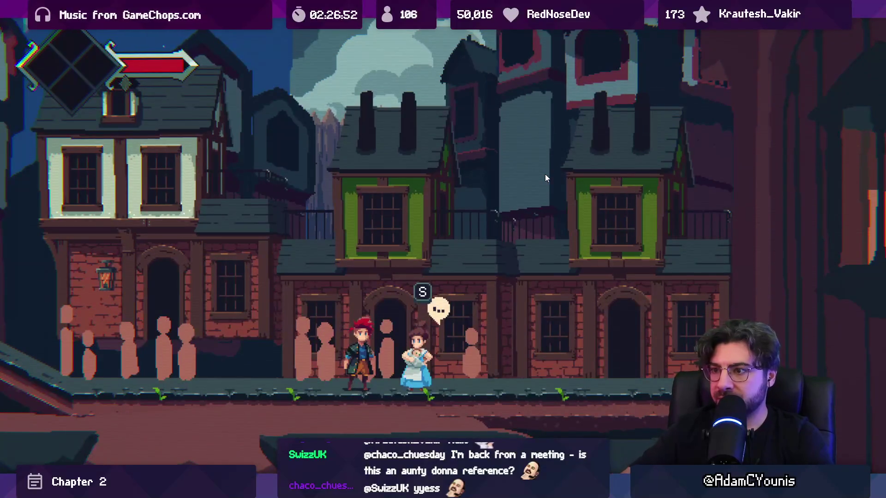
key("ctrl+p")
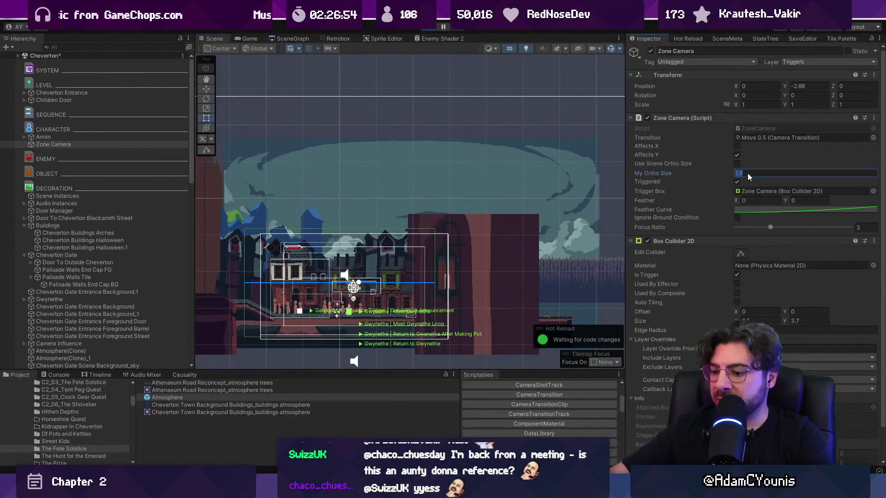
Restore My Ortho Size to 1.35 and play-test again before returning to the editor.
type("1.35")
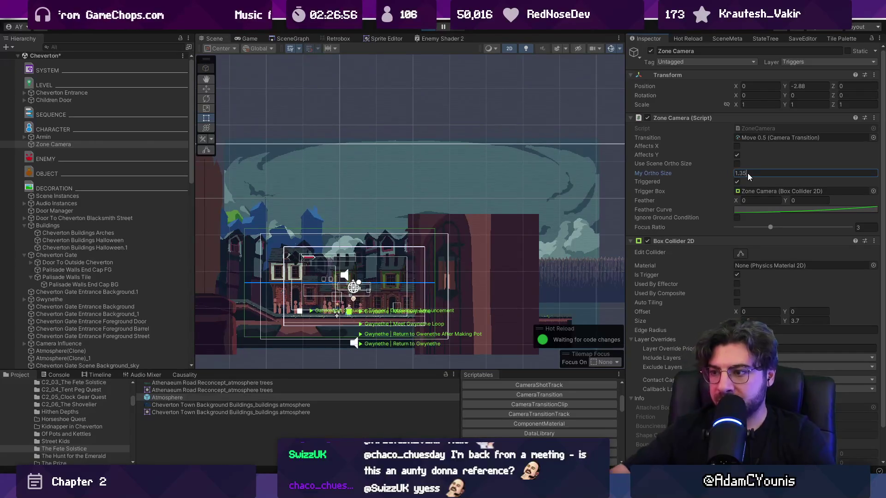
key("ctrl+p")
key("Left")
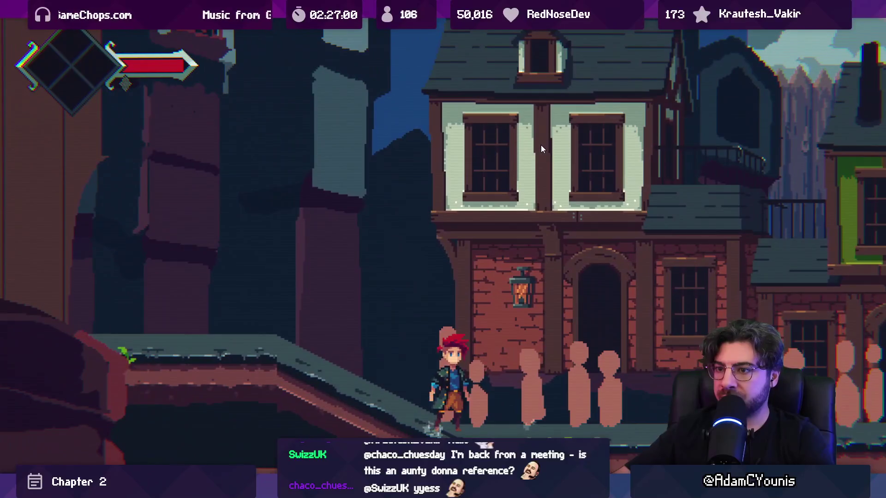
key("Right")
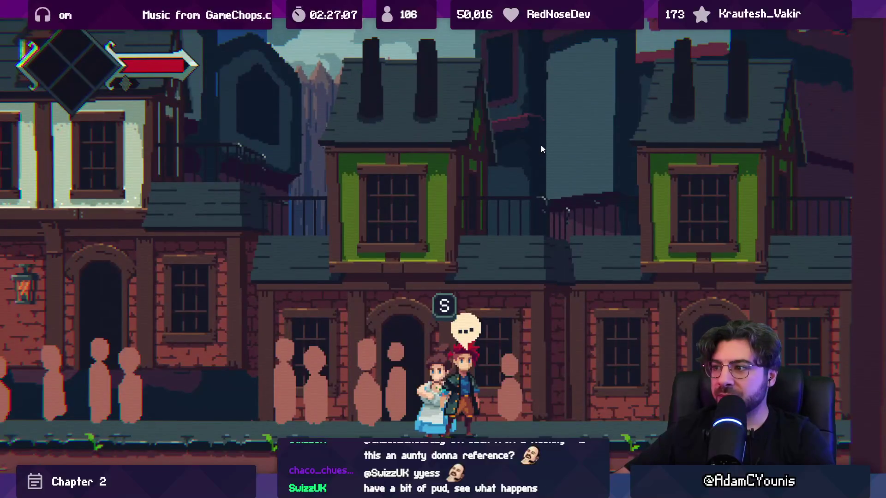
key("ctrl+p")
left_click(367, 275)
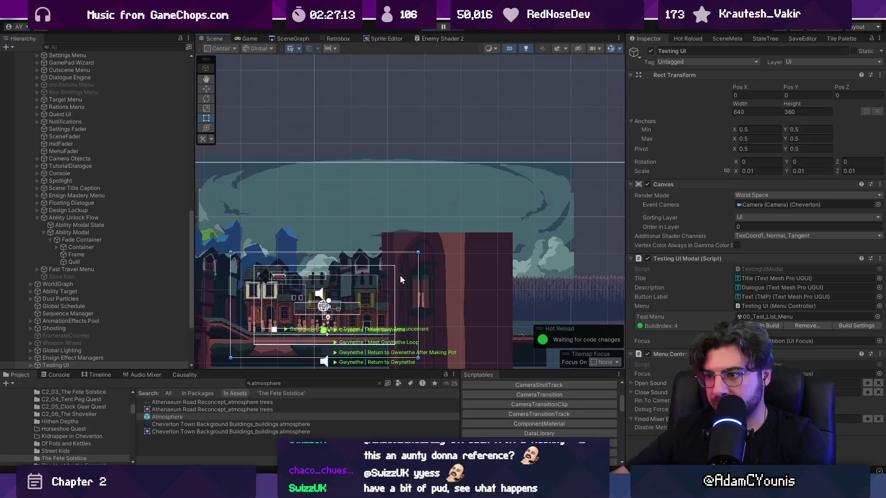
Change Cheverton Buildings Halloween.1's sprite to Cheverton Buildings Vaudeville and start Play to check it.
key("2")
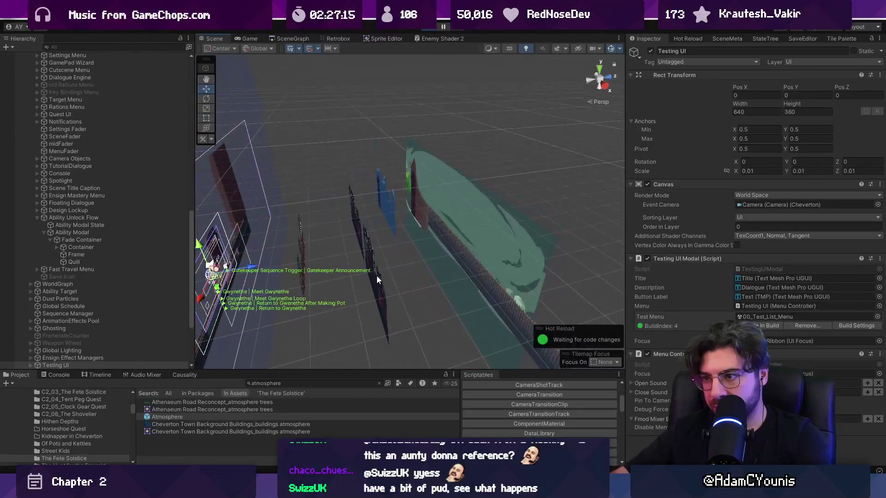
left_click(372, 277)
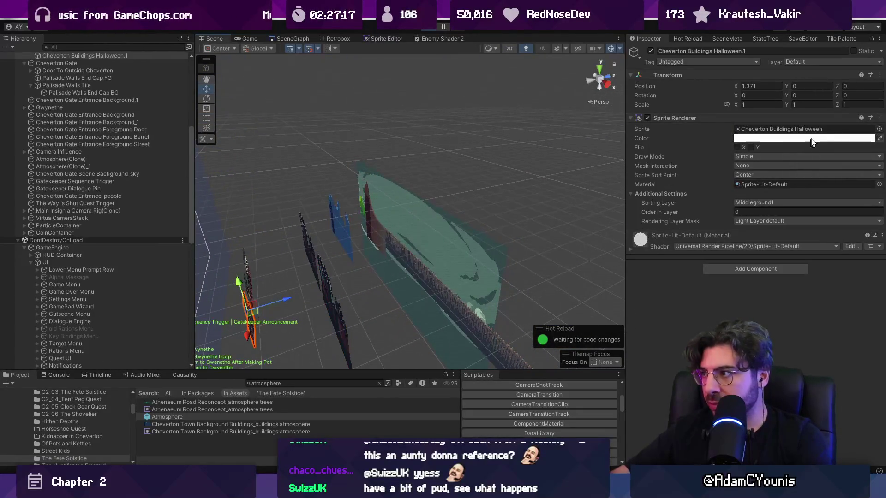
left_click(880, 129)
key("Down")
key("Down")
key("Down")
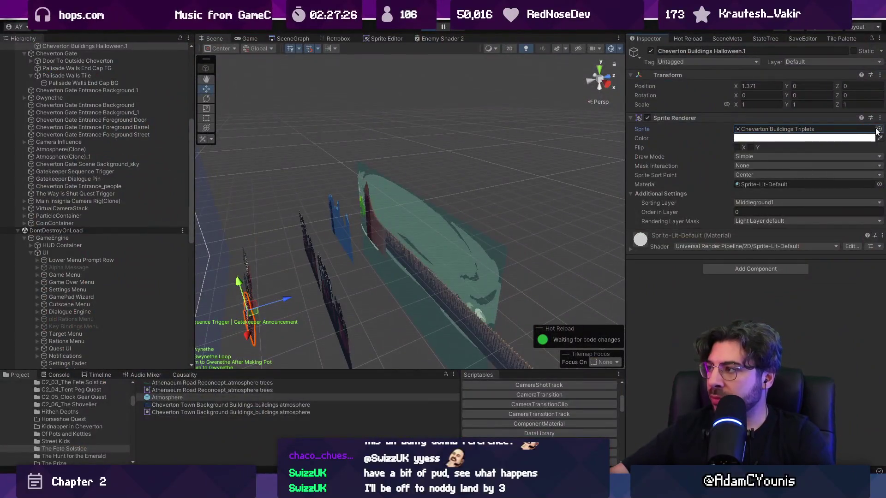
left_click(879, 129)
key("Down")
key("Down")
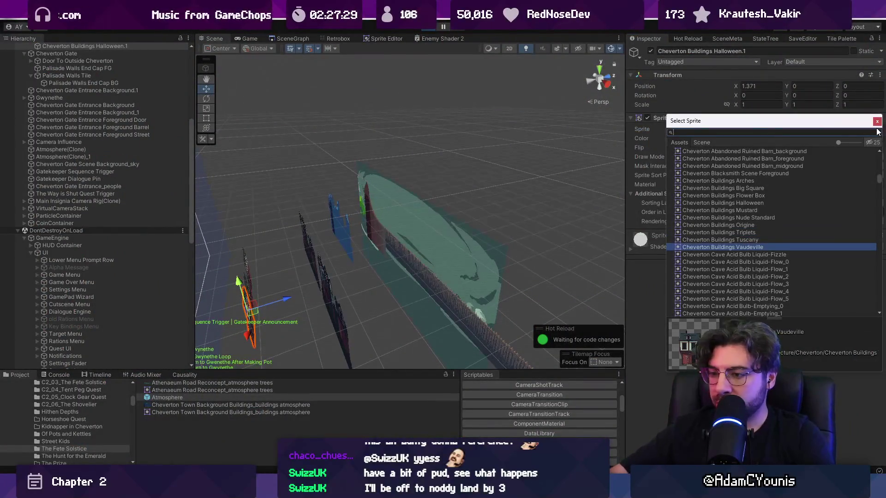
key("Return")
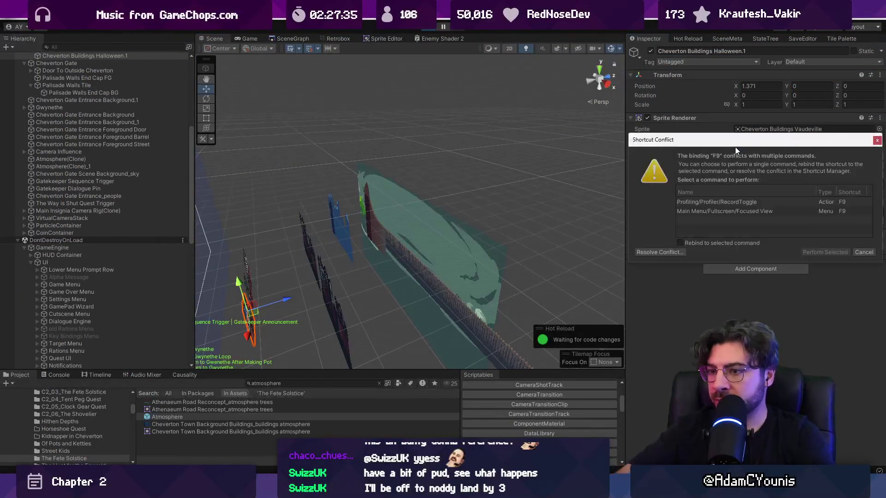
left_click(736, 148)
key("Return")
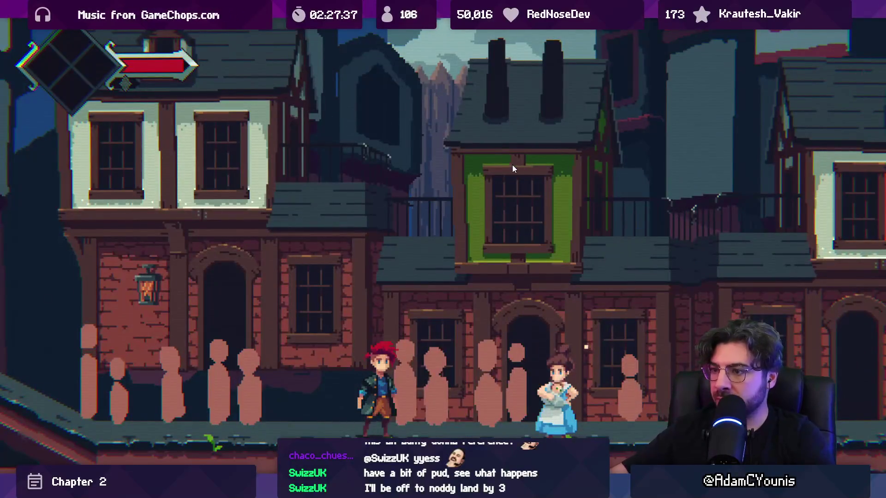
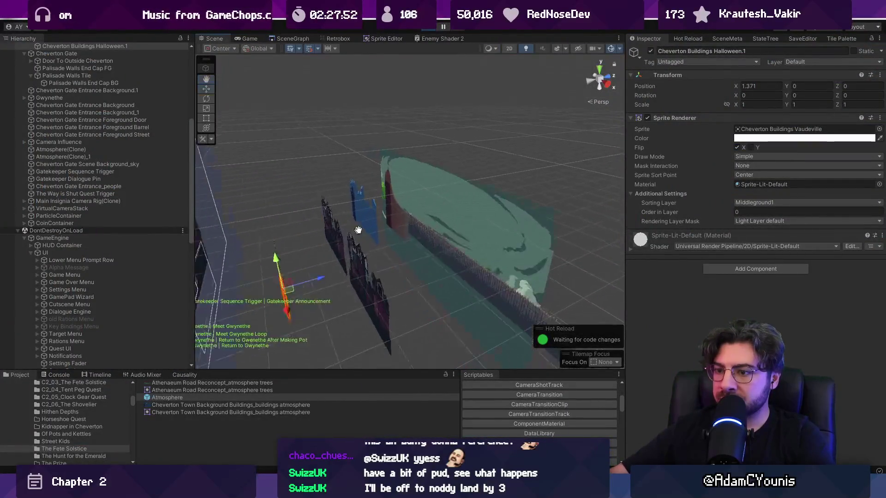
Select the Cheverton Gate Entrance Foreground Door in the Scene view, then switch to the Game view.
left_click(420, 283)
left_click_drag(419, 283, 278, 285)
left_click(284, 281)
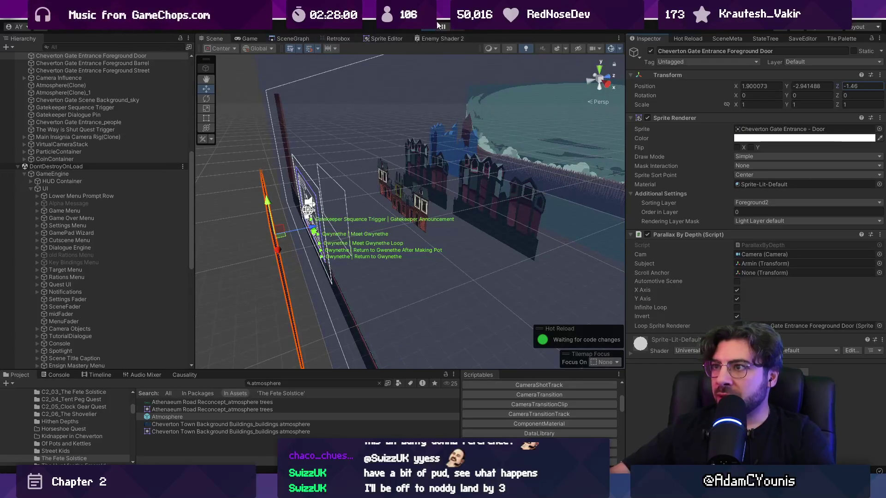
left_click(257, 38)
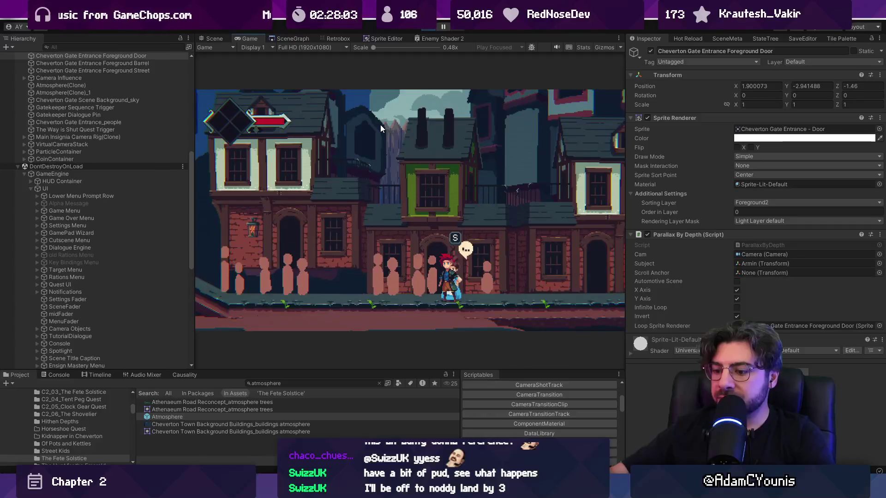
key("shift+space")
key("s")
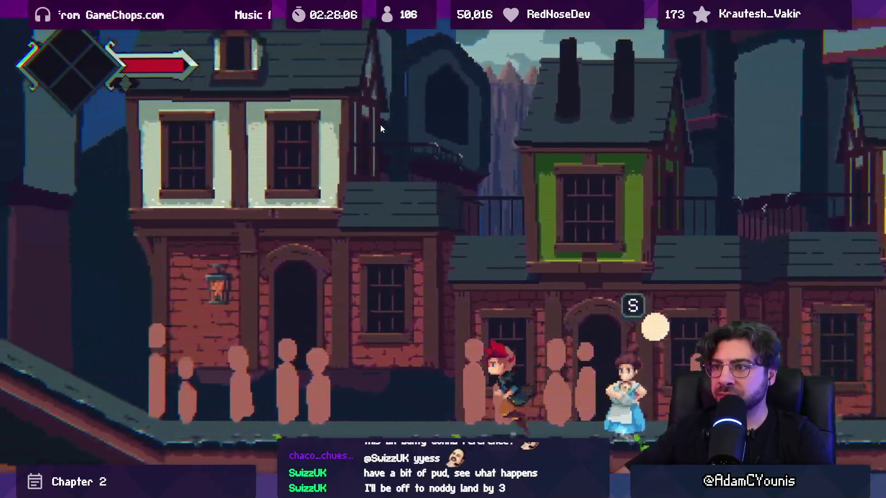
key("Left")
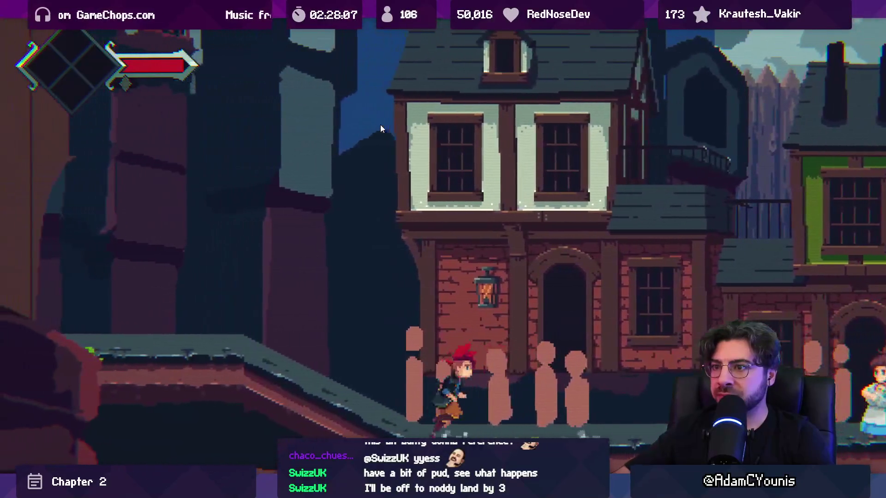
key("Right")
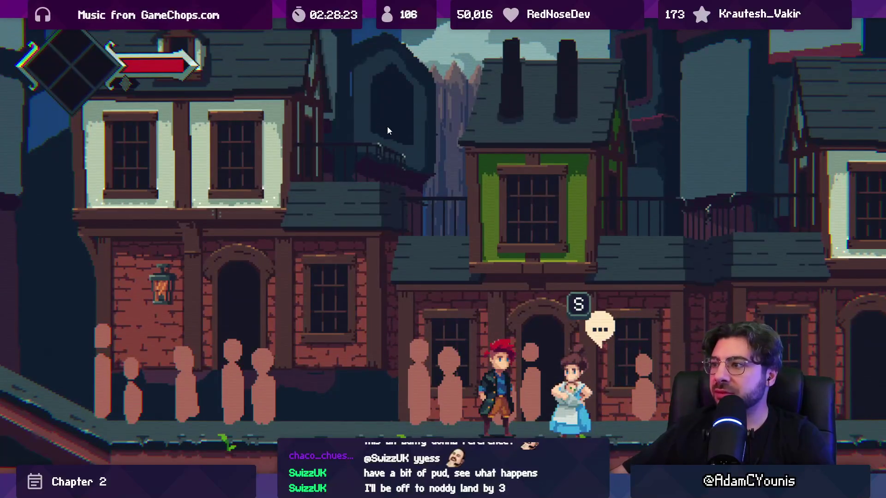
key("Left")
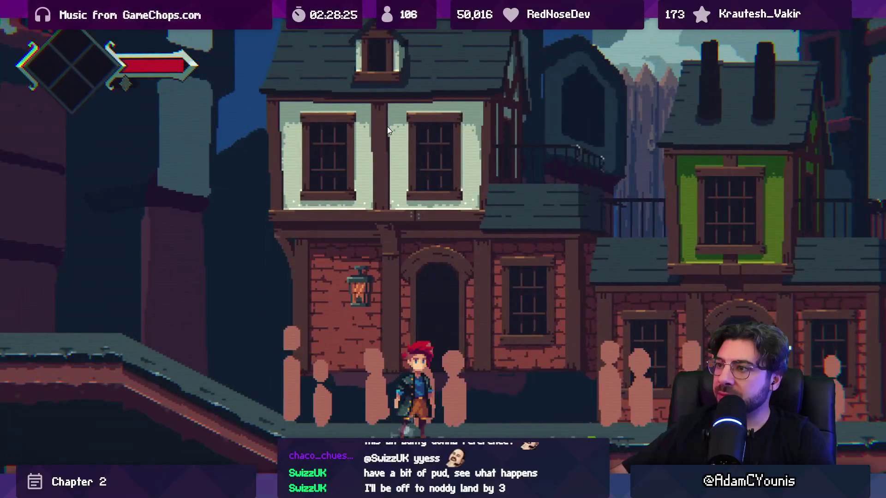
key("Right")
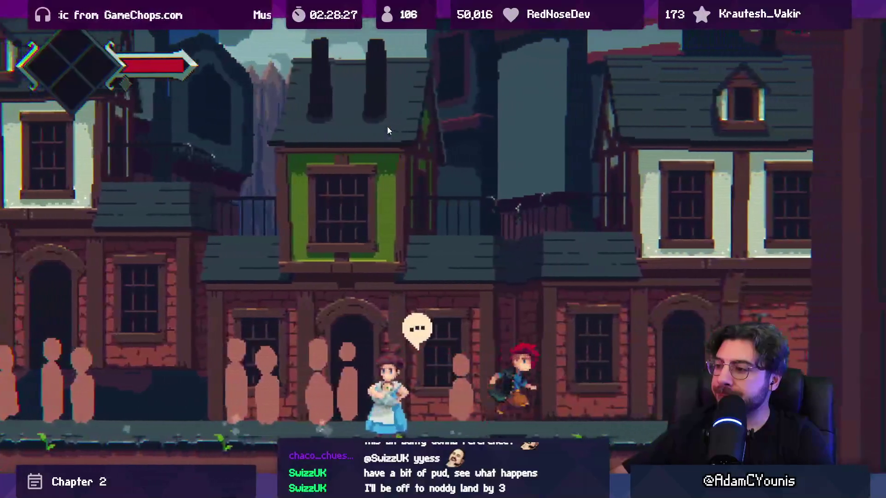
key("Left")
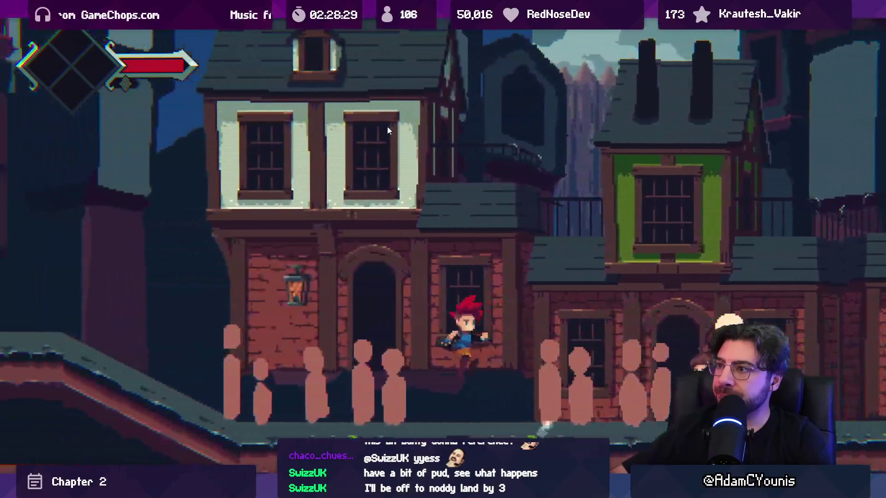
key("Right")
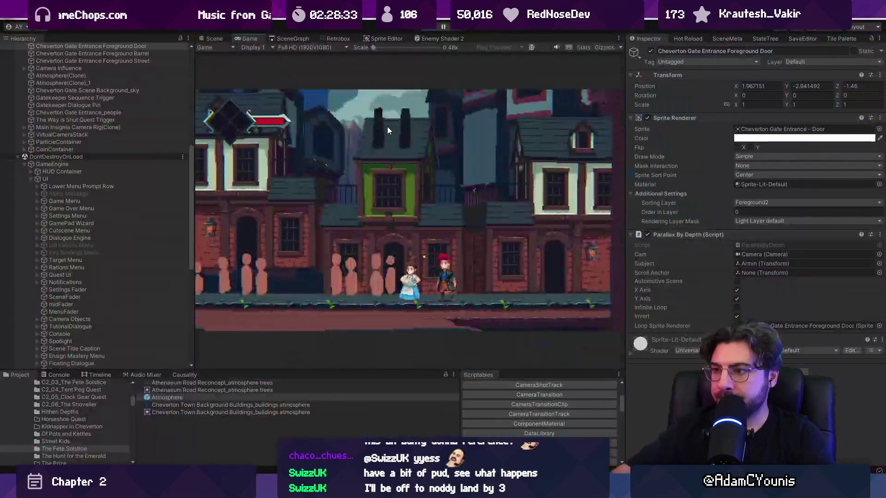
key("F11")
Preview the Big Square, Arches and Blacksmith sprites on the Halloween house, then cancel to keep the original.
left_click(214, 40)
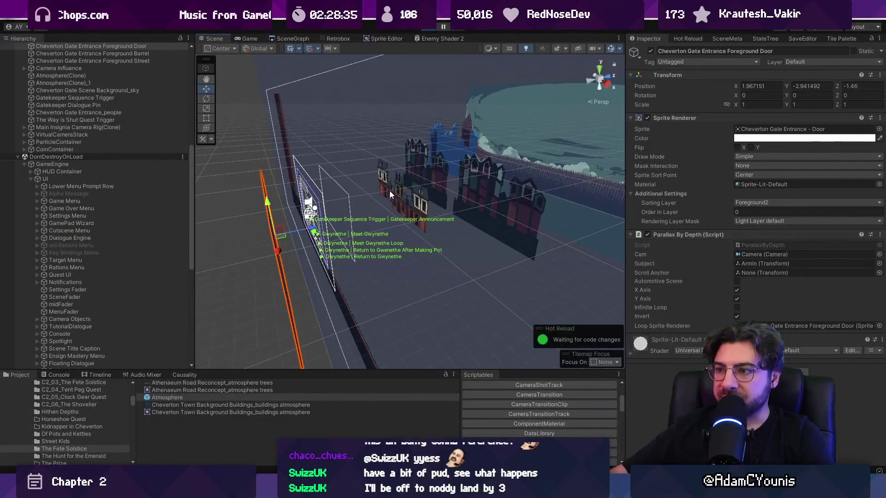
left_click(398, 181)
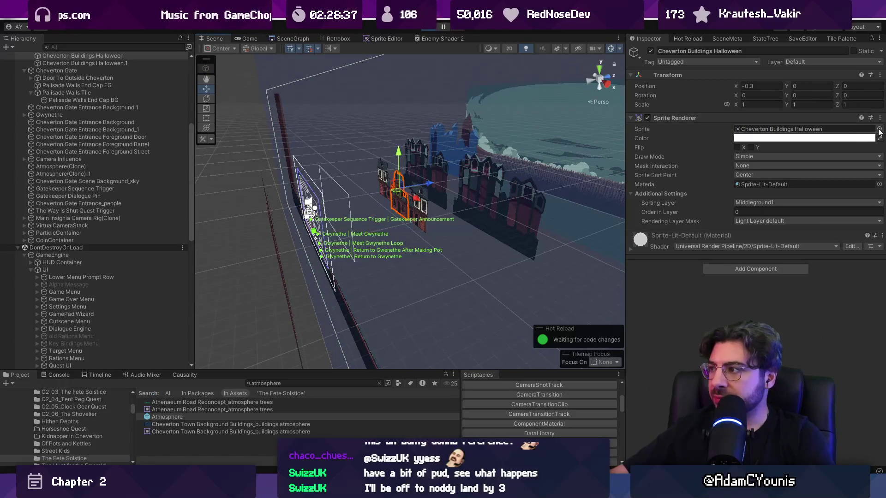
left_click(879, 129)
key("Down")
key("Down")
key("Down")
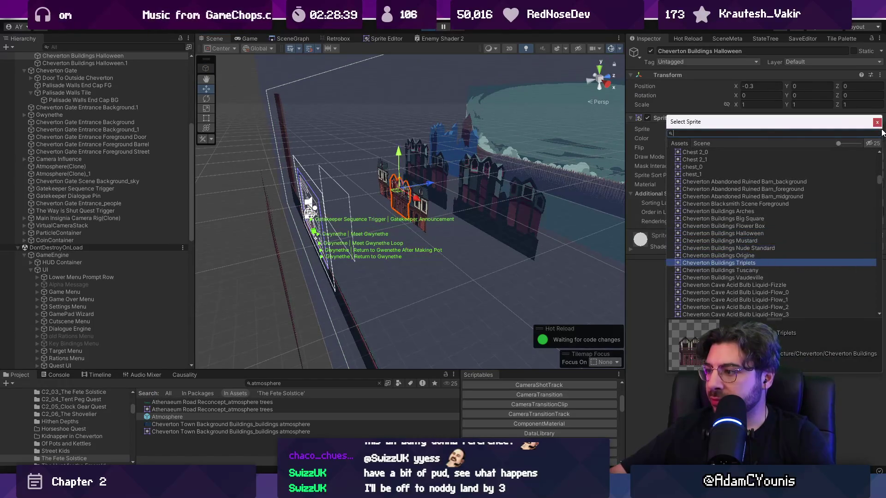
key("Up")
key("Up")
key("Up")
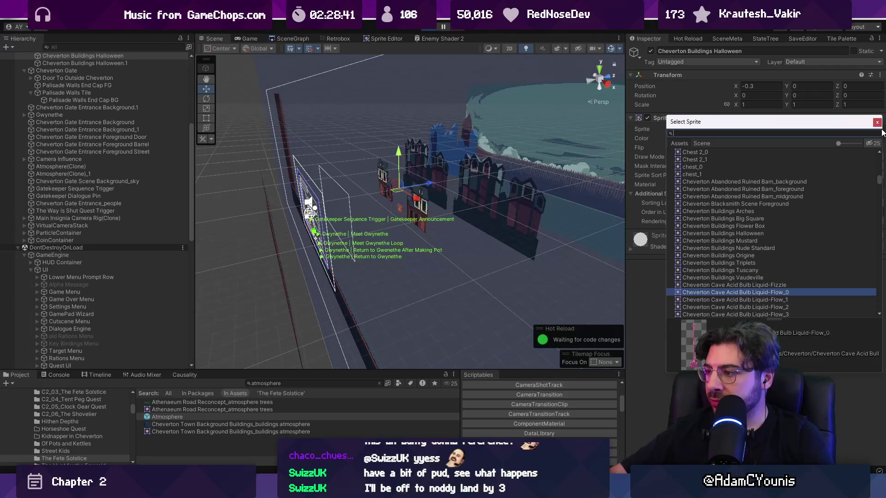
key("Up")
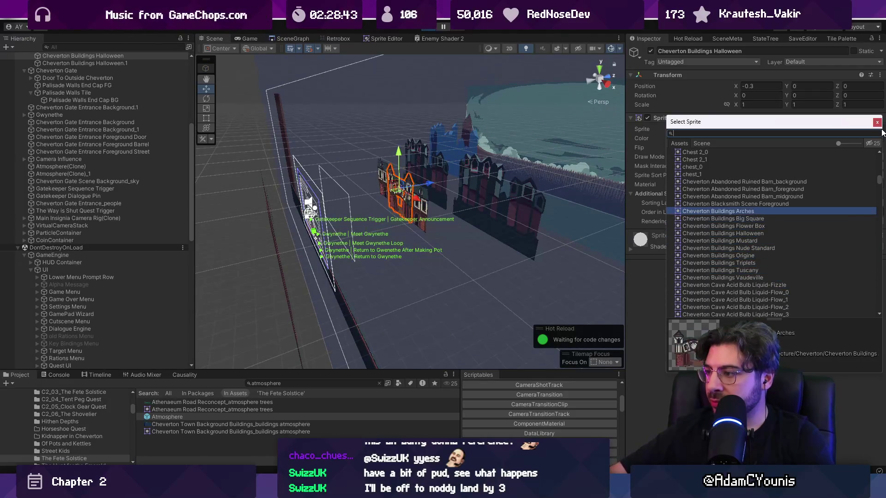
key("Up")
key("Up")
key("Down")
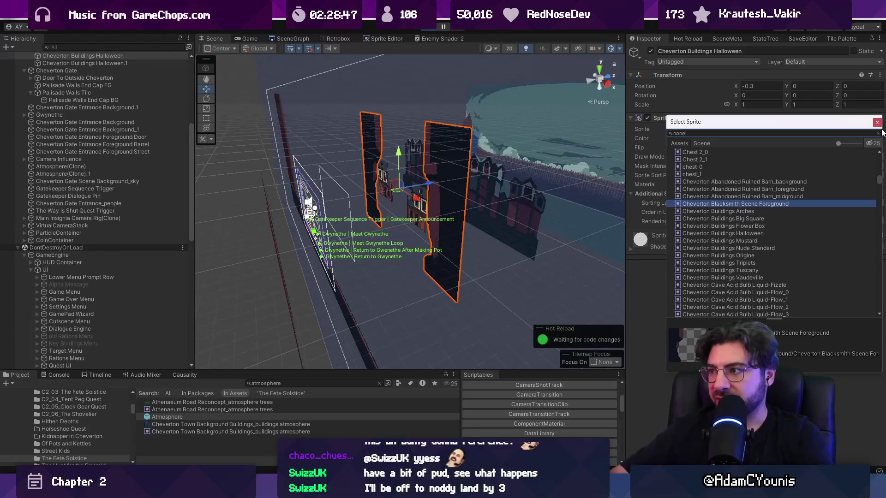
key("Escape")
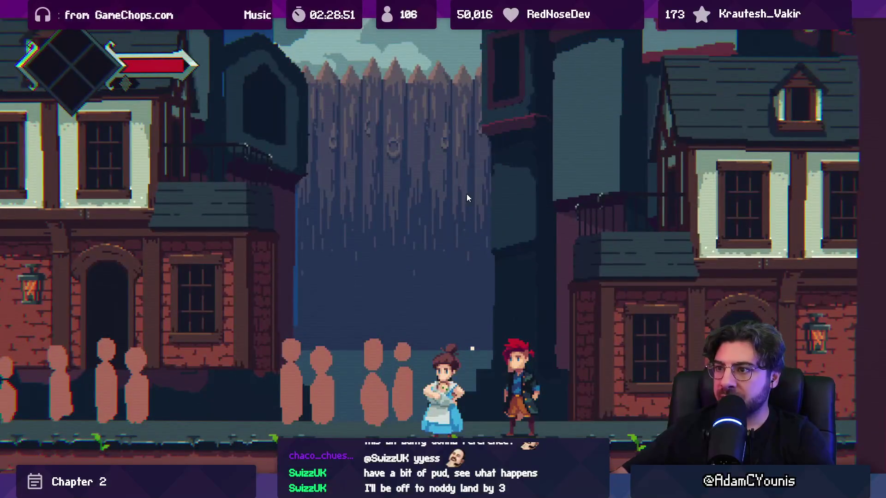
Run the hero left and right, then inspect the Cheverton Gate Entrance Background buildings.
key("Left")
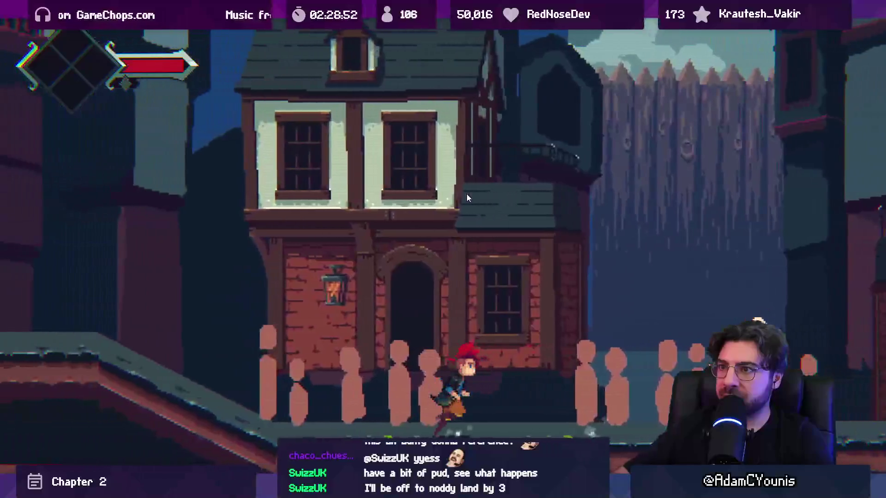
key("Right")
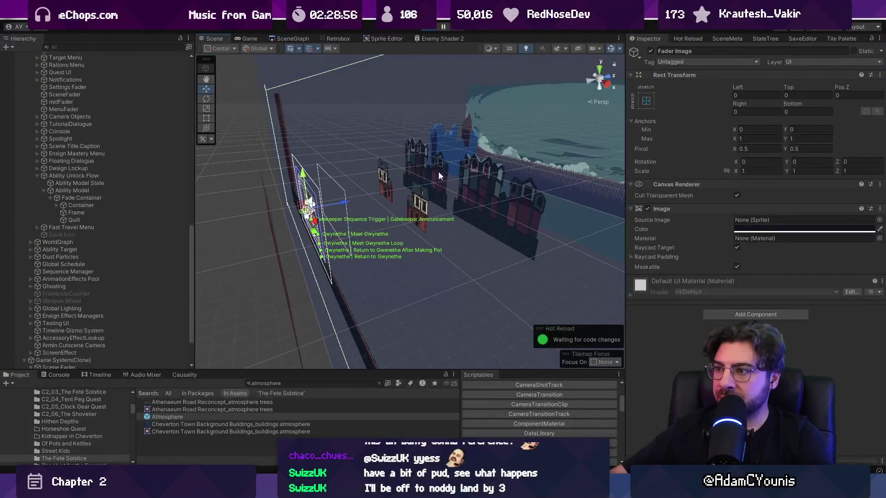
left_click_drag(438, 175, 375, 215)
left_click(377, 215)
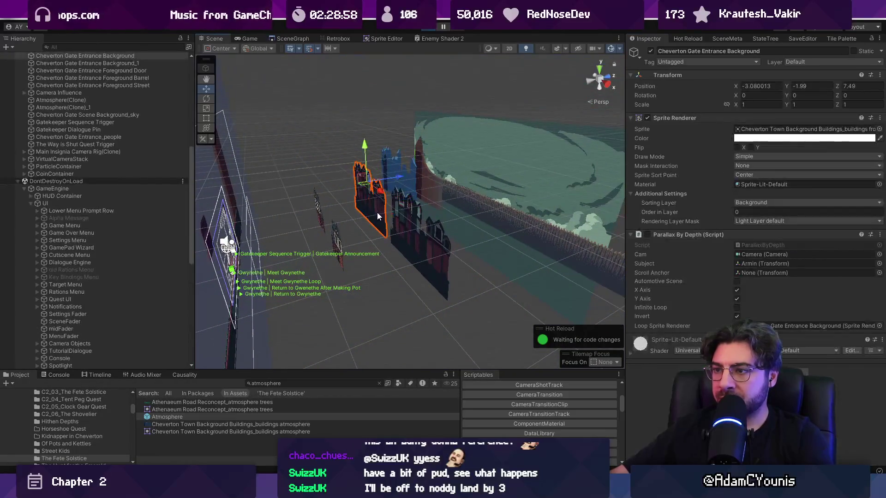
left_click(397, 199)
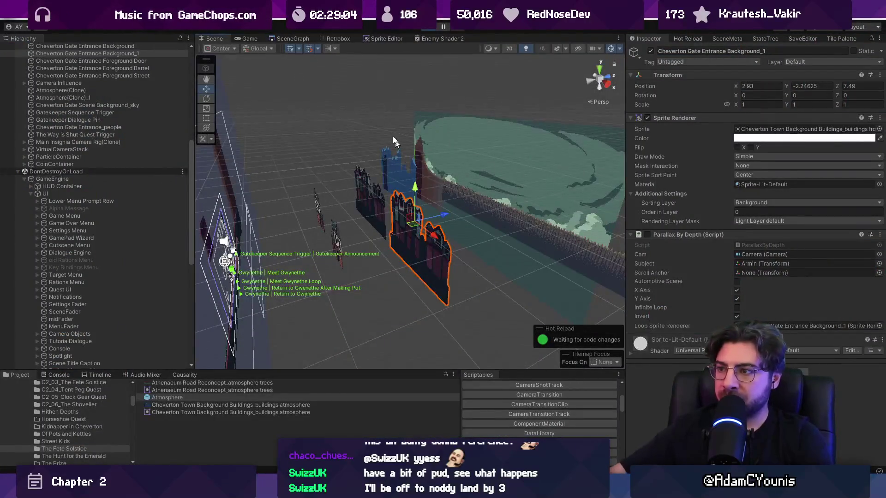
Lower the Palisade Walls Tile to Y -2.64 and walk the hero through town to check it.
left_click(466, 194)
left_click_drag(786, 85, 781, 85)
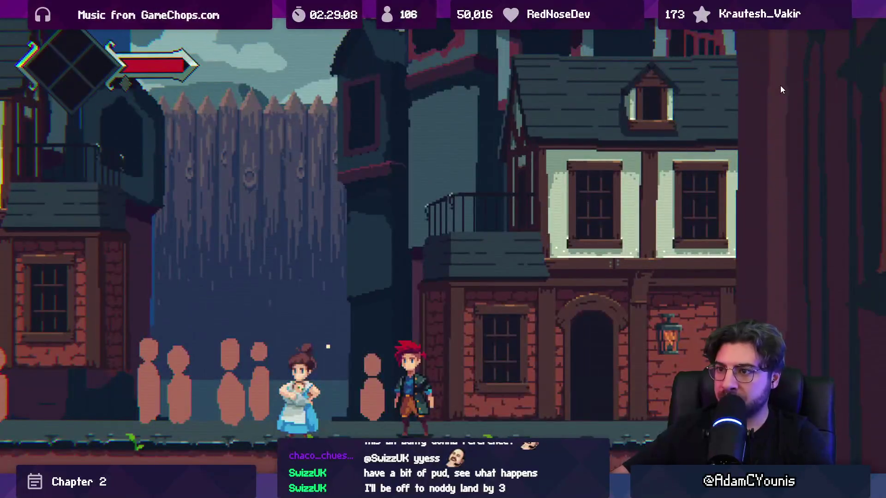
key("a")
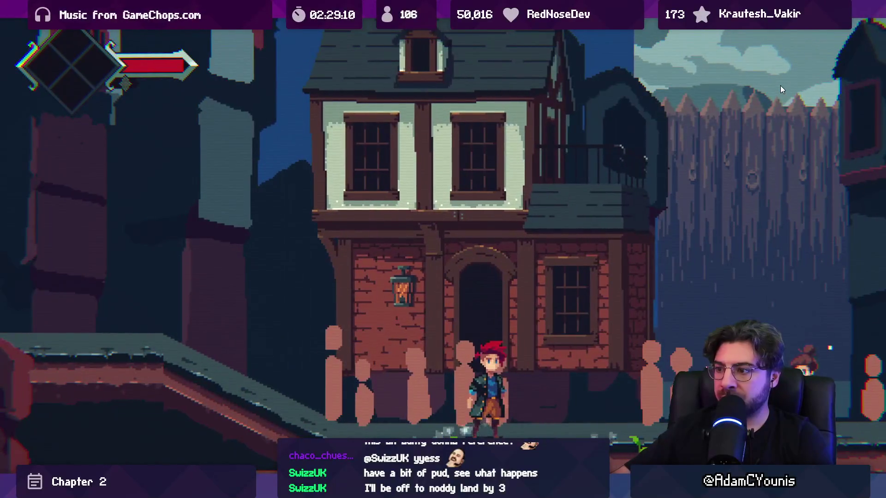
key("d")
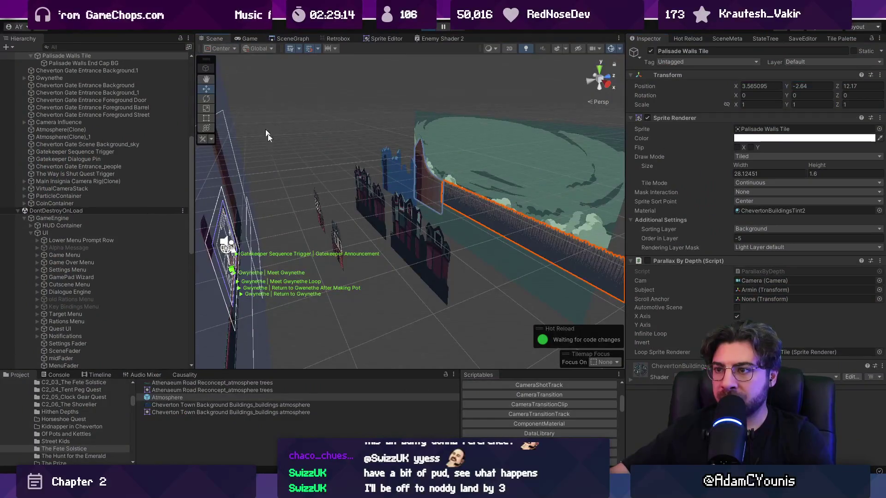
Lower the Cheverton Buildings Arches building slightly with its Y gizmo.
left_click(318, 208)
scroll(90, 154, "up", 3)
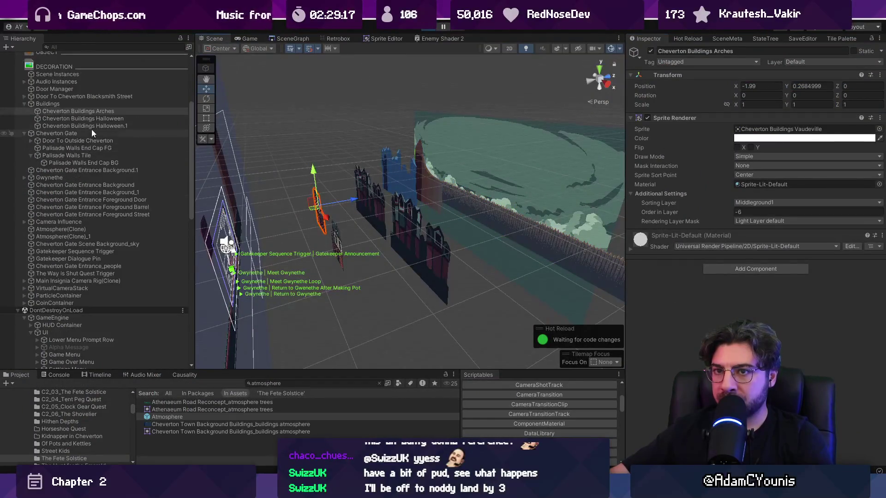
left_click(93, 119)
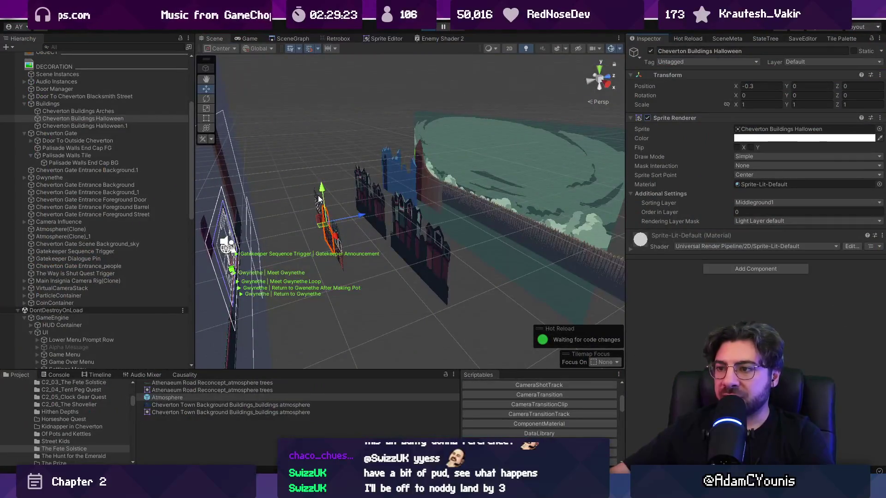
left_click_drag(313, 179, 314, 182)
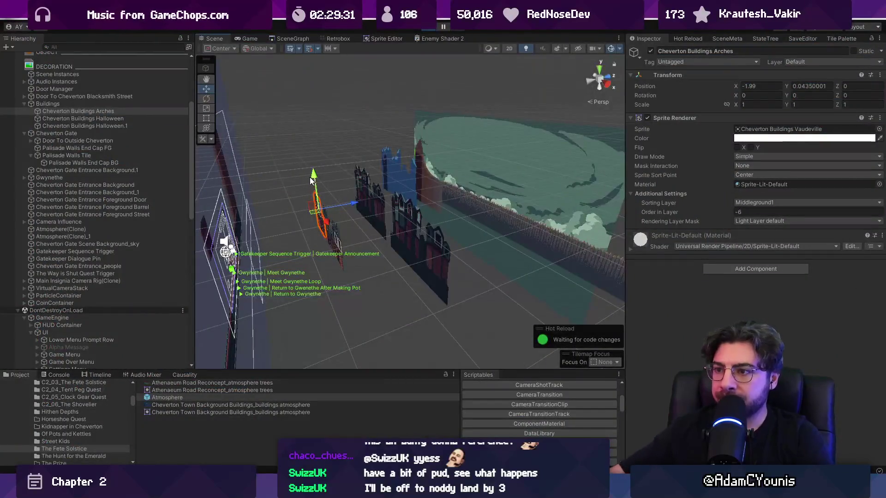
Give the Halloween house the Cheverton Buildings Flower Box sprite.
left_click(326, 212)
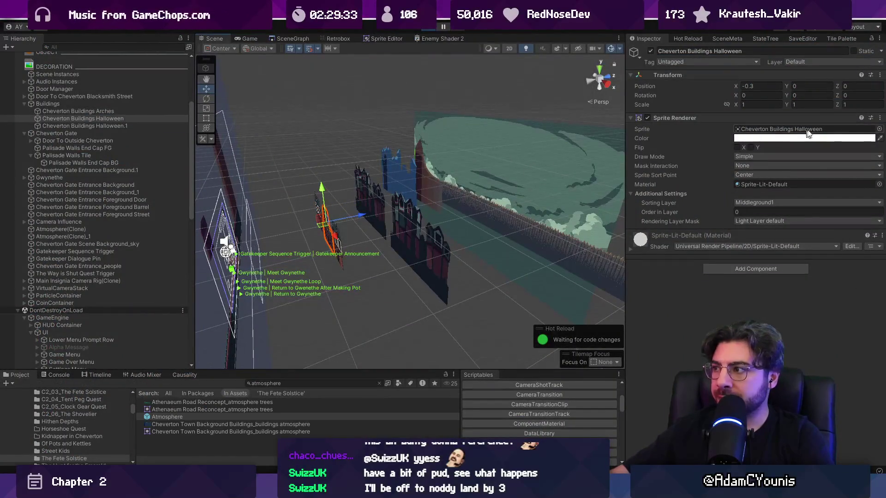
left_click(879, 129)
key("Up")
key("Up")
key("Up")
key("Down")
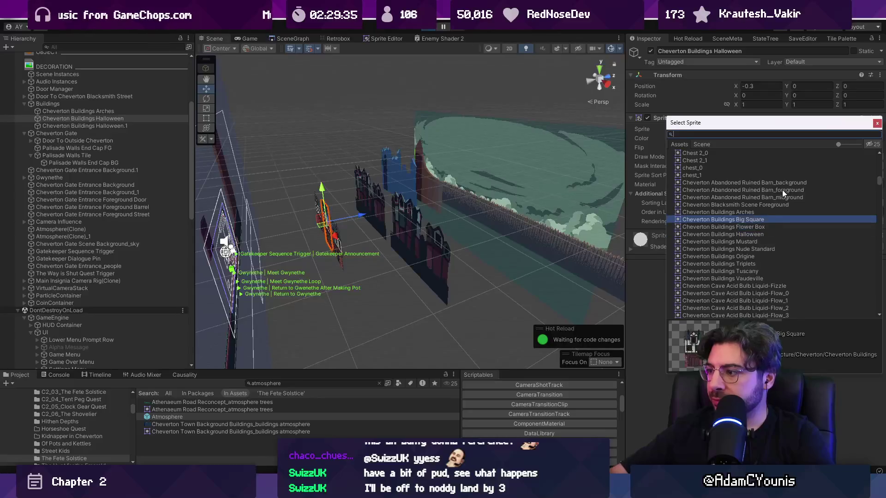
key("Down")
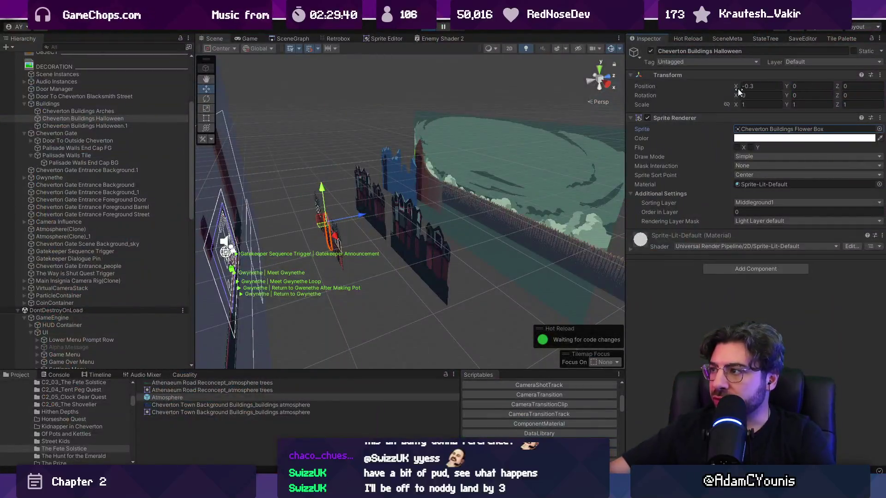
In 2D view, move the flower-box houses left and down and flip Halloween_1 horizontally.
left_click_drag(738, 88, 733, 85)
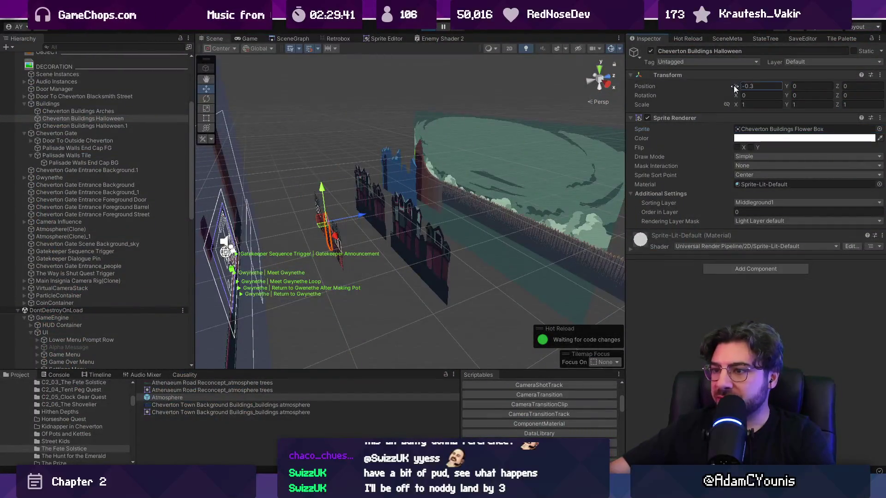
key("2")
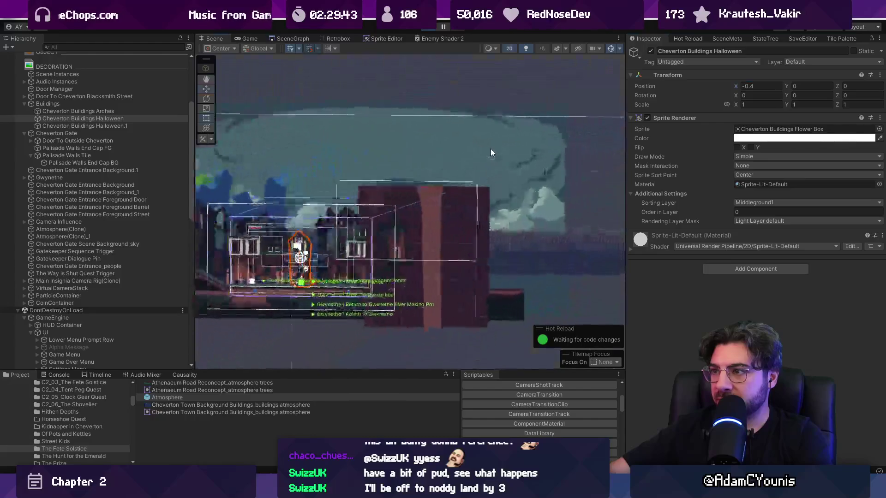
scroll(297, 267, "up", 5)
key("w")
mouse_move(360, 221)
left_mouse_down()
mouse_move(324, 263)
mouse_move(322, 282)
mouse_move(418, 279)
left_mouse_up()
left_click(325, 263)
left_click(738, 147)
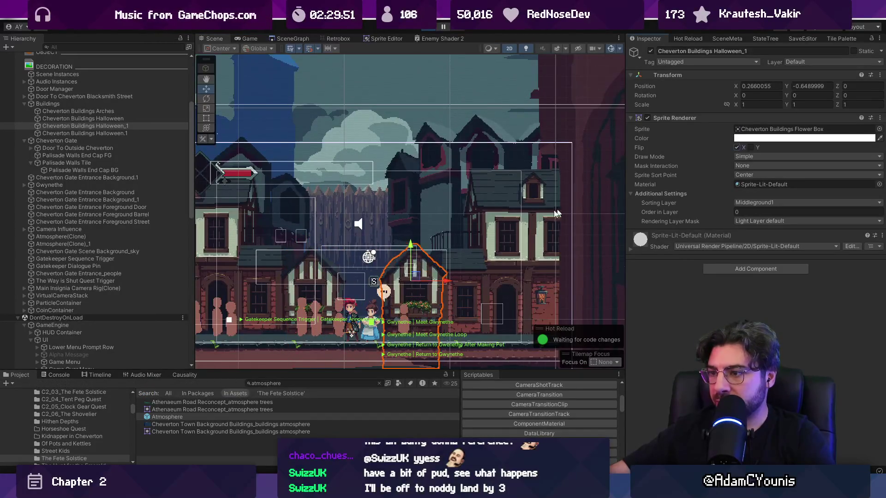
Playtest the street full screen, running the hero left and right past the NPC.
key("ctrl+p")
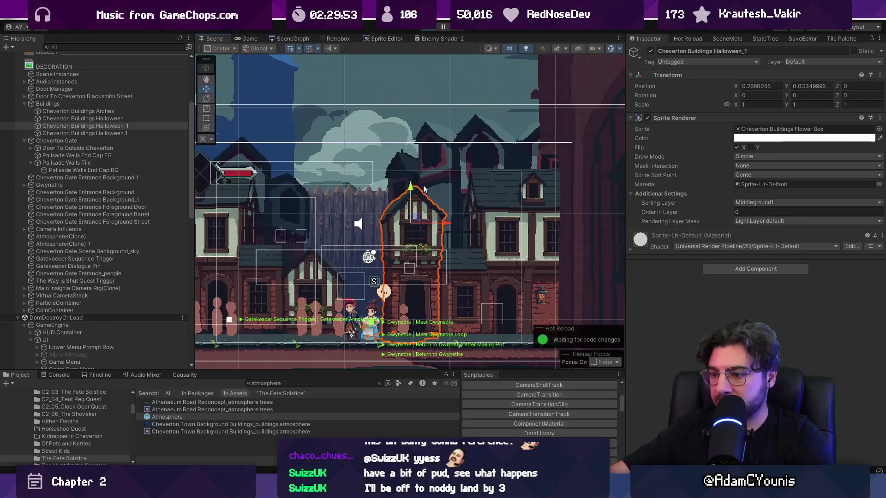
key("Left")
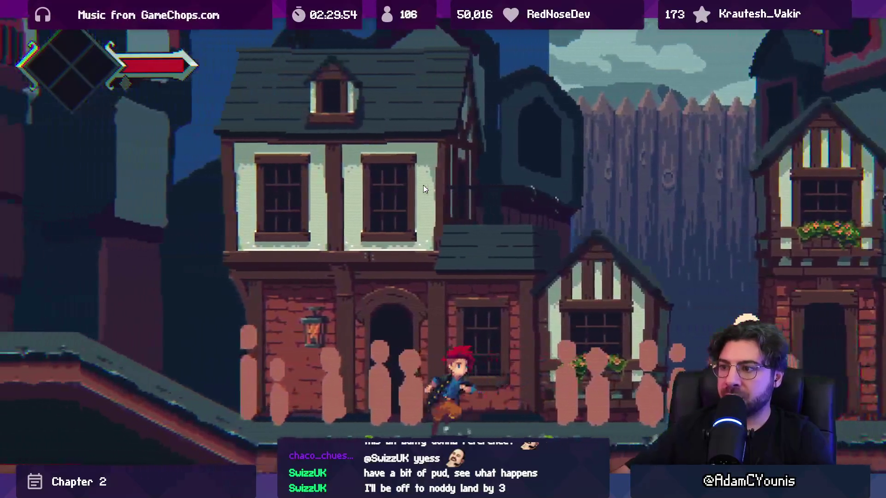
key("Right")
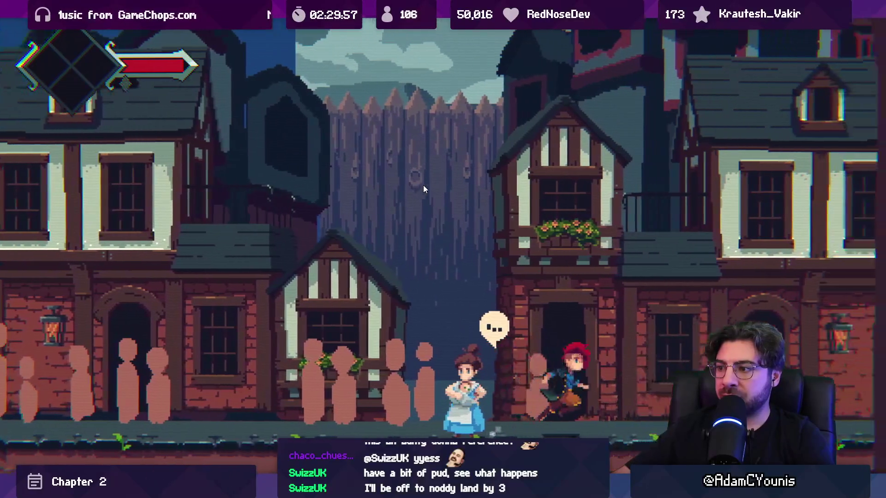
key("Right")
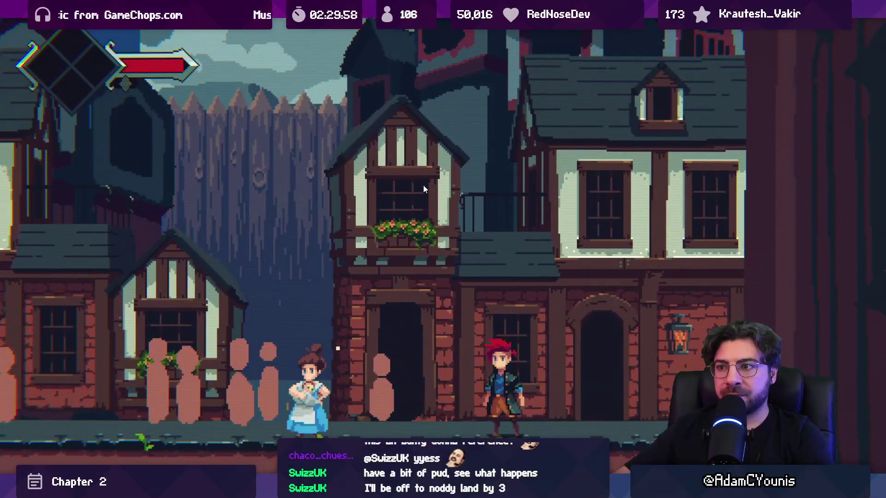
key("Left")
Shift the right-hand background building left along the street in 2D view.
left_click(422, 185)
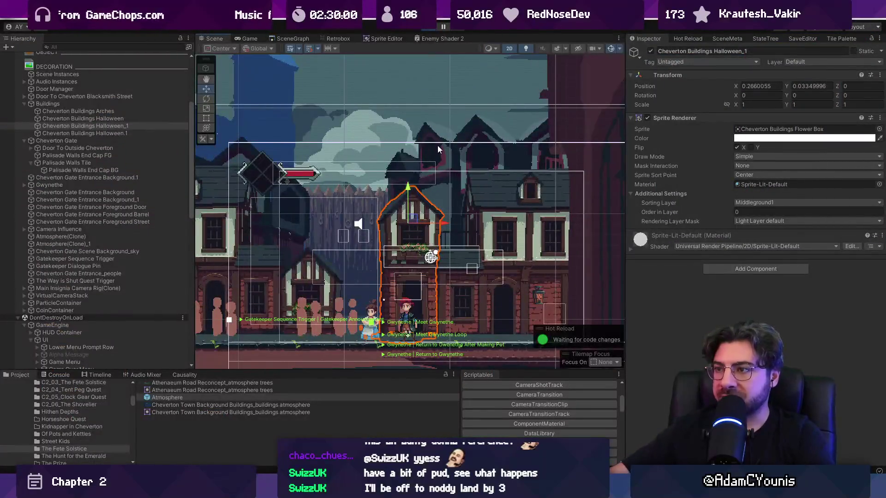
left_click(437, 145)
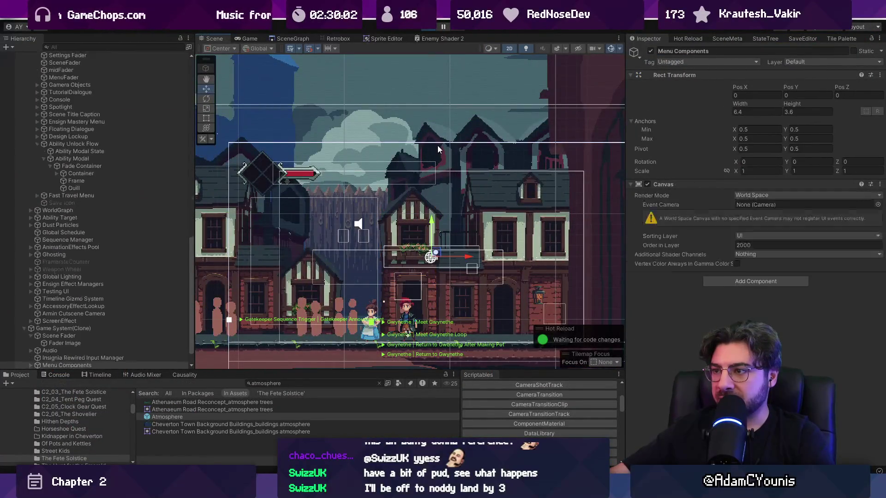
left_click(437, 146)
key("2")
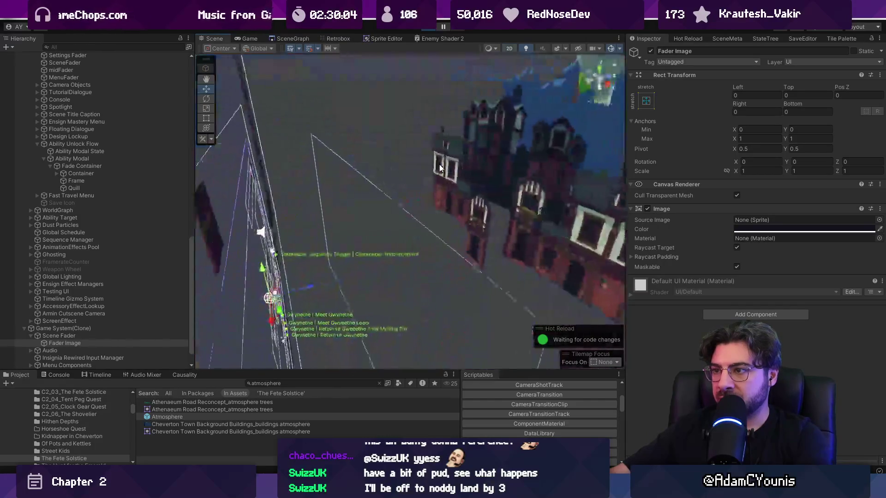
left_click(594, 191)
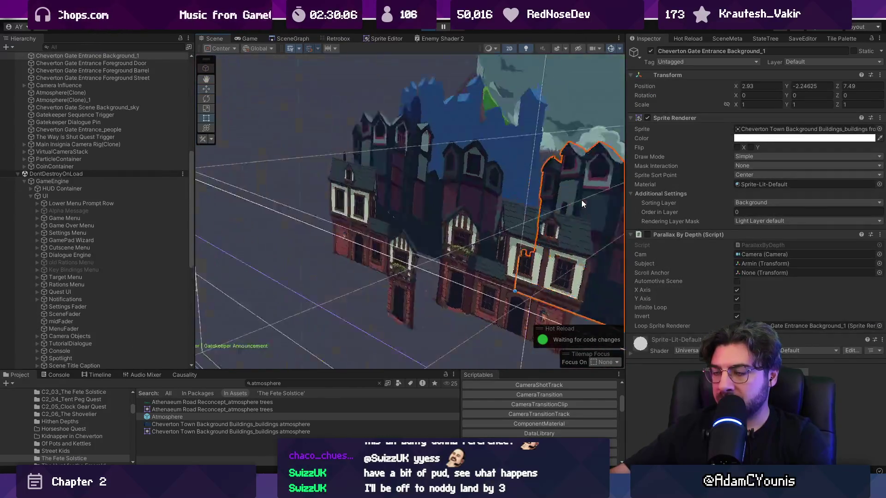
key("2")
left_click_drag(576, 240, 536, 239)
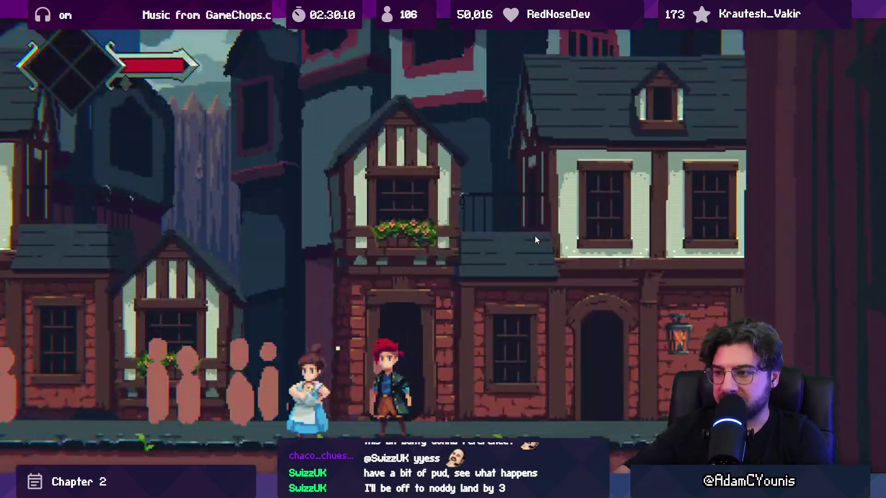
Run the hero left past the girl and back to check the layout.
key("Left")
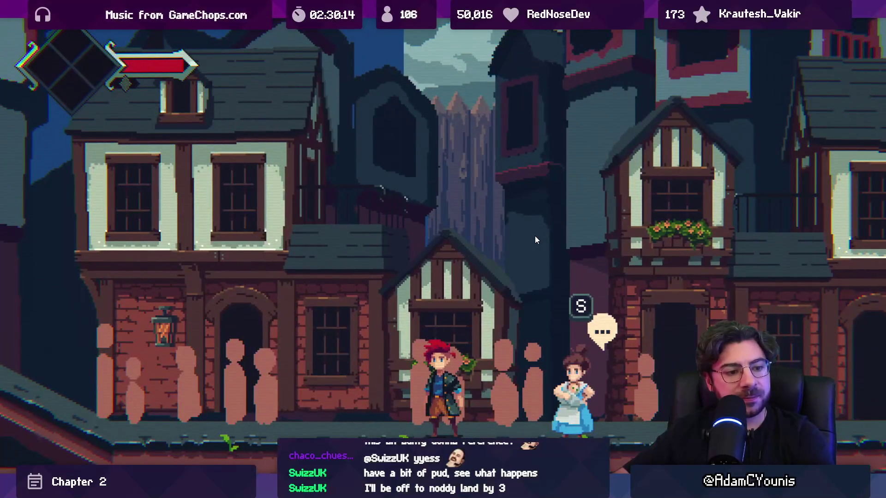
key("Right")
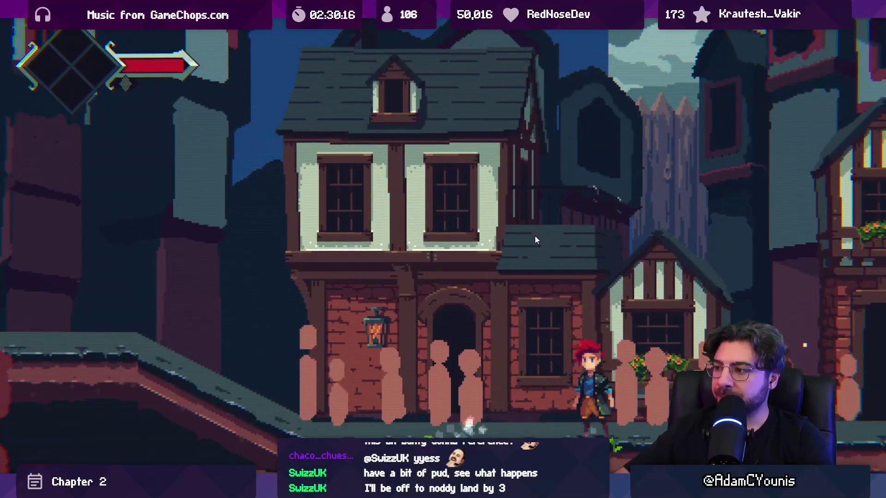
key("F11")
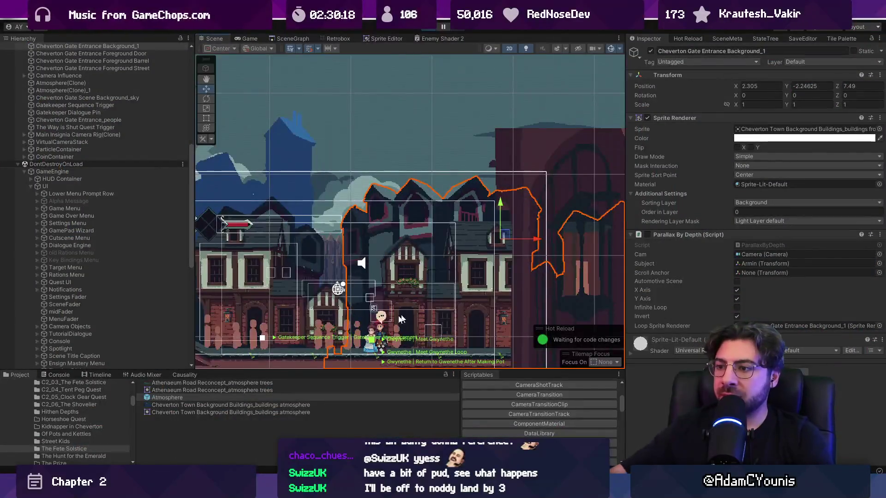
Delete the Cheverton Buildings Halloween object and view the result full screen.
key("2")
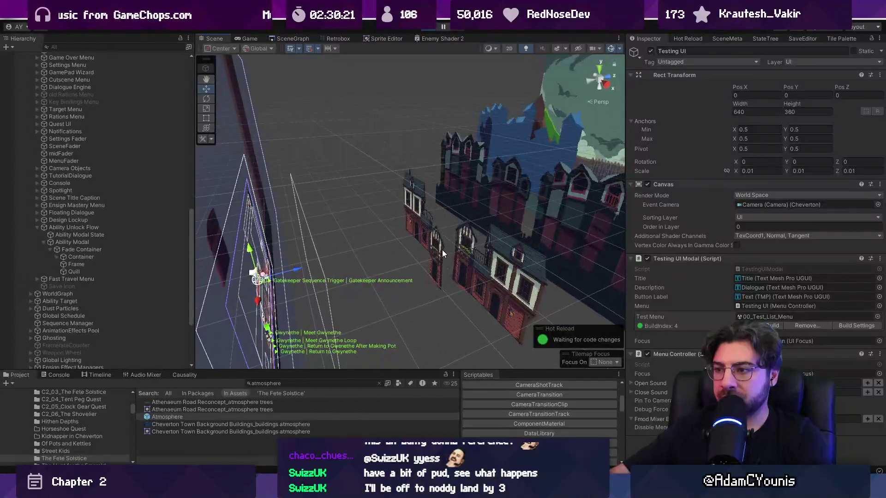
left_click(443, 250)
key("Delete")
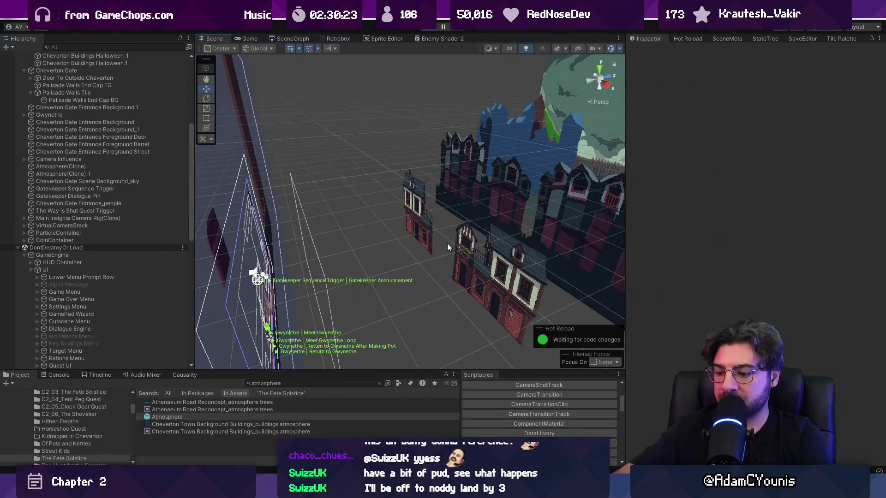
key("F11")
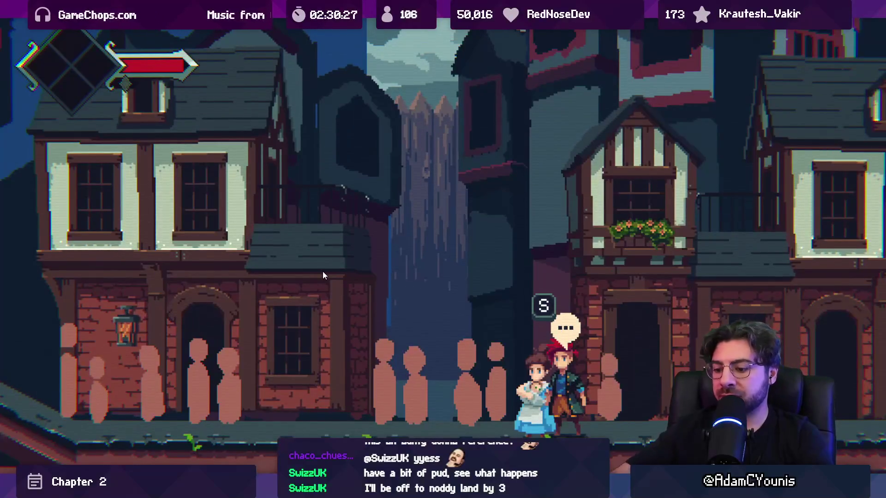
key("F11")
Select Cheverton Buildings Arches and playtest, running the hero left to the arched house.
left_click(416, 205)
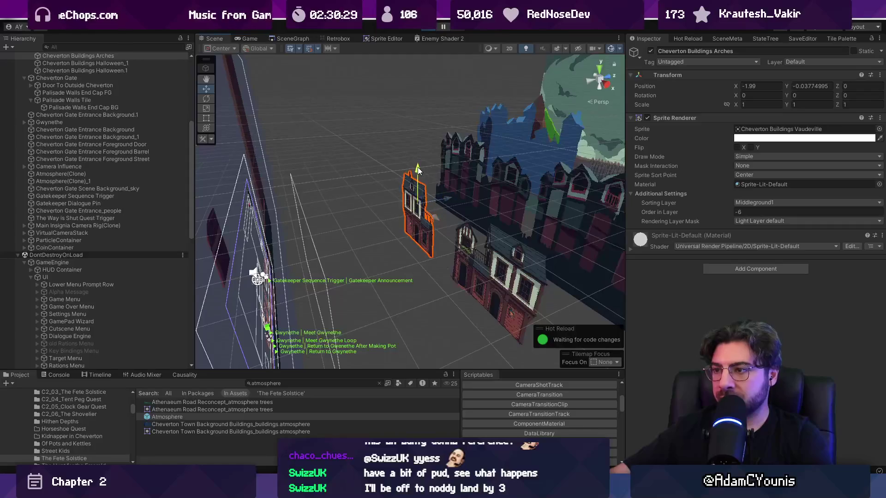
key("F11")
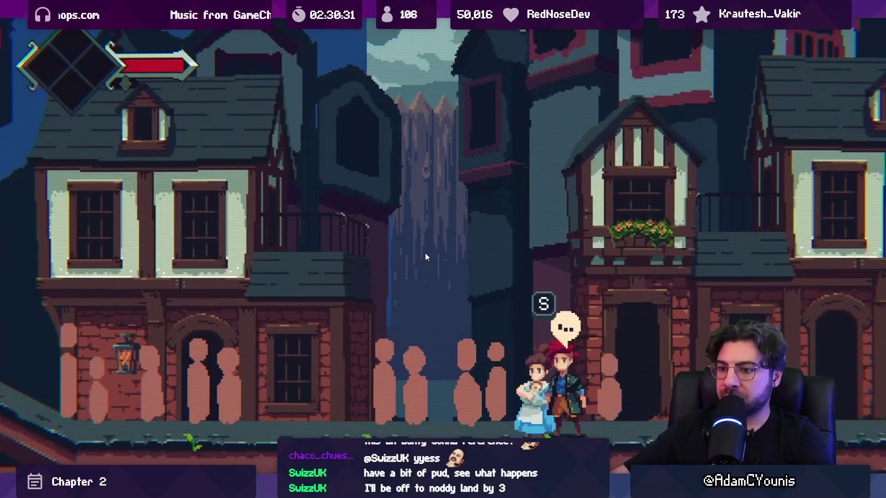
key("Left")
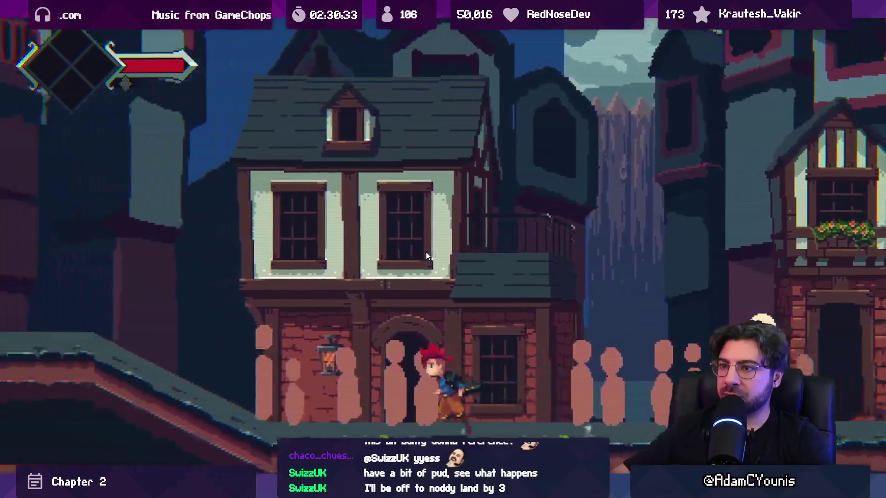
key("Left")
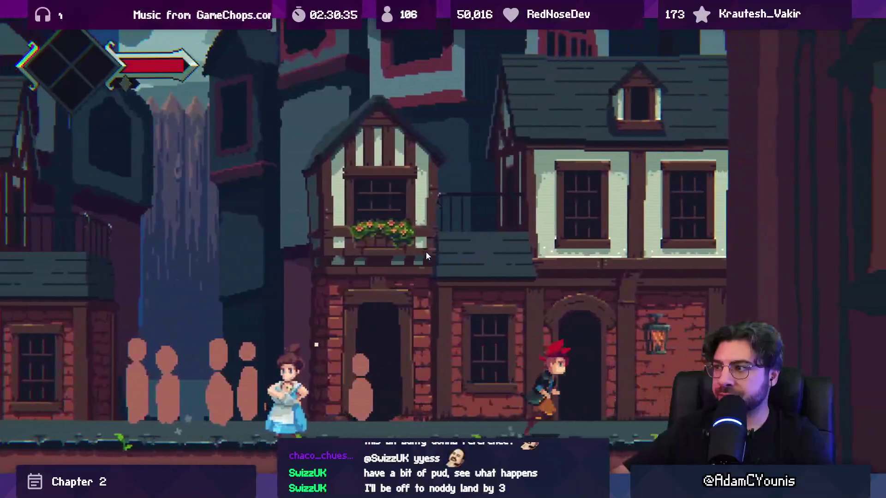
key("Left")
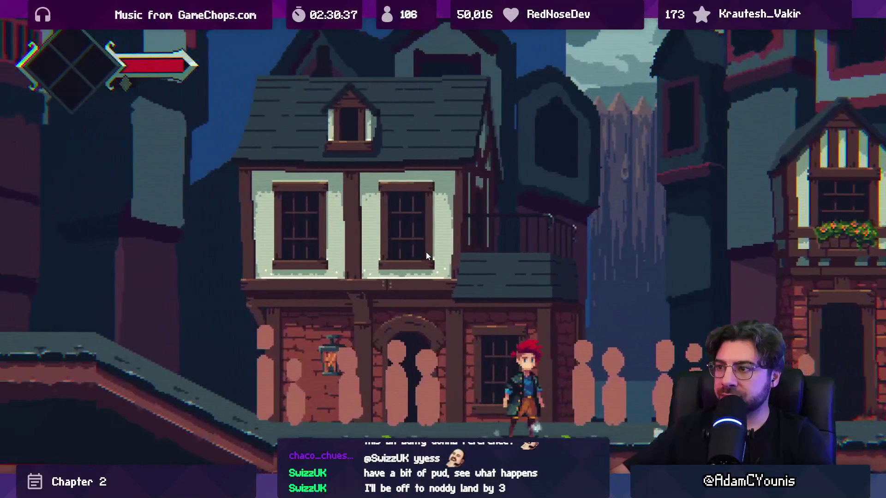
key("F11")
left_click(497, 182)
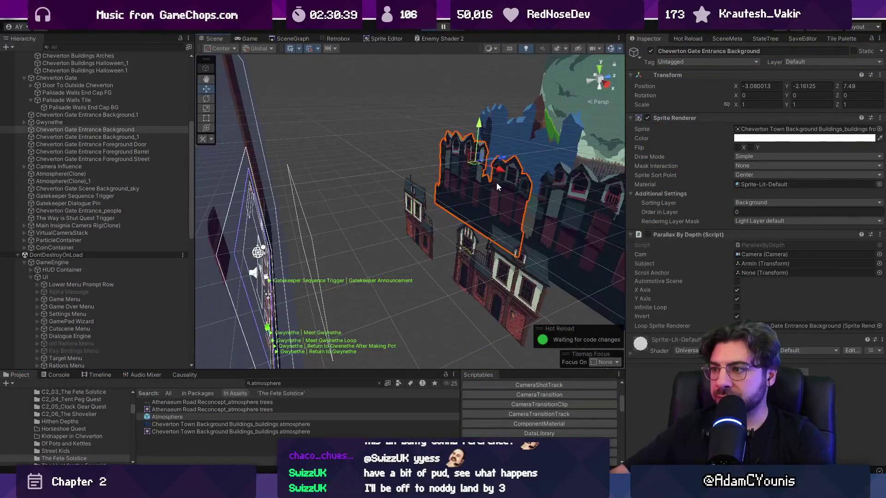
Enable Parallax By Depth on both Cheverton Gate Entrance Background buildings.
key("f")
left_click(483, 209, "shift")
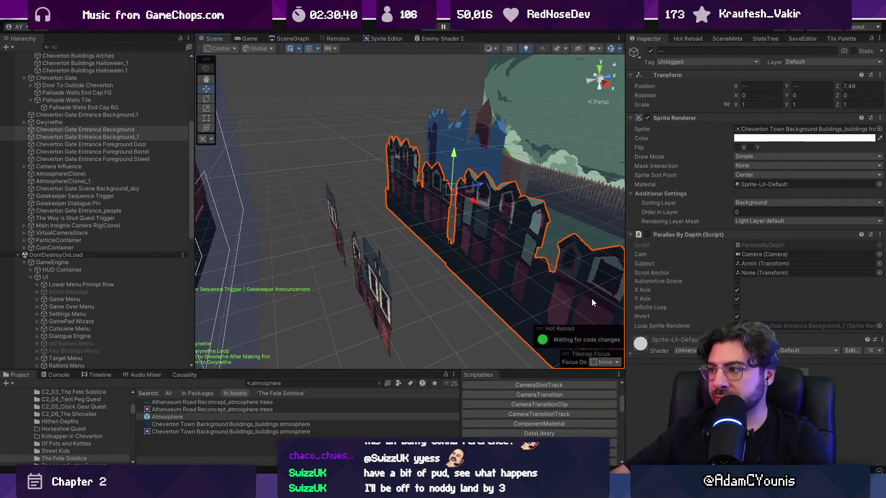
left_click(648, 234)
Playtest toward the NPC, stop, switch to 2D with the Rect tool, and play again.
key("ctrl+p")
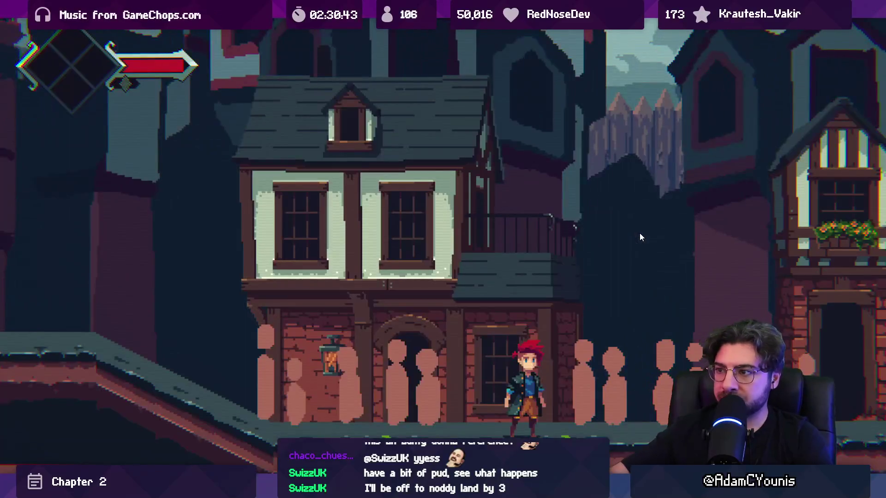
key("Left")
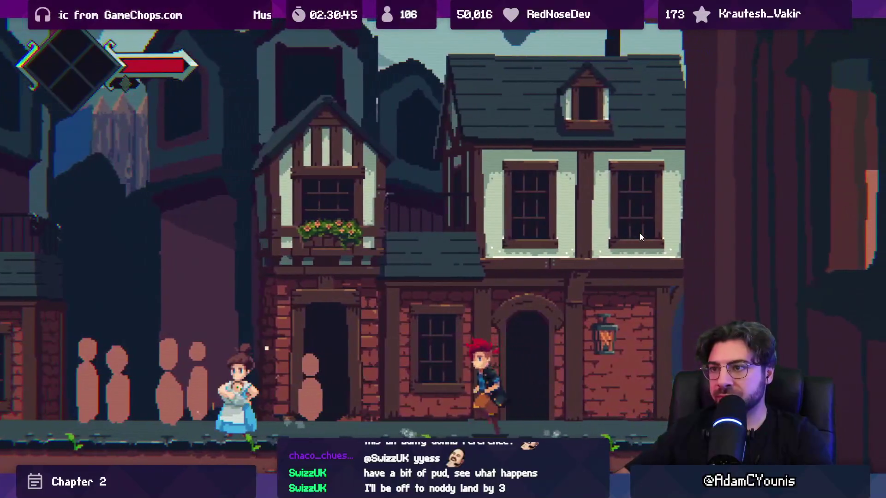
key("space")
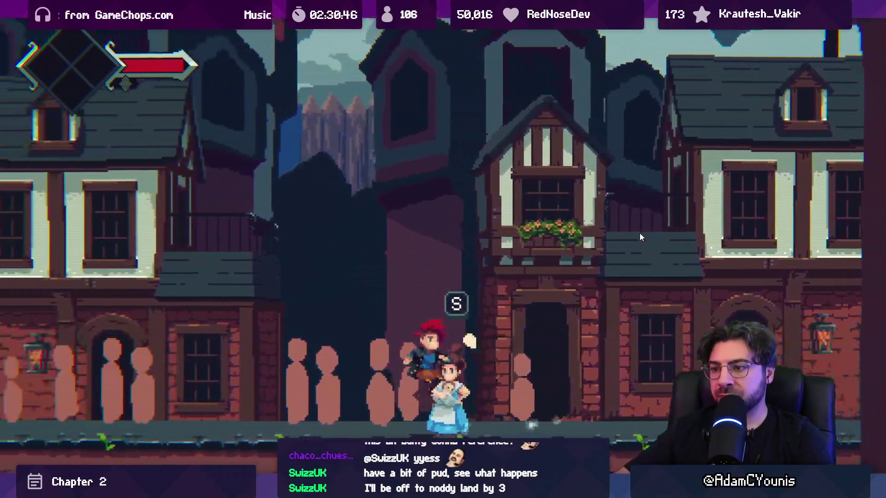
key("Left")
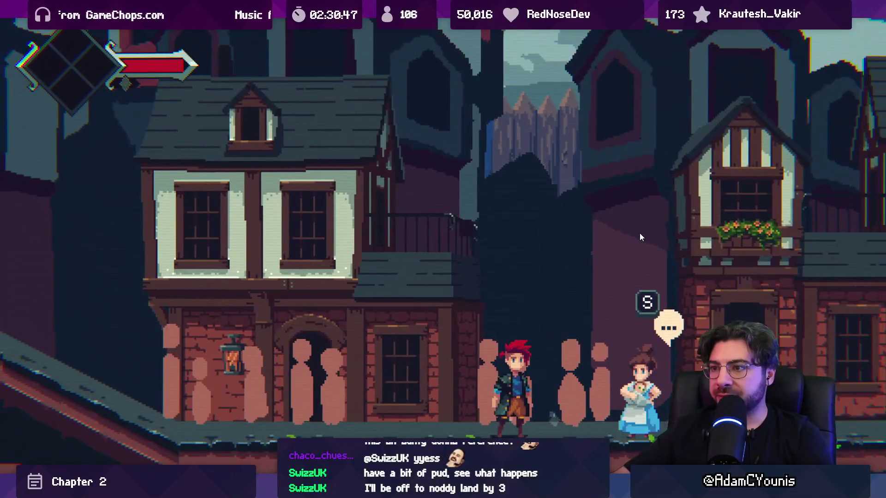
key("Escape")
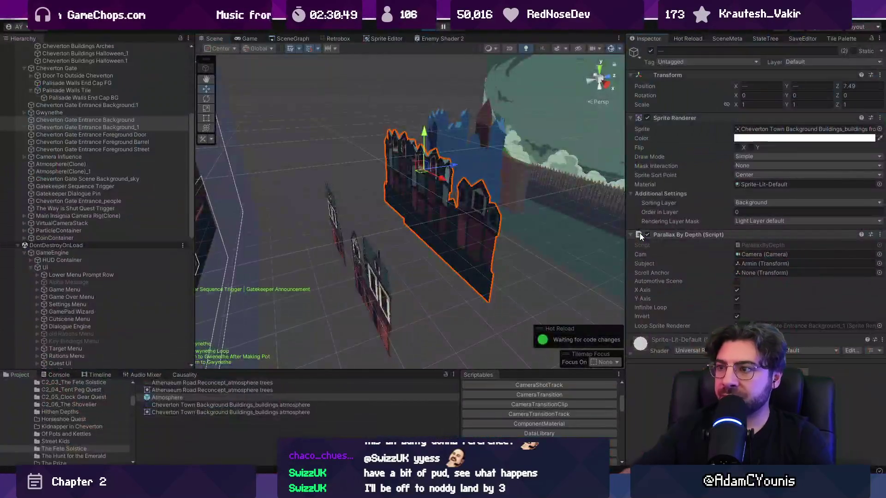
left_click(428, 29)
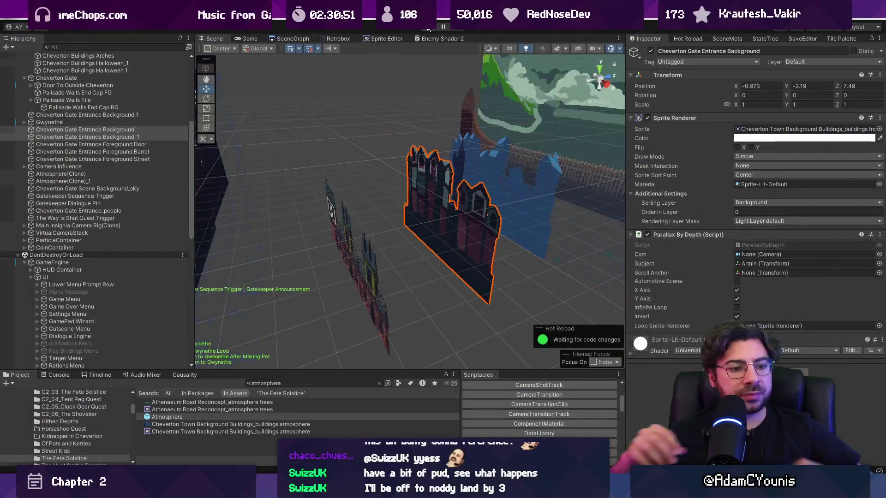
key("2")
key("t")
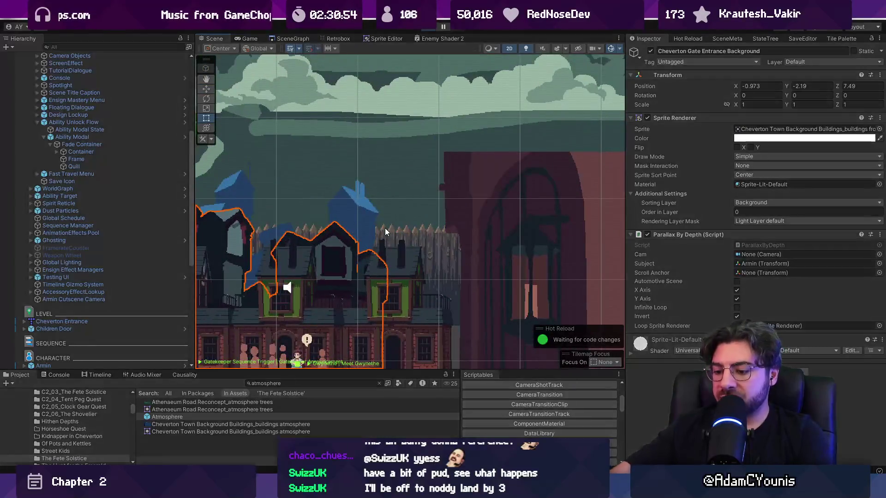
key("ctrl+p")
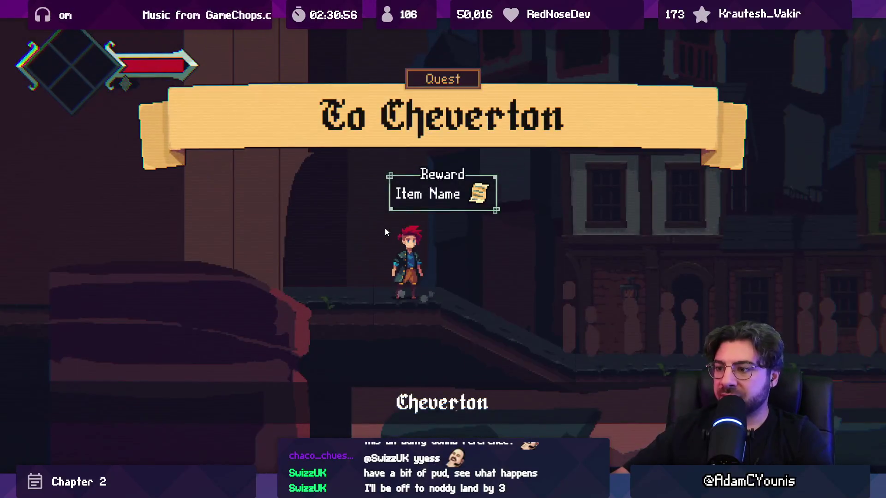
Search the Hierarchy for 'quest' and deactivate the Quest Reward Lockup object.
key("shift+space")
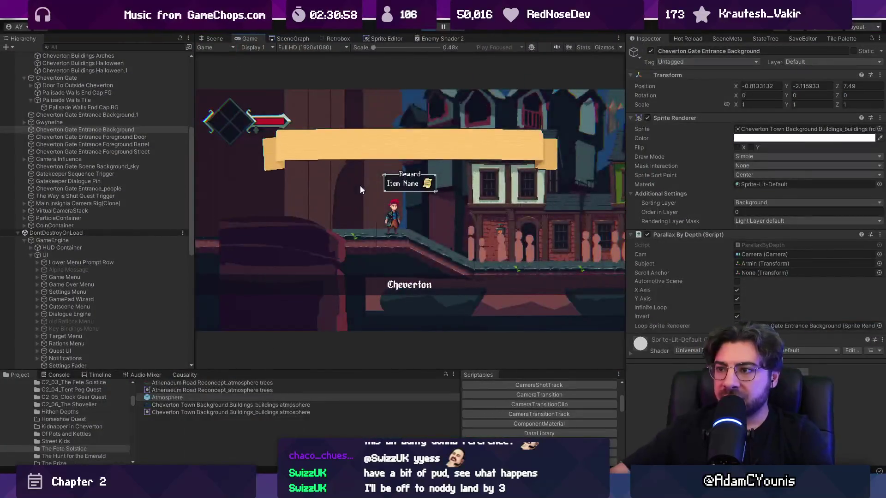
left_click(121, 47)
type("quest")
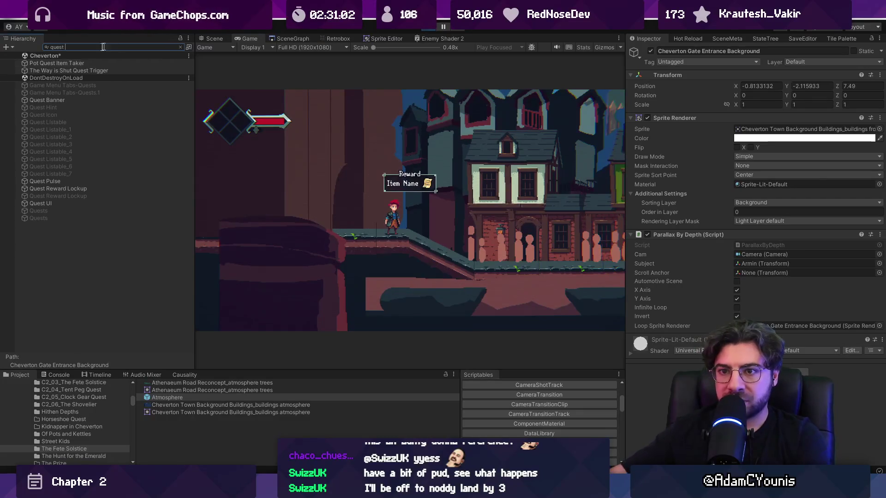
left_click(54, 189)
left_click(651, 49)
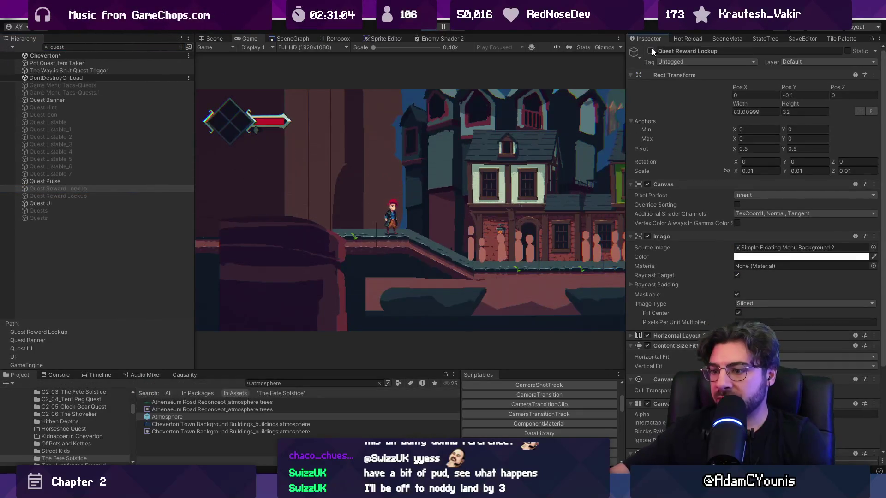
Check the maximized game, stop playing, and switch to the street sketch in Sketchable.
key("shift+space")
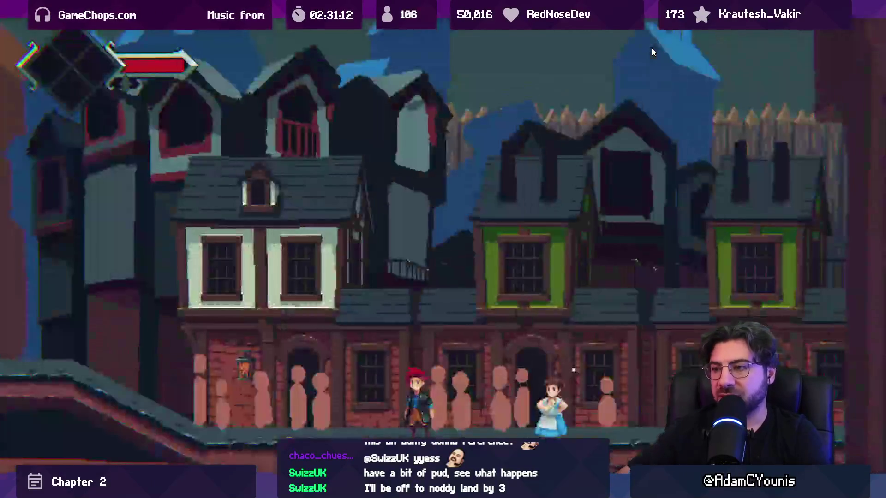
key("shift+space")
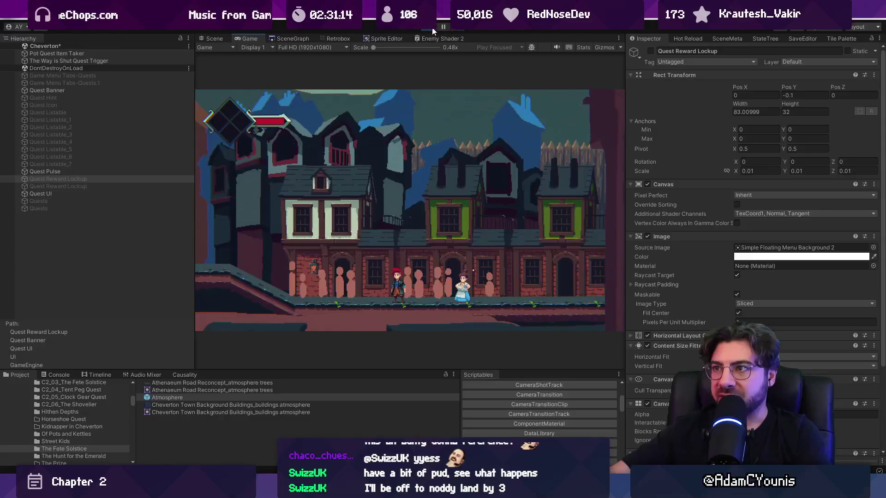
left_click(432, 27)
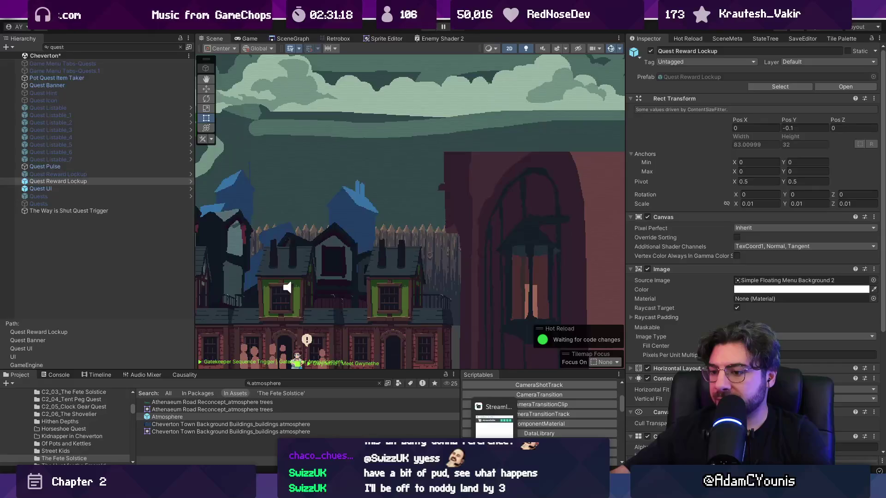
left_click(536, 417)
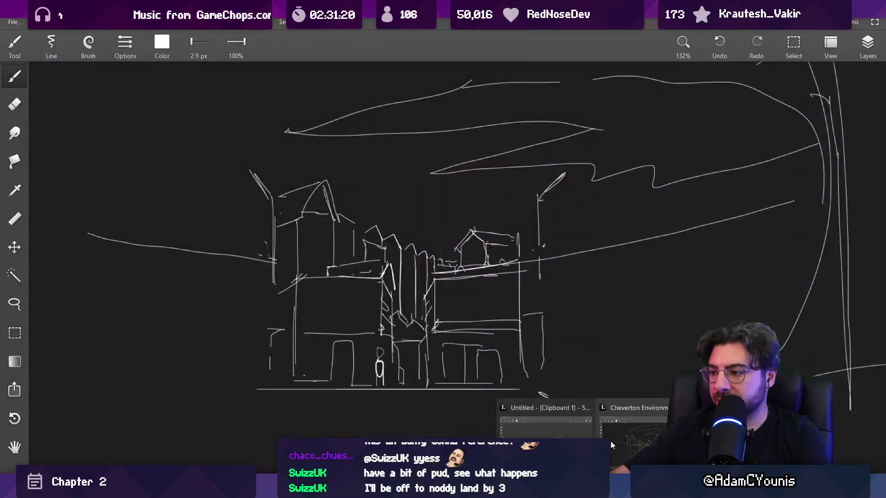
Compare the Copy layer's visibility and add blank Layer 5 above Layer 2 for colour.
scroll(372, 305, "up", 3)
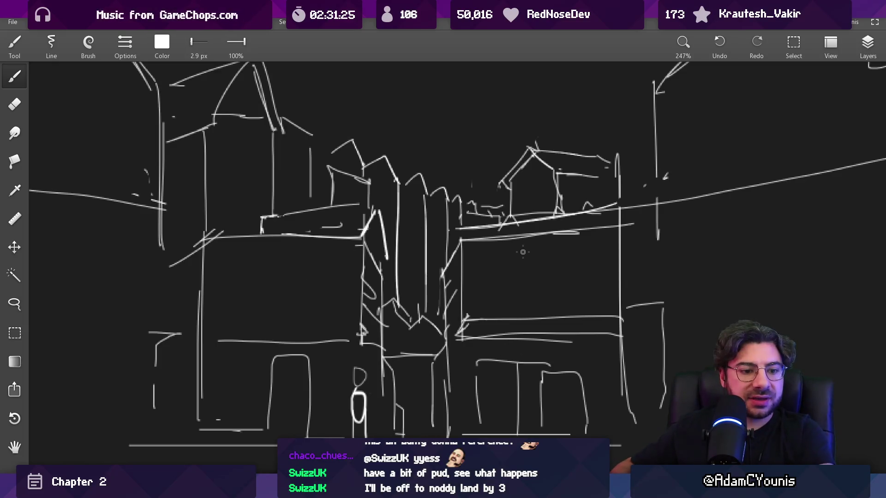
scroll(412, 242, "down", 5)
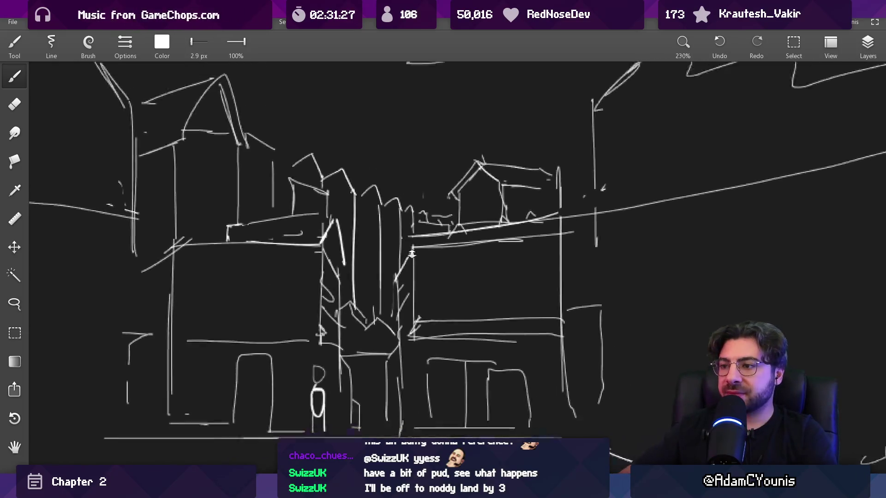
scroll(408, 277, "up", 4)
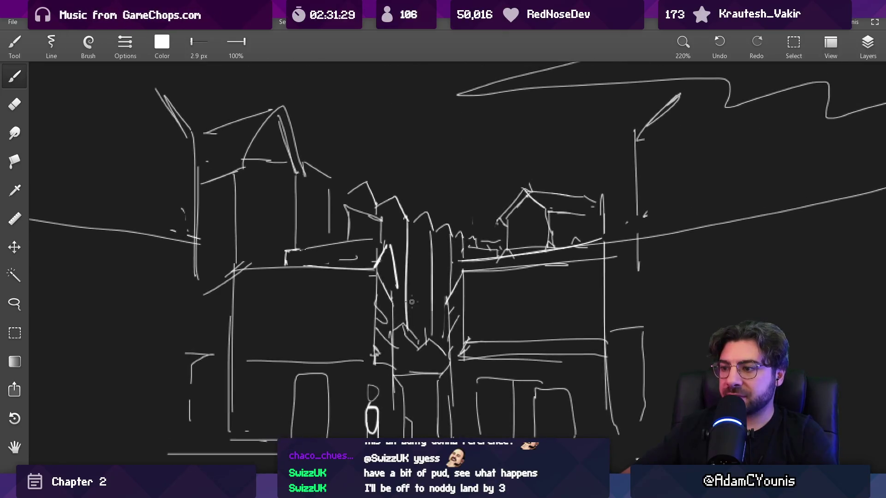
left_click(870, 44)
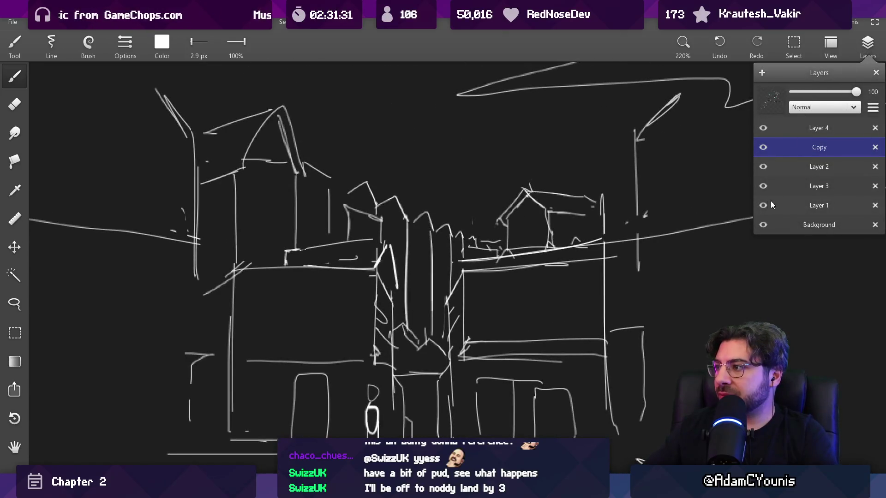
left_click(764, 147)
left_click(764, 148)
left_click(763, 148)
left_click(764, 148)
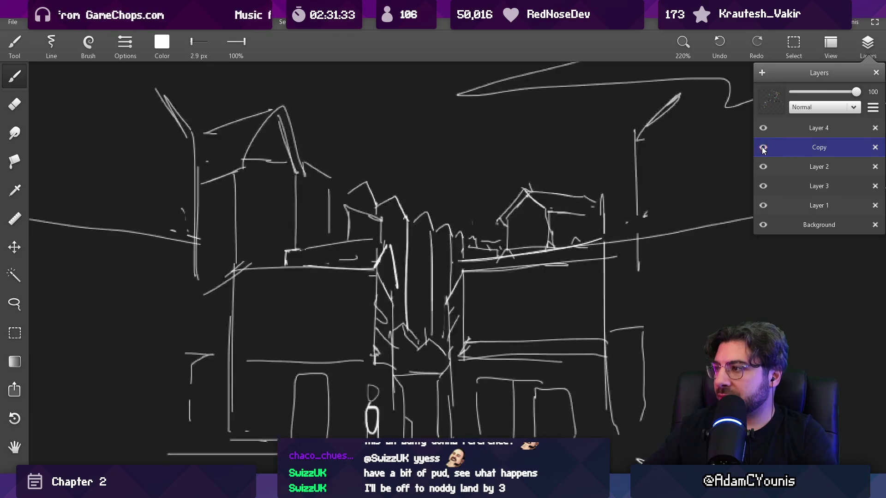
left_click(773, 166)
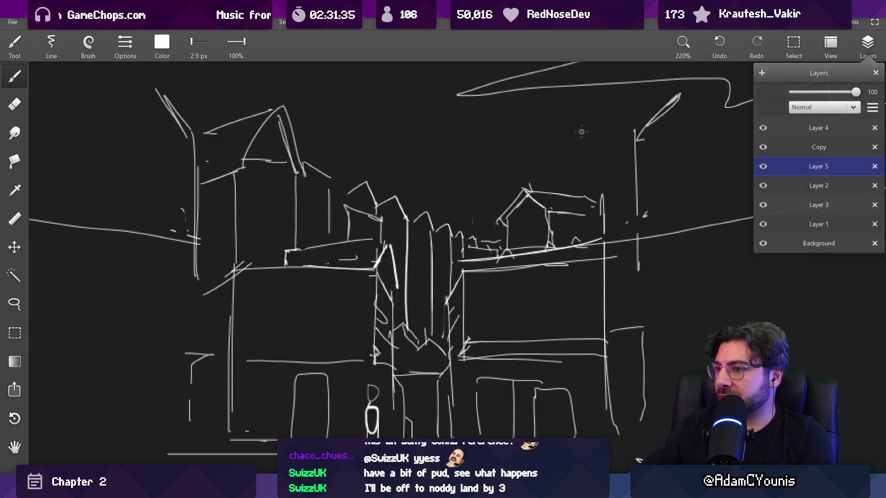
left_click(162, 42)
Paint a light cyan base over the houses with a 100 px brush.
left_click_drag(184, 104, 166, 104)
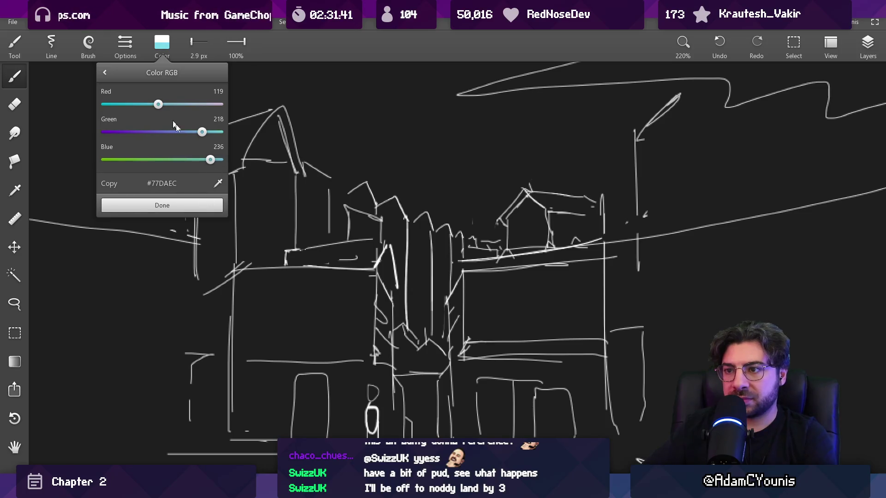
key("alt+Tab")
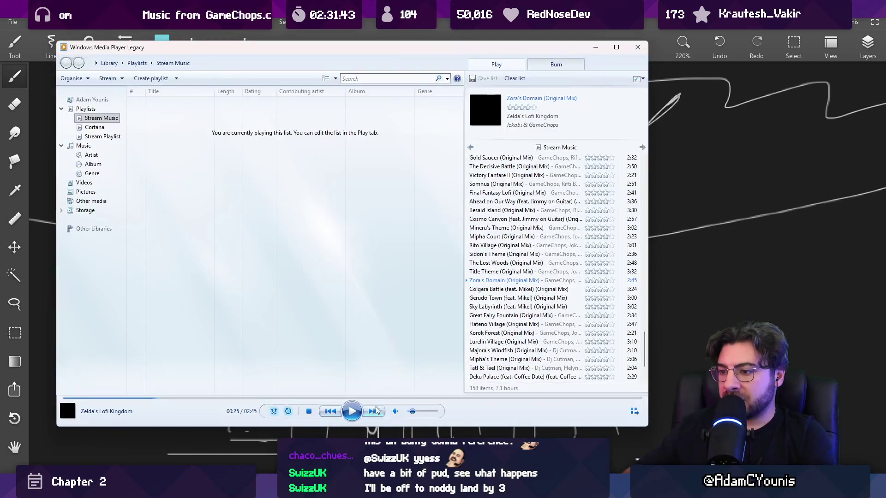
key("alt+Tab")
mouse_move(217, 92)
left_mouse_down()
mouse_move(212, 184)
mouse_move(240, 221)
left_mouse_up()
left_click_drag(285, 204, 289, 228)
mouse_move(228, 138)
left_mouse_down()
mouse_move(231, 148)
mouse_move(406, 147)
mouse_move(490, 164)
left_mouse_up()
scroll(490, 164, "down", 3)
scroll(445, 183, "up", 1)
scroll(288, 191, "down", 3)
mouse_move(313, 212)
left_mouse_down()
mouse_move(303, 180)
mouse_move(291, 397)
mouse_move(318, 323)
mouse_move(369, 387)
mouse_move(416, 277)
mouse_move(461, 207)
mouse_move(478, 350)
mouse_move(437, 380)
mouse_move(317, 378)
mouse_move(479, 387)
left_mouse_up()
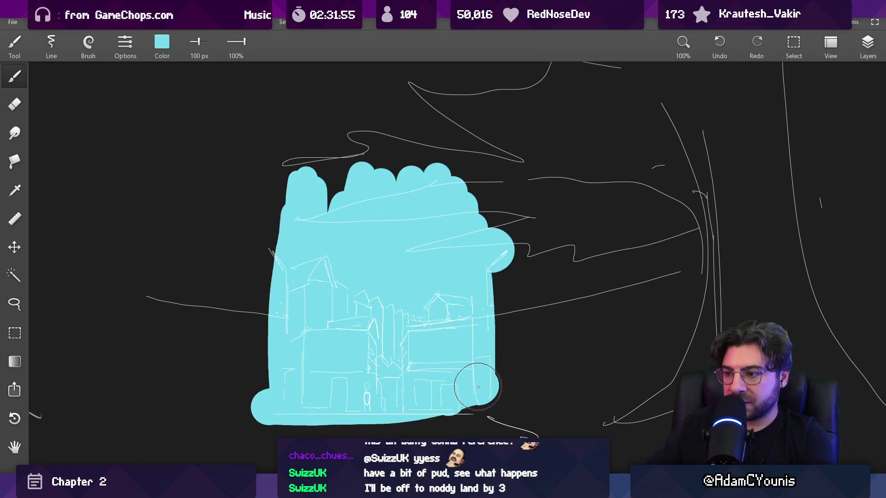
mouse_move(429, 188)
left_mouse_down()
mouse_move(358, 186)
mouse_move(362, 159)
mouse_move(457, 223)
mouse_move(431, 249)
left_mouse_up()
left_click_drag(294, 179, 291, 191)
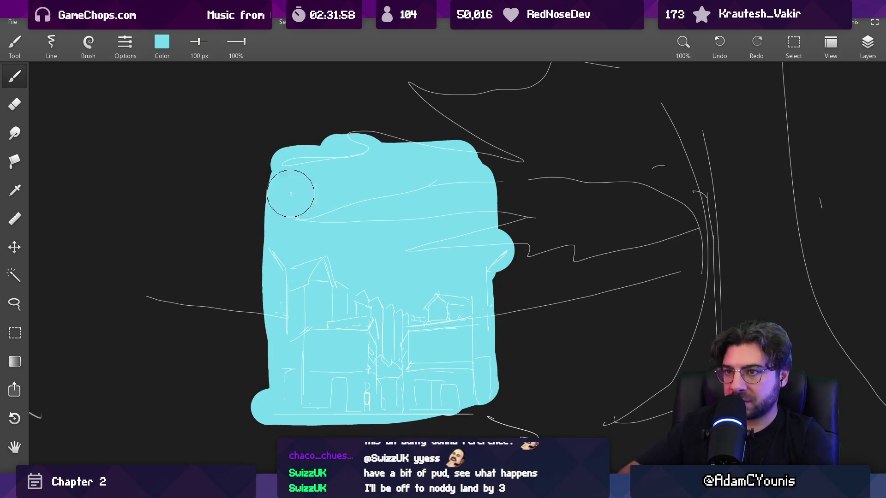
Darken the brush to blue #65B2DE and paint the upper sky band.
left_click(162, 42)
left_click_drag(201, 132, 183, 132)
left_click_drag(286, 148, 365, 168)
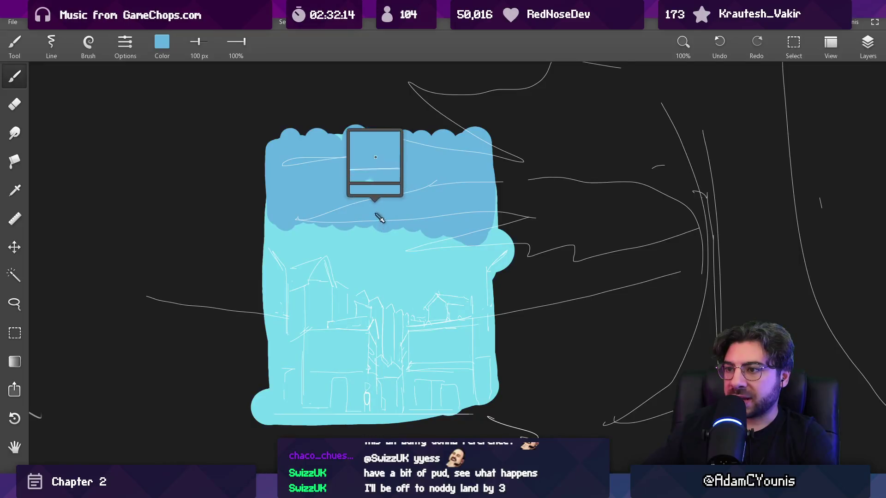
left_click(166, 56)
left_click_drag(183, 132, 161, 115)
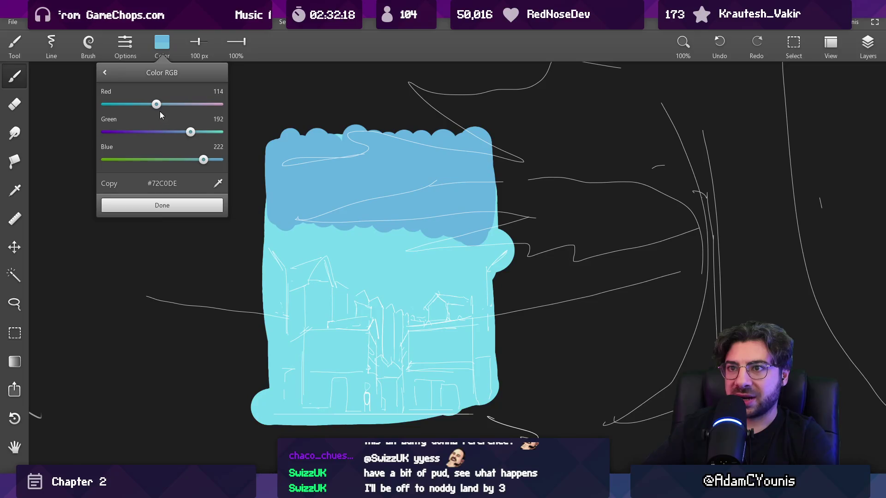
left_click(300, 225)
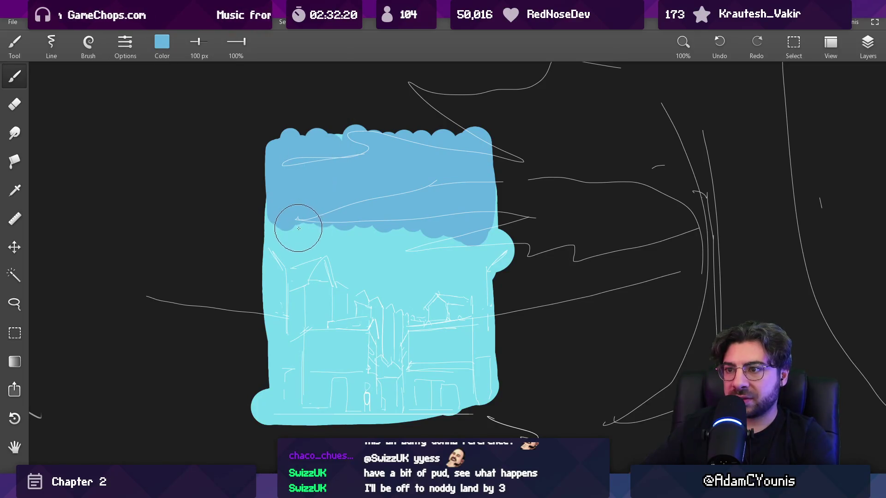
left_click(167, 45)
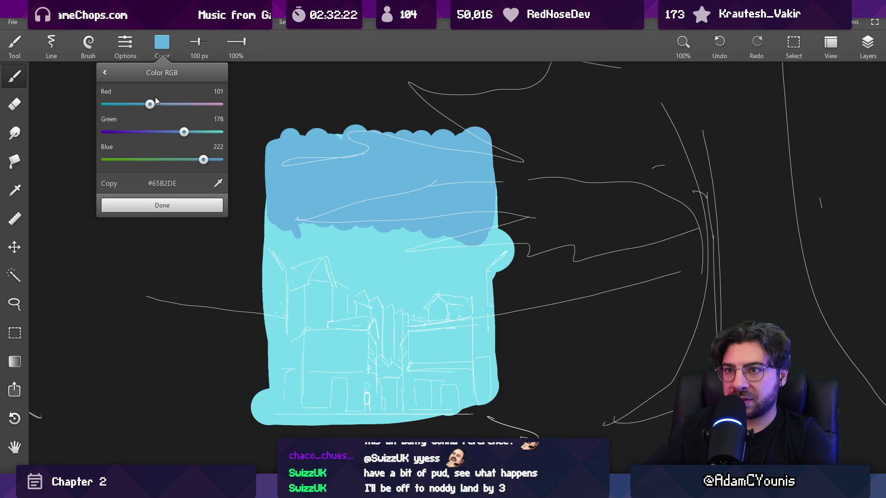
left_click(267, 243)
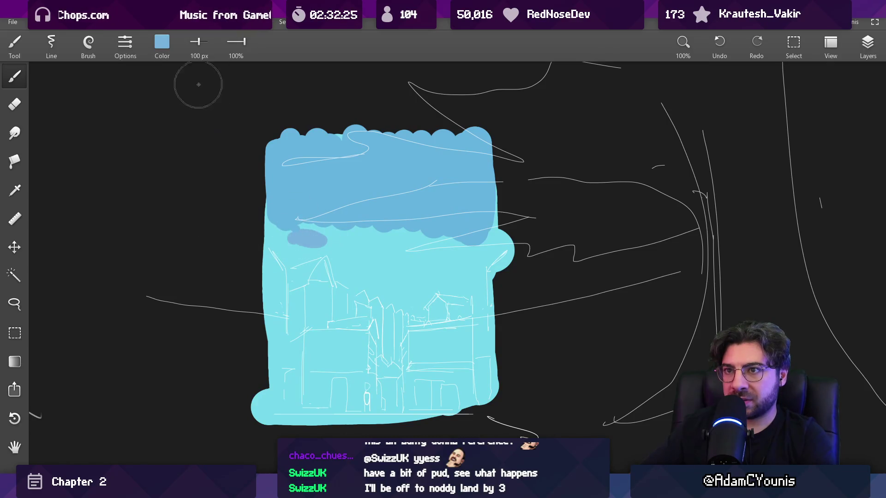
left_click(168, 50)
left_click_drag(185, 135, 187, 135)
left_click(207, 209)
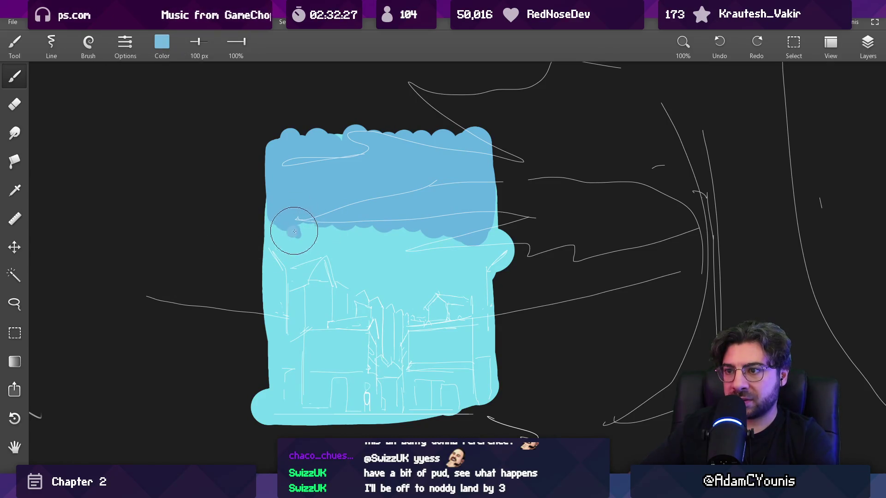
Switch to a softer 57 px brush and shade darker blue along the cloud base.
left_click(356, 241, "alt")
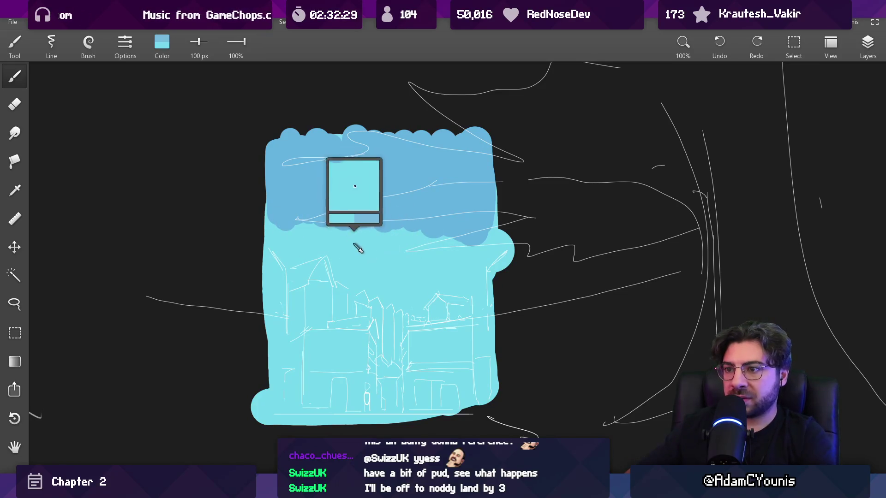
left_click(96, 50)
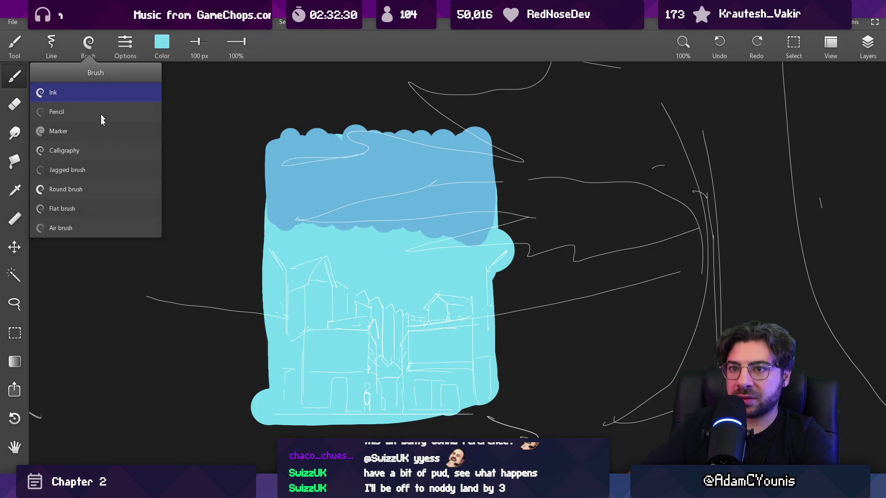
left_click(98, 189)
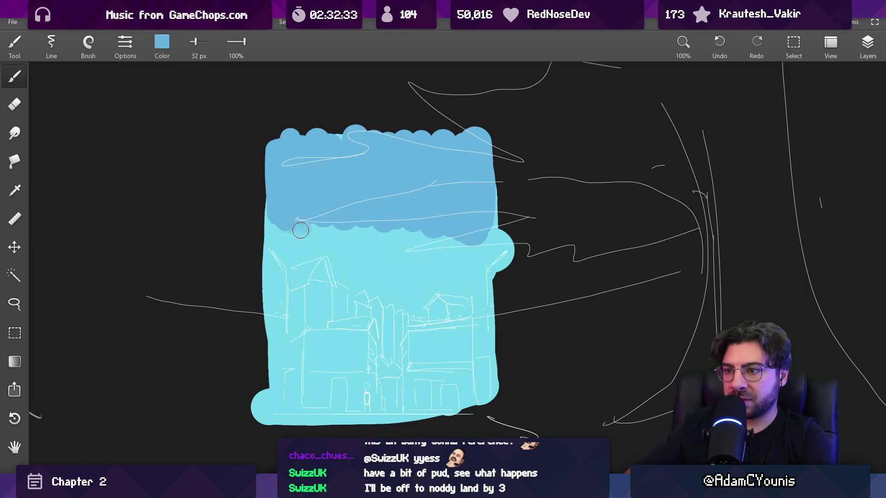
mouse_move(276, 221)
left_mouse_down()
mouse_move(347, 246)
mouse_move(427, 231)
mouse_move(457, 281)
left_mouse_up()
left_click(324, 188, "alt")
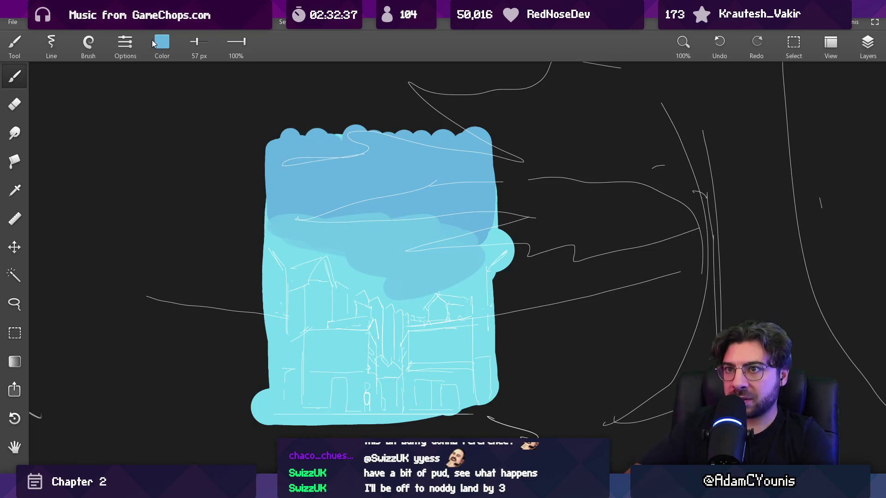
left_click(157, 43)
left_click(176, 132)
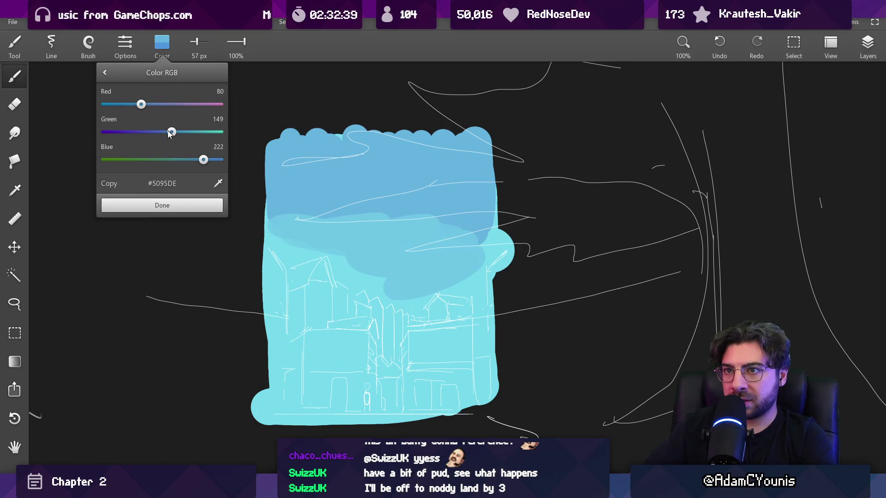
Paint the top sky band a deeper blue and smooth the lower medium-blue band with sampled cyan.
left_click(207, 207)
mouse_move(422, 182)
left_mouse_down()
mouse_move(286, 166)
mouse_move(480, 153)
mouse_move(485, 185)
left_mouse_up()
left_click(365, 203, "alt")
left_click_drag(364, 203, 333, 212)
mouse_move(294, 245)
left_mouse_down()
mouse_move(406, 217)
mouse_move(395, 292)
mouse_move(459, 286)
left_mouse_up()
Repaint the middle and upper sky bands with sampled blues, adding blue strokes across the top.
left_click(372, 214, "alt")
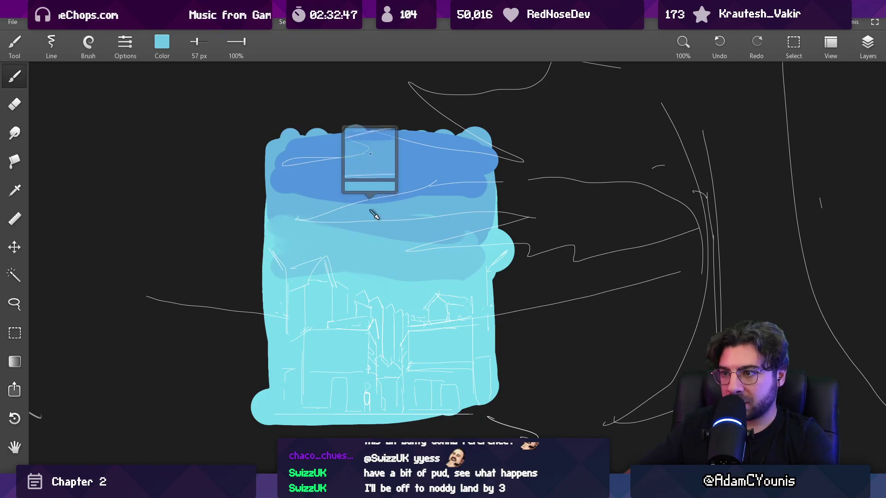
left_click_drag(311, 221, 404, 238)
left_click(388, 178, "alt")
left_click_drag(303, 196, 421, 196)
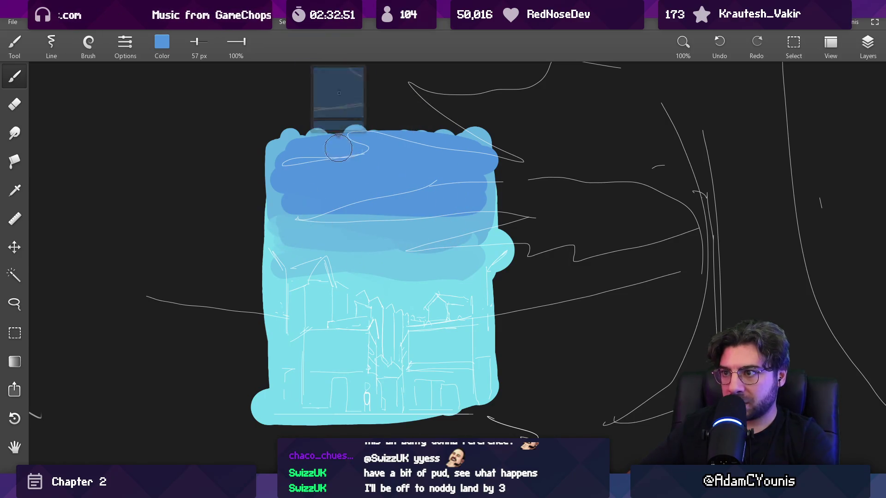
left_click(162, 42)
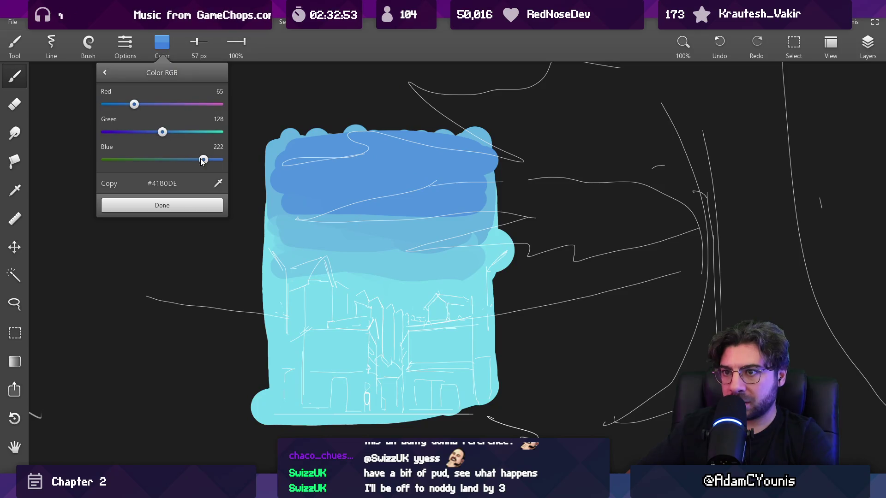
left_click(201, 203)
mouse_move(430, 140)
left_mouse_down()
mouse_move(466, 152)
mouse_move(480, 171)
mouse_move(321, 148)
mouse_move(277, 160)
left_mouse_up()
mouse_move(394, 157)
left_mouse_down()
mouse_move(372, 224)
mouse_move(366, 196)
mouse_move(369, 230)
mouse_move(364, 198)
left_mouse_up()
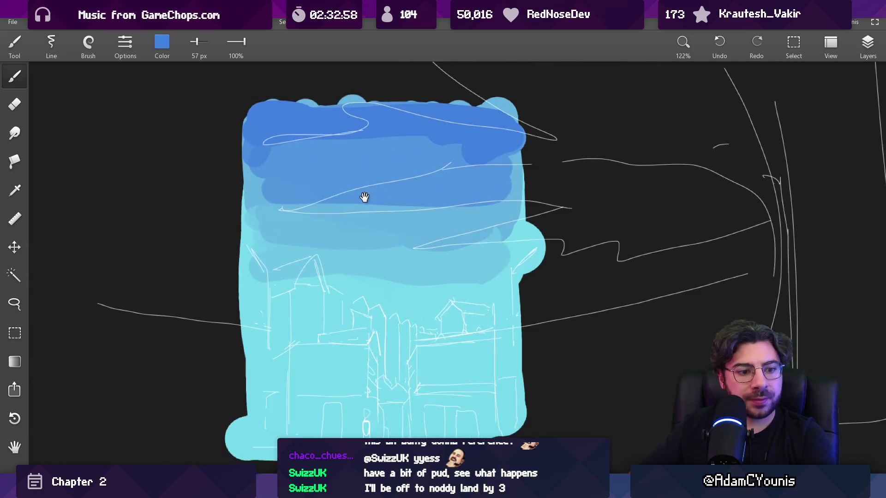
Check the layers list, then set the brush to muted mauve #987E89 (R152 G126 B137).
left_click(876, 42)
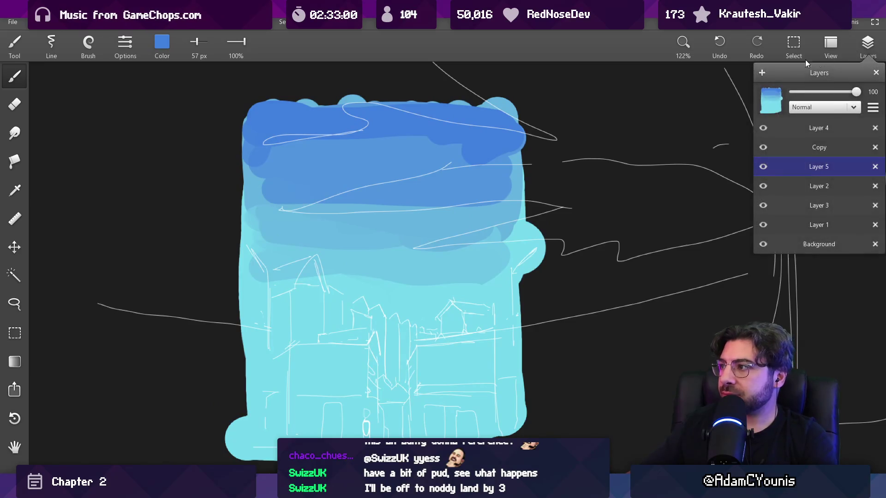
left_click(173, 46)
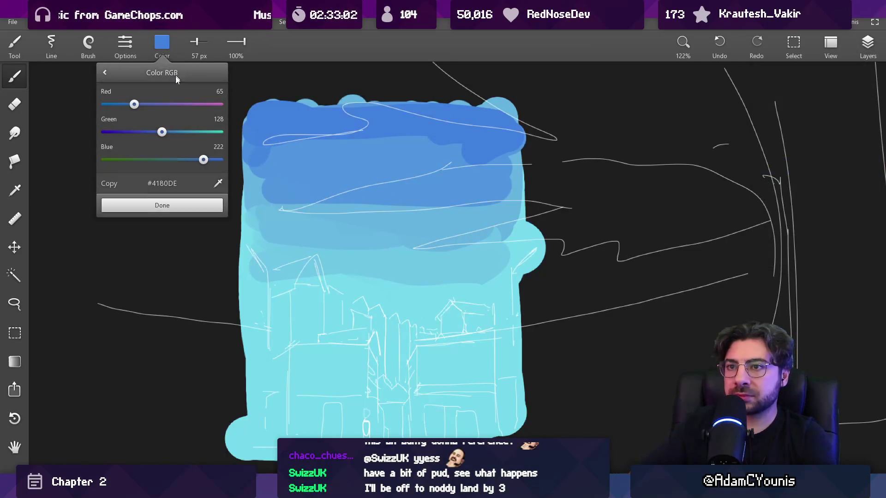
mouse_move(165, 141)
left_mouse_down()
mouse_move(175, 137)
mouse_move(154, 132)
mouse_move(156, 103)
left_mouse_up()
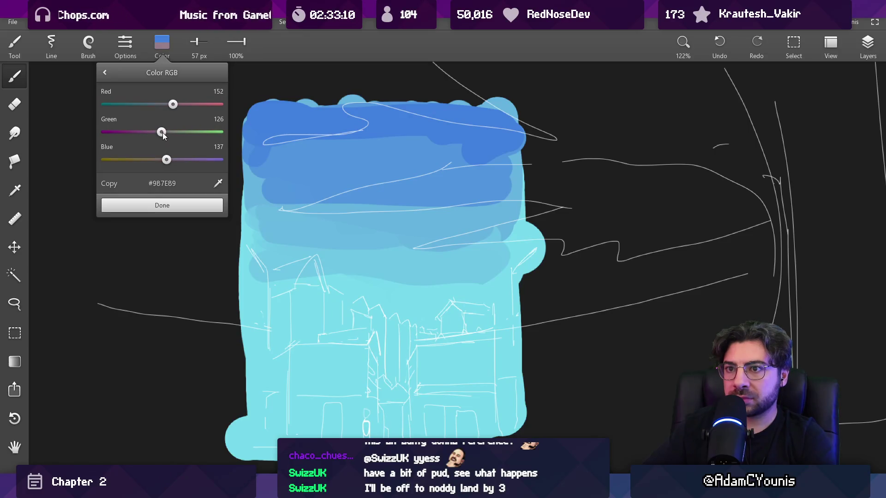
Block mauve over the left, middle and right buildings, toggling the new layer to compare.
left_click(183, 205)
mouse_move(287, 240)
left_mouse_down()
mouse_move(288, 282)
mouse_move(305, 323)
mouse_move(277, 347)
mouse_move(245, 277)
mouse_move(305, 333)
mouse_move(381, 323)
left_mouse_up()
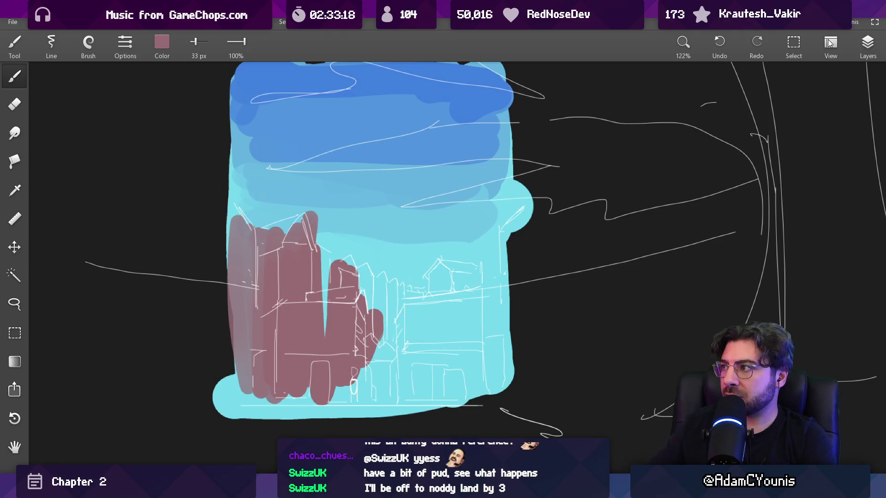
left_click(868, 47)
left_click(763, 167)
left_click(763, 167)
left_click_drag(294, 279, 295, 279)
mouse_move(323, 240)
left_mouse_down()
mouse_move(365, 276)
mouse_move(443, 305)
mouse_move(295, 397)
mouse_move(244, 379)
mouse_move(243, 304)
left_mouse_up()
Darken the mauve and repaint dark mauve strokes across the left buildings with a 57 px brush.
left_click(162, 43)
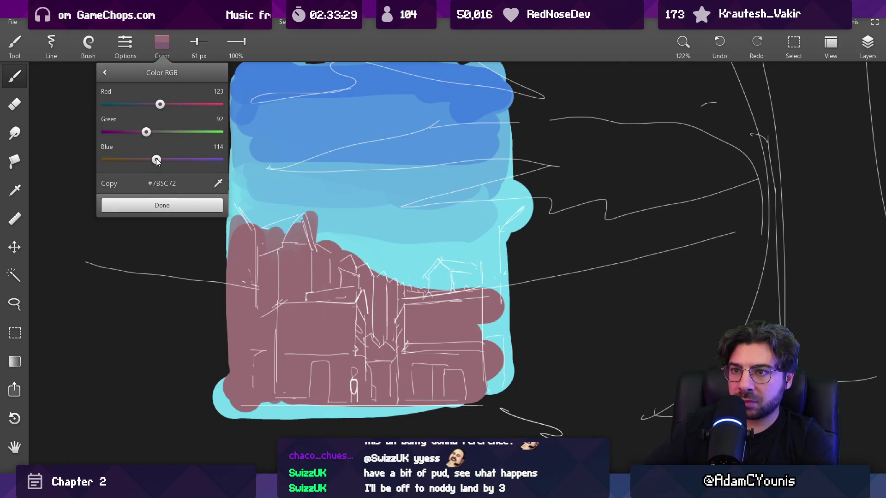
left_click_drag(136, 159, 138, 133)
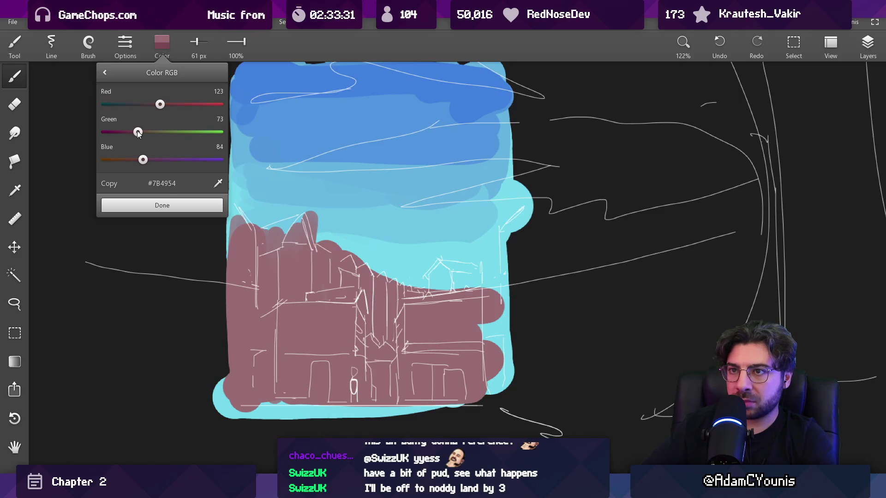
left_click(162, 205)
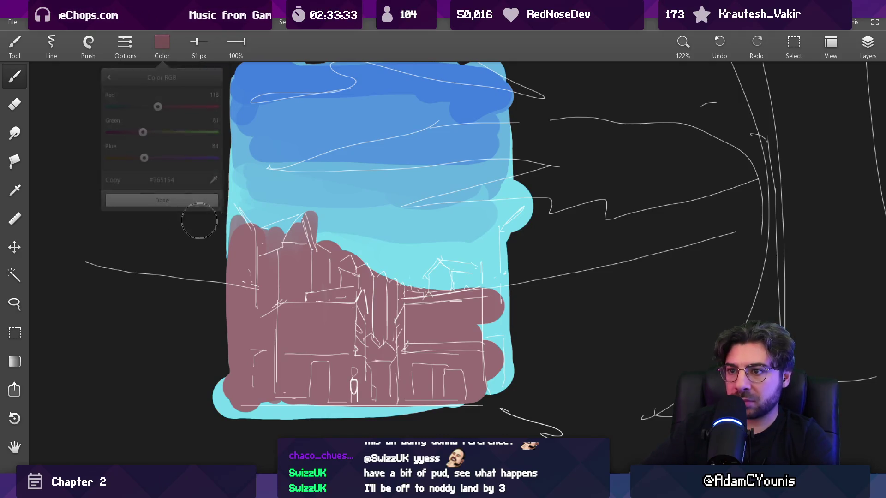
mouse_move(293, 240)
left_mouse_down()
mouse_move(289, 374)
mouse_move(314, 408)
left_mouse_up()
key("ctrl+z")
key("ctrl+z")
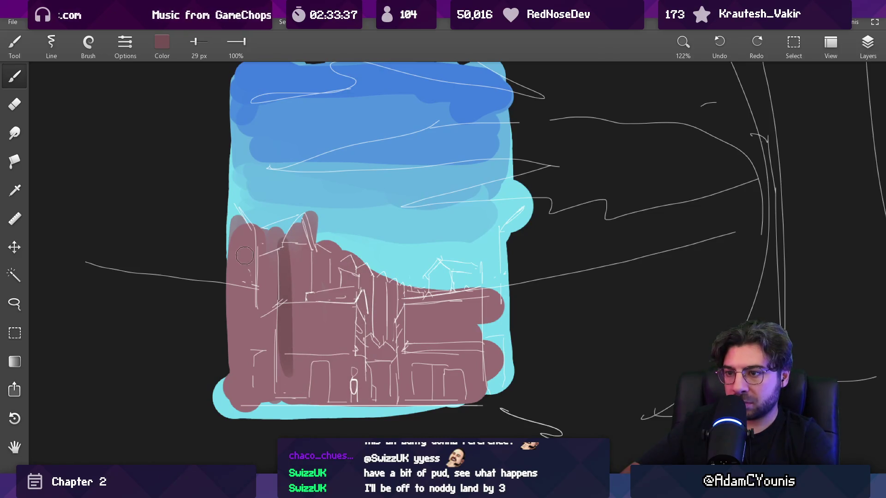
key("ctrl+z")
key("bracketright")
key("bracketright")
key("bracketright")
key("bracketright")
mouse_move(260, 266)
left_mouse_down()
mouse_move(252, 370)
mouse_move(290, 231)
mouse_move(318, 388)
mouse_move(350, 268)
mouse_move(369, 277)
mouse_move(397, 387)
mouse_move(430, 384)
mouse_move(438, 310)
mouse_move(449, 377)
left_mouse_up()
Eyedrop a grey-mauve and paint the right-hand house with it, resizing the brush between 40 and 60 px.
left_click(400, 242)
left_click(386, 324)
key("bracketleft")
key("bracketleft")
key("bracketleft")
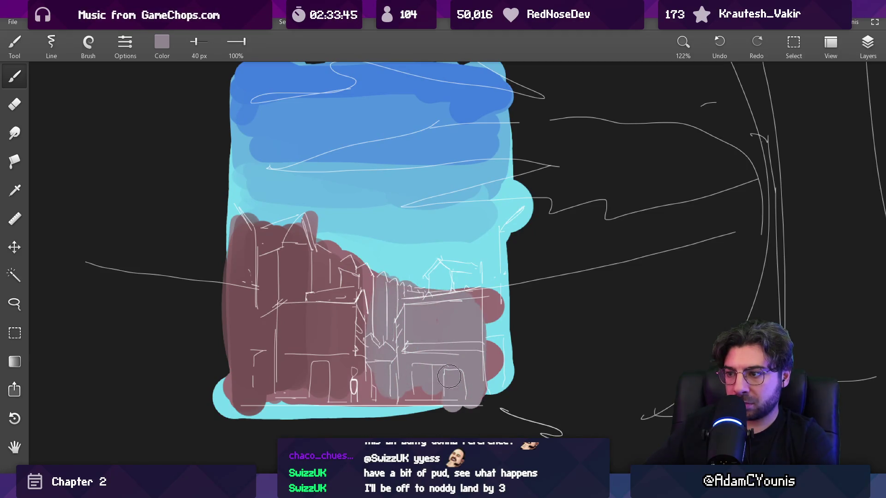
mouse_move(368, 303)
left_mouse_down()
mouse_move(353, 386)
mouse_move(339, 260)
mouse_move(369, 383)
mouse_move(327, 305)
mouse_move(341, 323)
left_mouse_up()
key("bracketright")
mouse_move(354, 278)
left_mouse_down()
mouse_move(377, 297)
mouse_move(343, 305)
left_mouse_up()
left_click(300, 296)
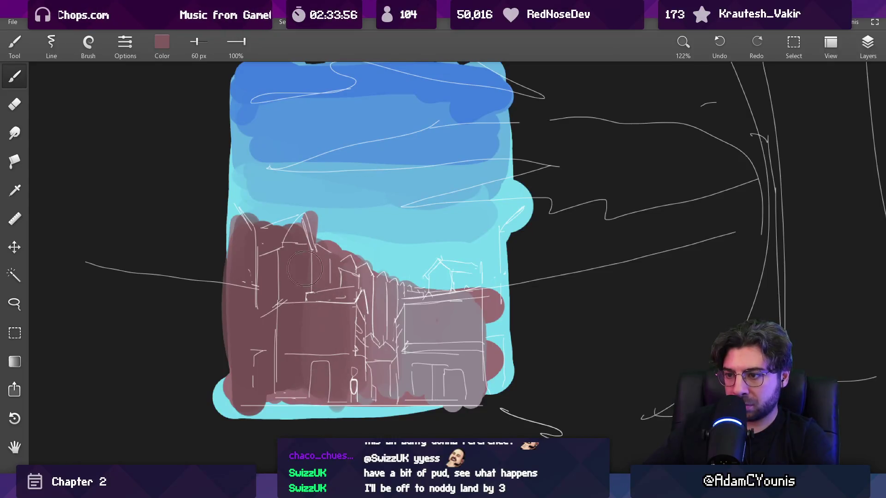
Zoom out over the reference images, zoom back in, and open the colour settings at #765154.
scroll(379, 378, "down", 7)
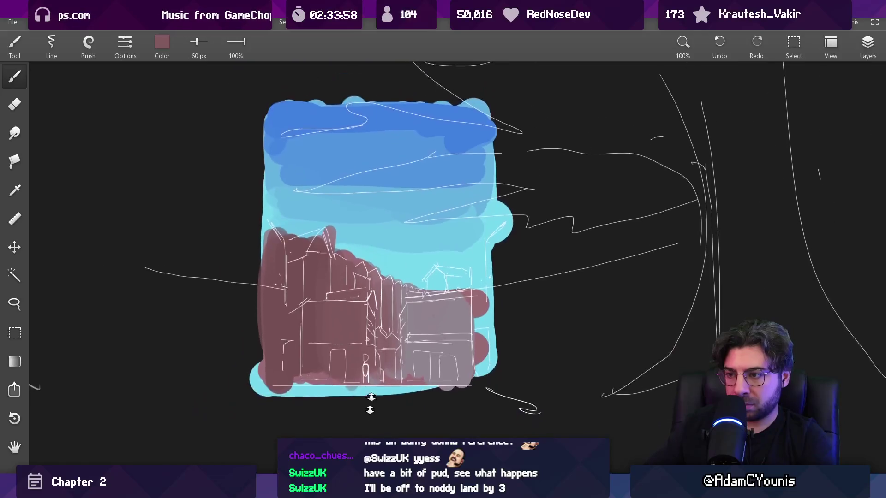
scroll(391, 353, "down", 2)
scroll(382, 173, "up", 10)
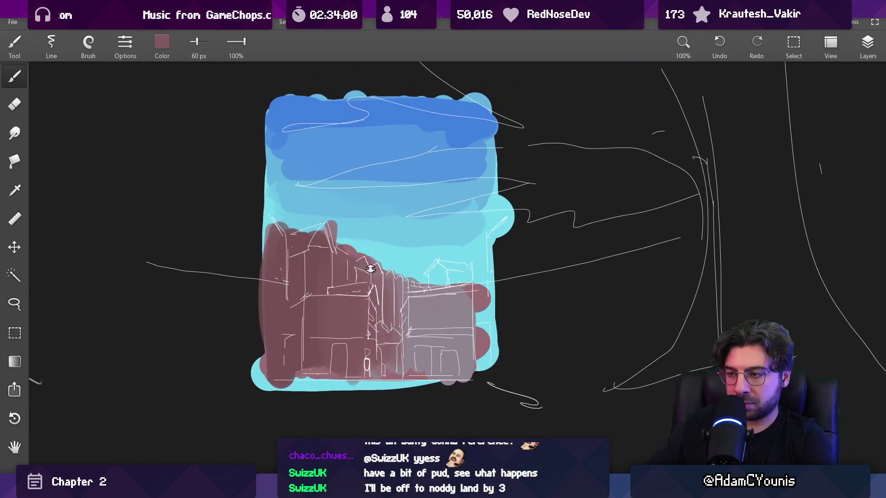
scroll(396, 336, "down", 6)
scroll(397, 337, "up", 3)
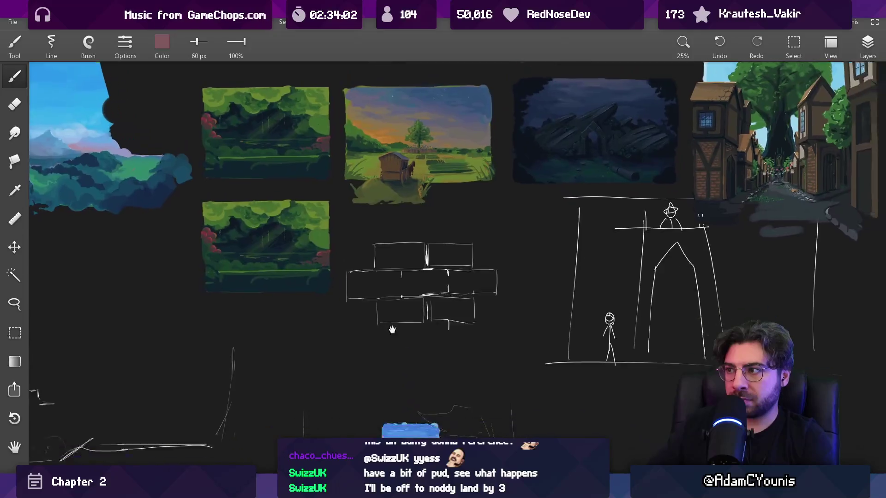
left_click_drag(396, 323, 395, 273)
scroll(376, 277, "up", 15)
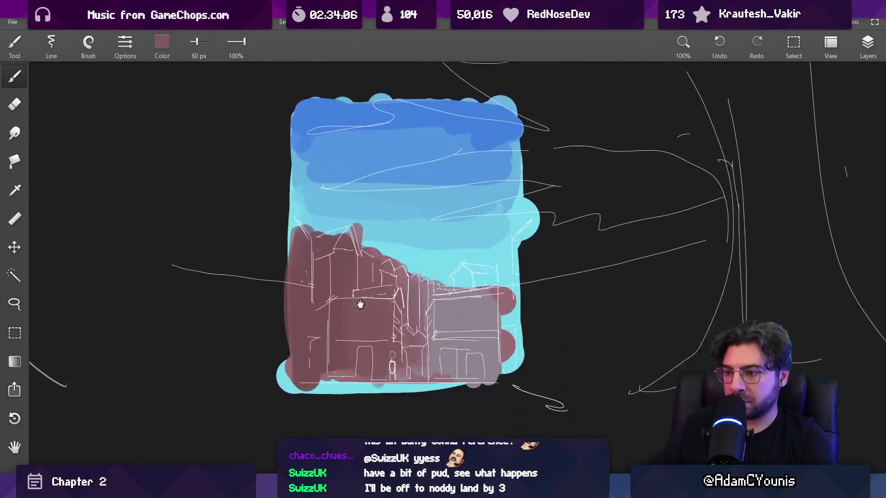
left_click(162, 57)
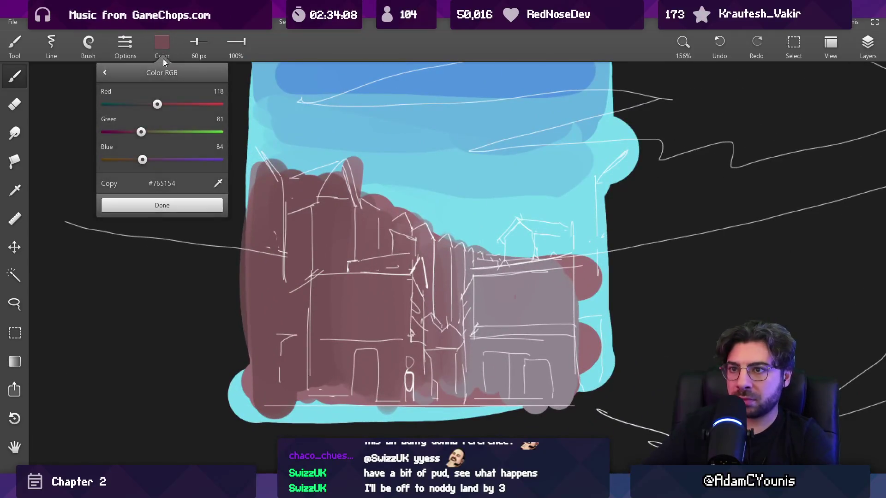
Mix a brown brush colour and paint the left house front and the grey right-hand house brown.
left_click_drag(142, 160, 139, 160)
mouse_move(157, 104)
left_mouse_down()
mouse_move(149, 104)
mouse_move(150, 132)
left_mouse_up()
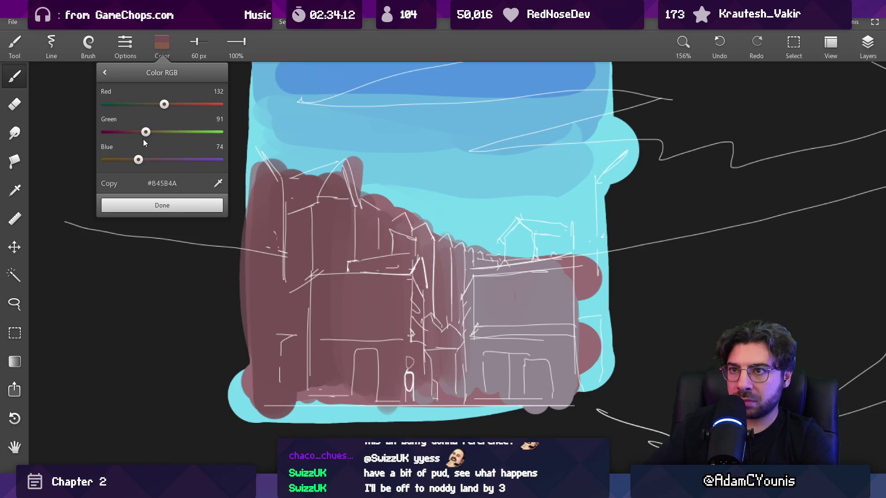
left_click_drag(138, 159, 143, 159)
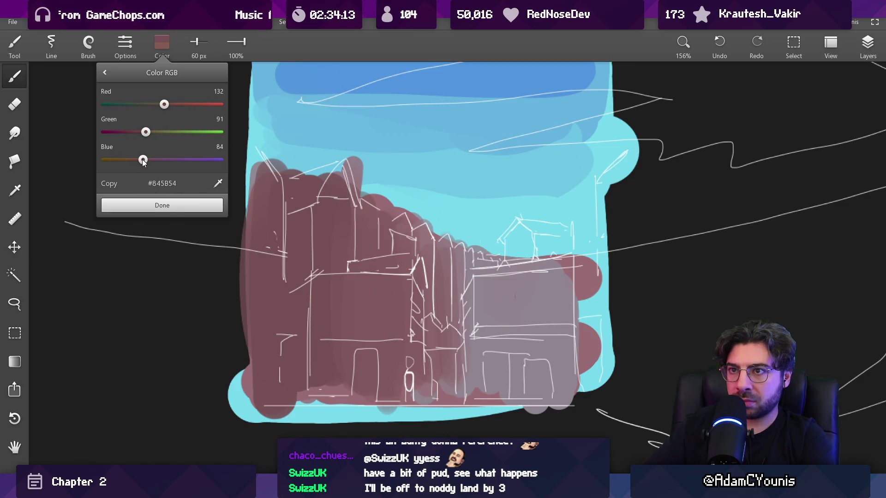
left_click(146, 206)
left_click_drag(326, 288, 331, 393)
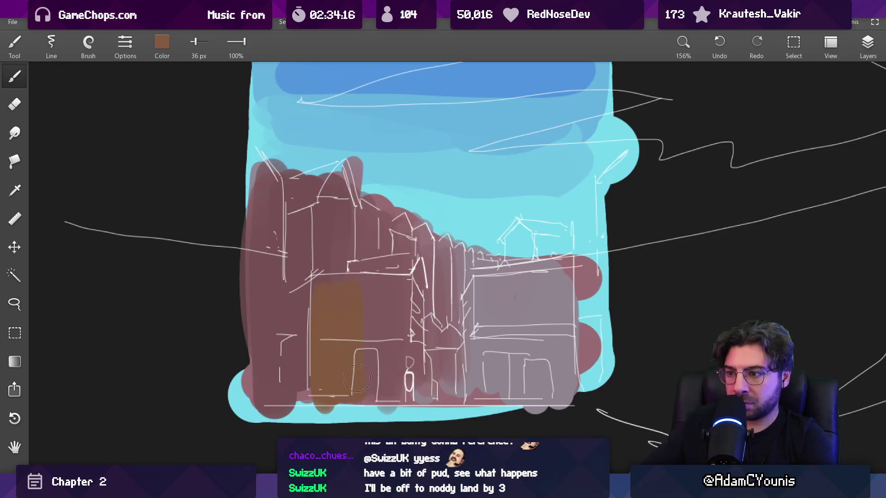
mouse_move(480, 317)
left_mouse_down()
mouse_move(519, 333)
mouse_move(563, 326)
left_mouse_up()
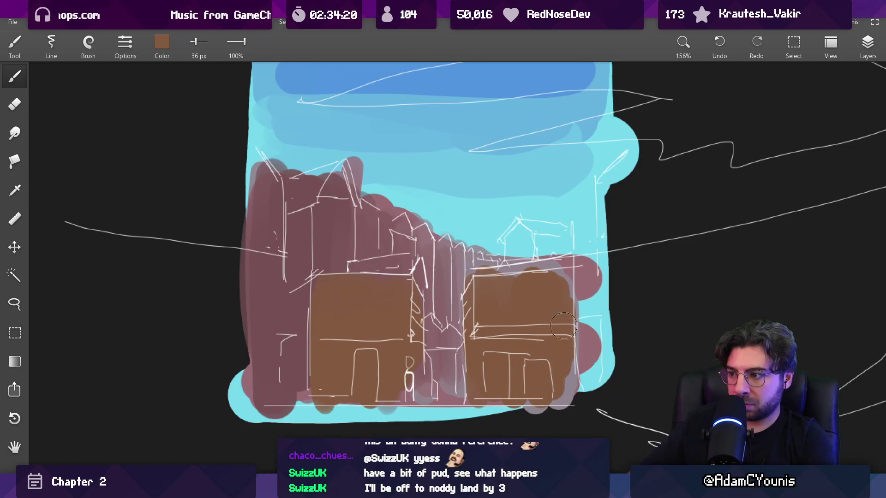
mouse_move(496, 270)
left_mouse_down()
mouse_move(549, 268)
mouse_move(570, 397)
left_mouse_up()
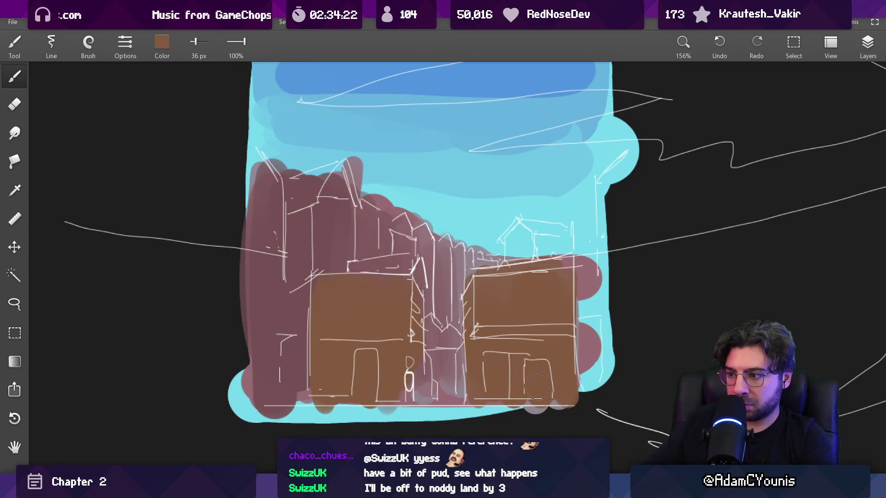
Add darker vertical strokes on the house fronts with a 22 px brush.
left_click(162, 43)
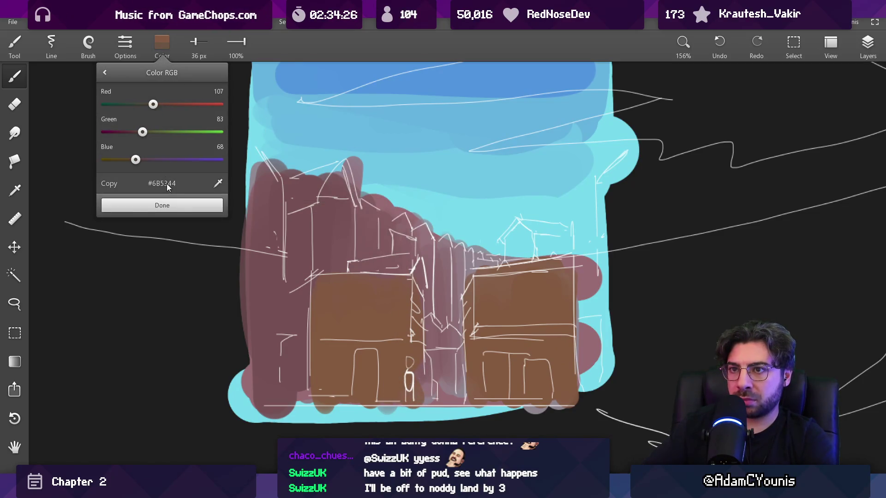
left_click(162, 205)
key("bracketleft")
left_click_drag(419, 363, 420, 411)
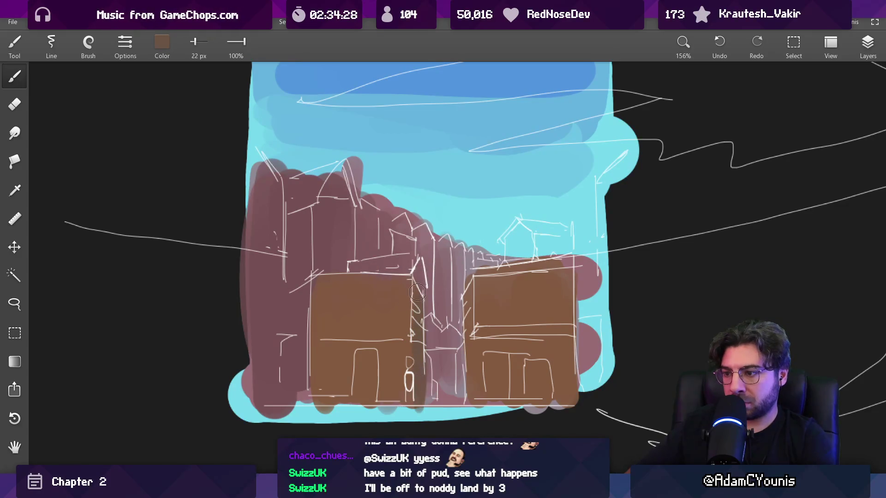
left_click_drag(468, 287, 467, 409)
Paint the alley between the houses in a grey-blue picked from the painting.
left_click(478, 188)
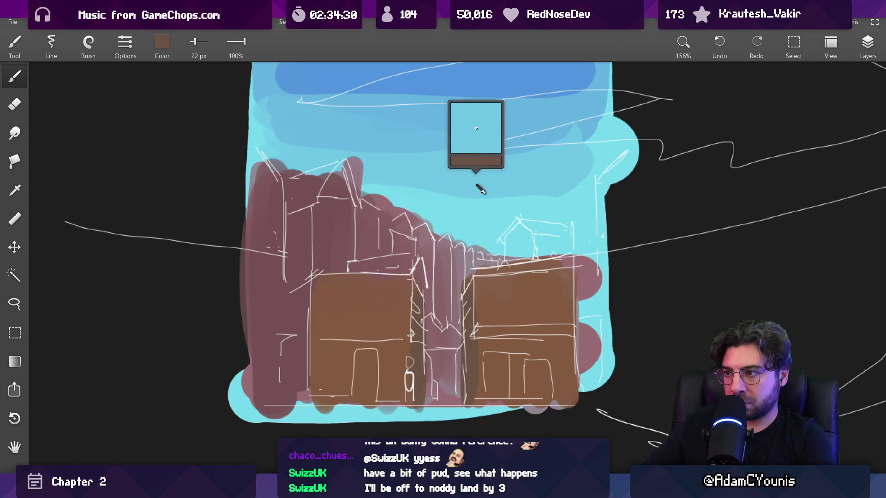
left_click(422, 319)
left_click_drag(417, 344, 417, 390)
left_click_drag(415, 286, 415, 401)
left_click_drag(420, 346, 420, 404)
left_click_drag(426, 323, 426, 369)
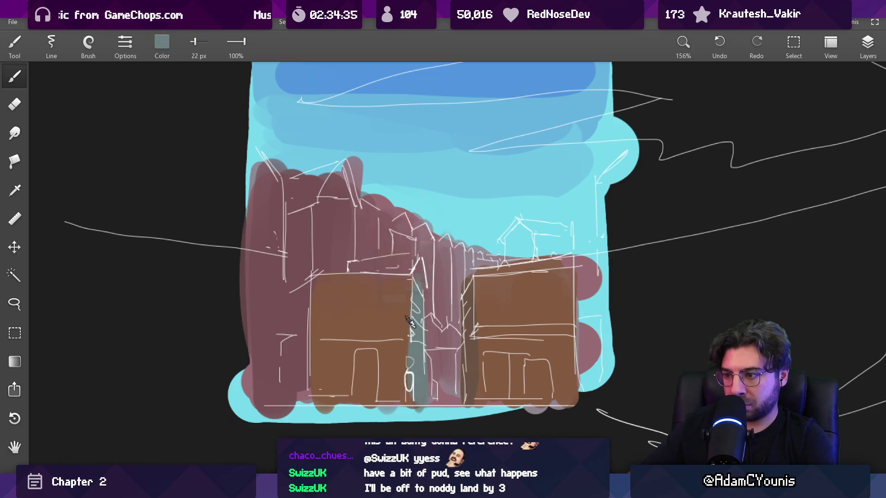
Draw a dark brown beam across the left house with a 20 px brush.
left_click(410, 321)
left_click(471, 339)
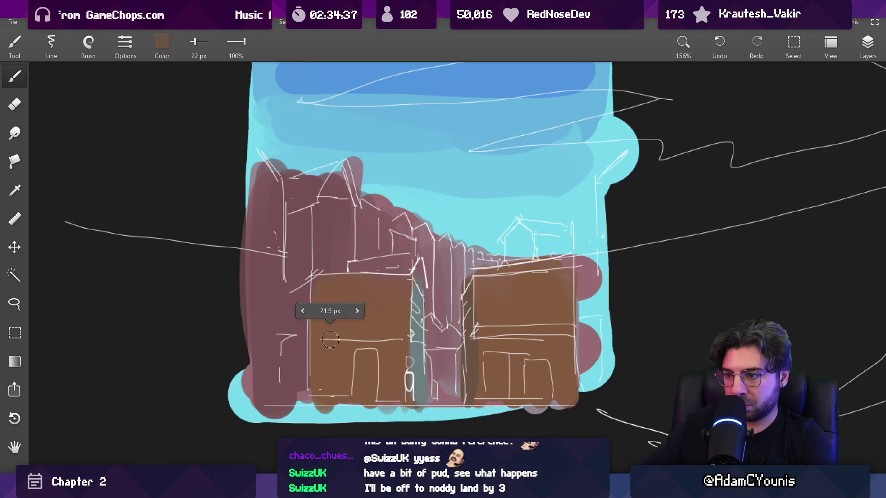
key("bracketleft")
left_click_drag(308, 343, 397, 345)
left_click(353, 325)
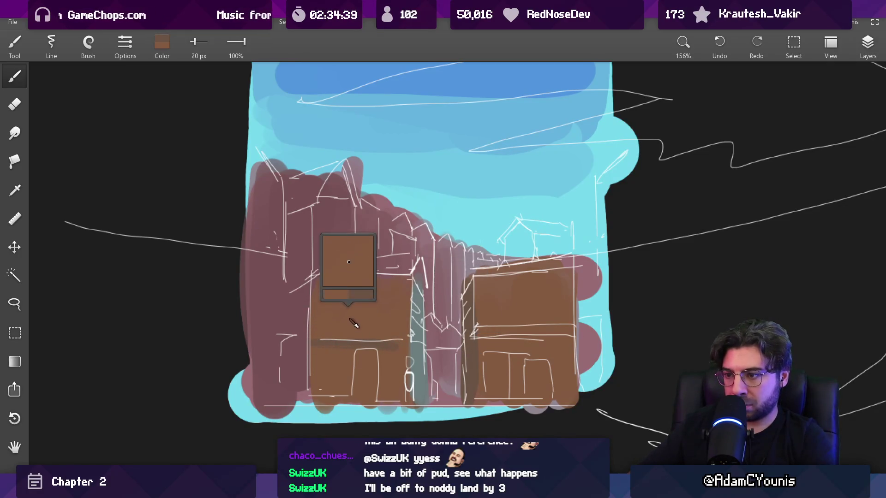
Paint dark red over the left house's upper area with a 38 px brush.
left_click(164, 52)
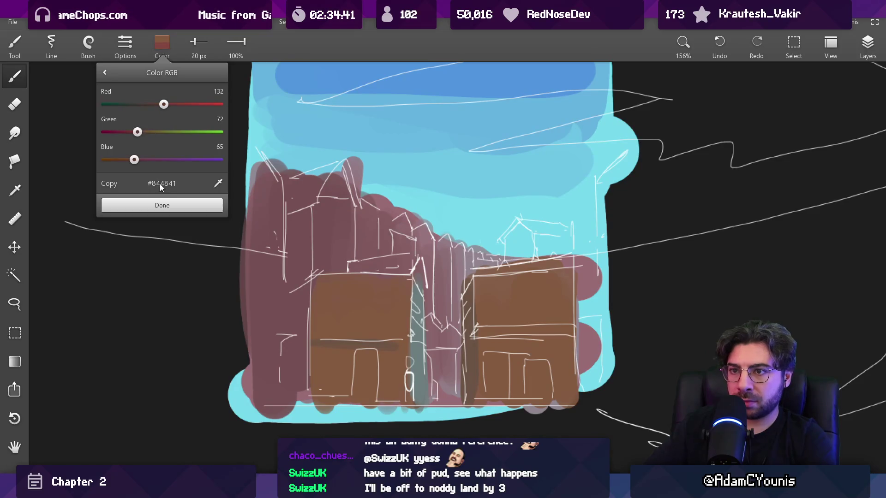
left_click(162, 205)
key("bracketright")
key("bracketright")
key("bracketright")
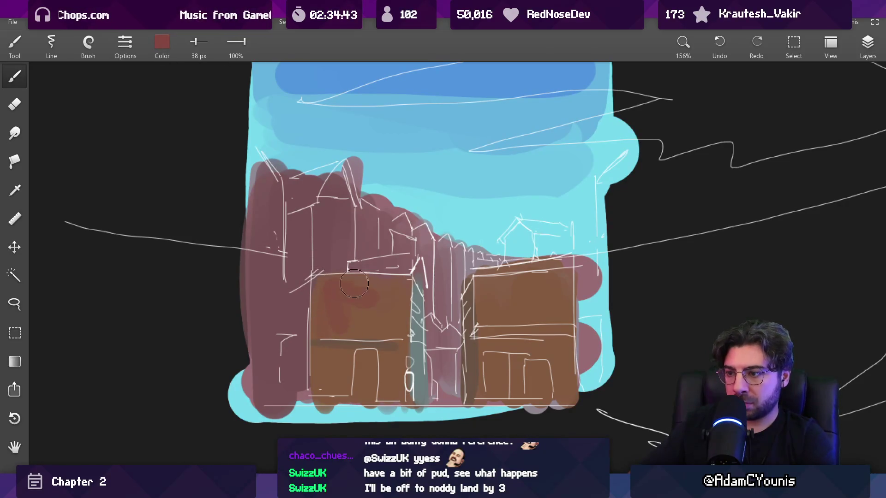
left_click_drag(395, 285, 372, 288)
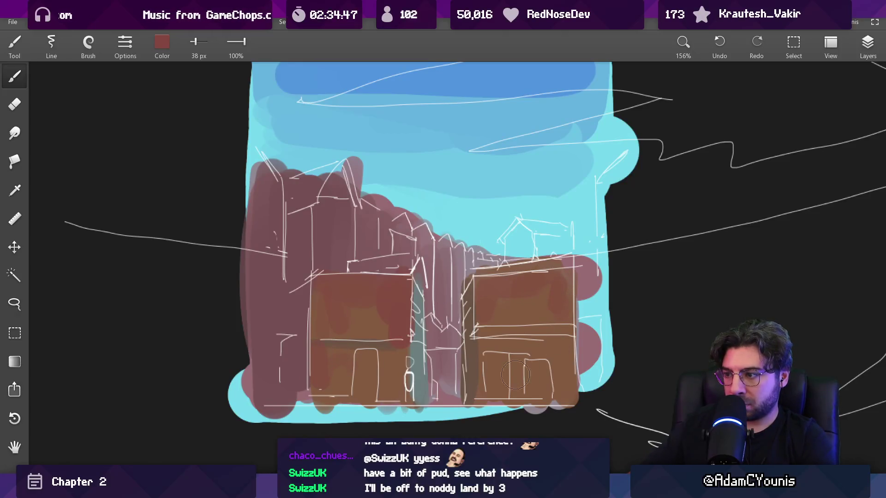
scroll(485, 317, "down", 5)
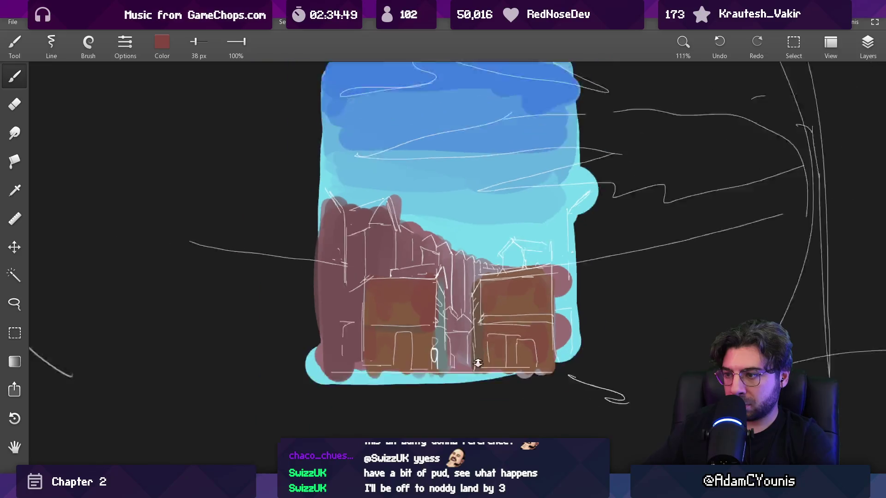
scroll(447, 223, "up", 3)
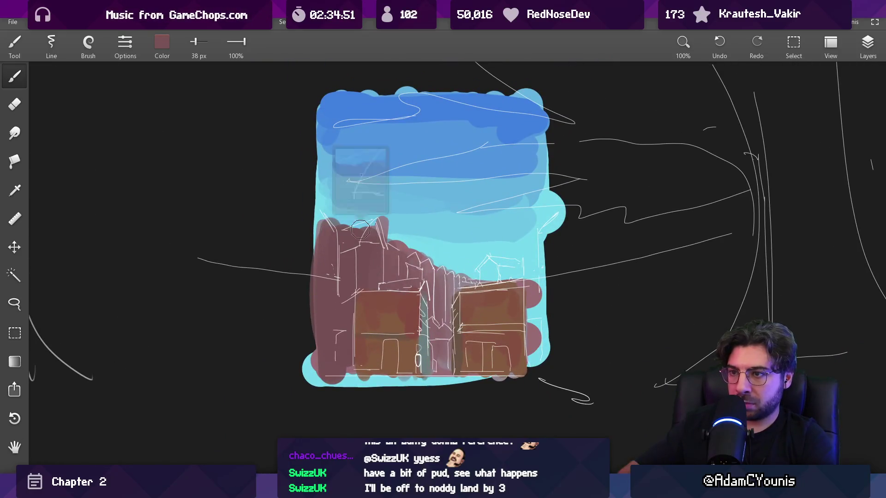
Mix a dark brown, then sample mauve and brown from the buildings with a 44 px brush.
left_click(162, 42)
left_click_drag(159, 105, 150, 104)
mouse_move(133, 132)
left_mouse_down()
mouse_move(140, 133)
mouse_move(132, 161)
mouse_move(159, 106)
mouse_move(146, 132)
left_mouse_up()
left_click(162, 206)
key("bracketleft")
key("bracketleft")
left_click(339, 260, "alt")
key("bracketright")
key("bracketright")
key("bracketright")
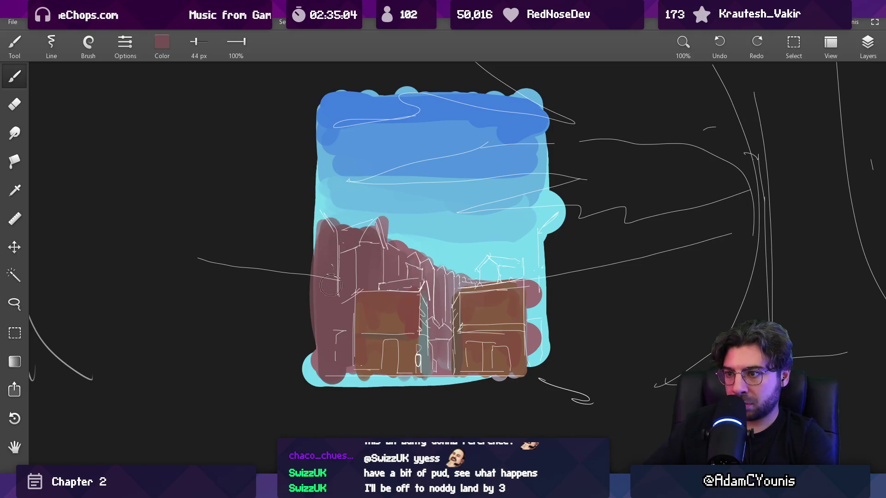
mouse_move(333, 245)
left_mouse_down()
mouse_move(376, 293)
mouse_move(366, 316)
mouse_move(356, 301)
left_mouse_up()
left_click(334, 270, "alt")
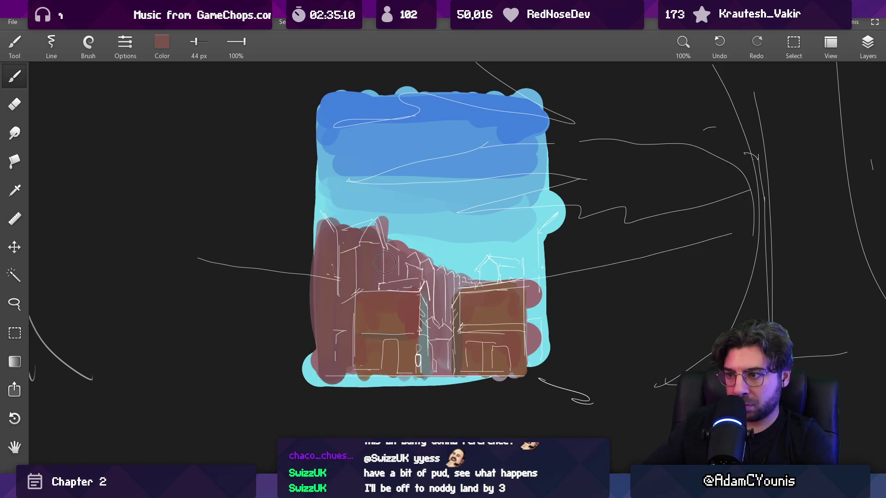
scroll(395, 252, "up", 2)
left_click(362, 237, "alt")
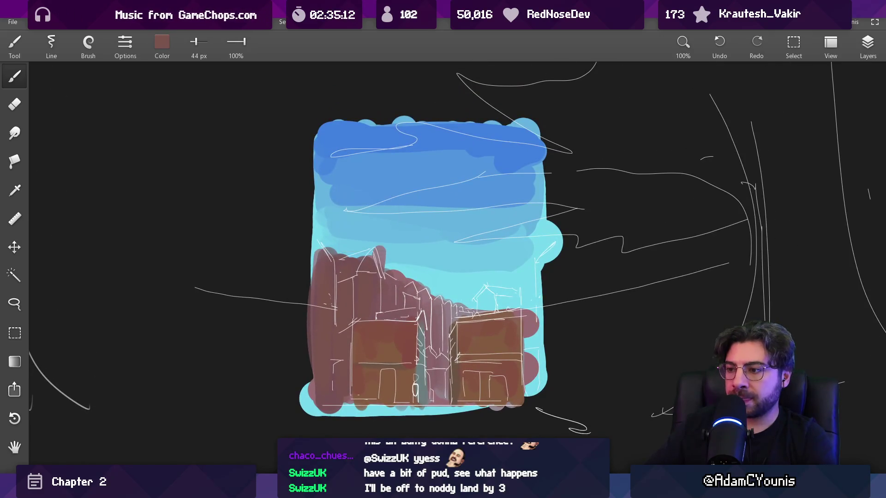
Paint sampled blue over the distant rooftops, then pick the sky cyan and tidy edges with the eraser.
left_click(406, 217, "alt")
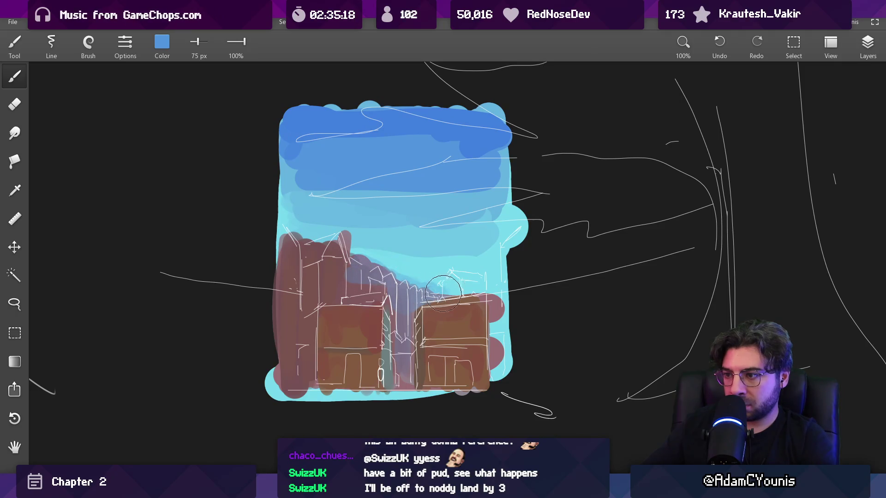
left_click_drag(492, 286, 459, 285)
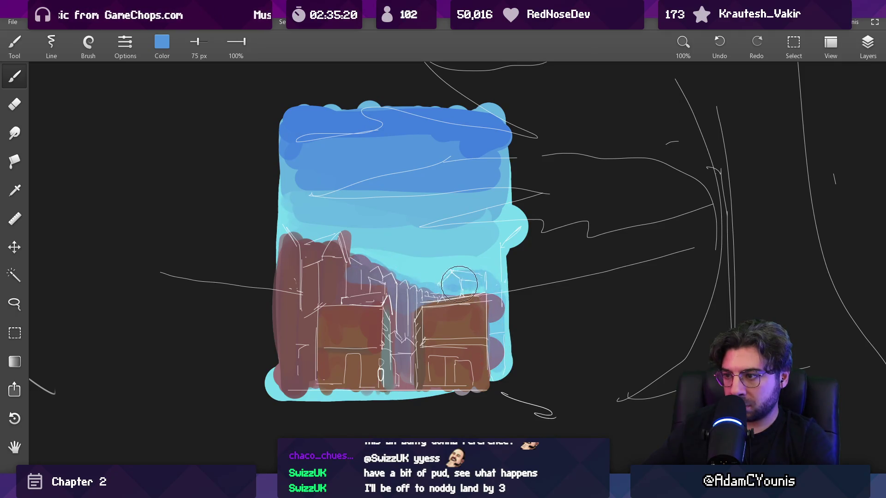
mouse_move(357, 263)
left_mouse_down()
mouse_move(398, 256)
mouse_move(416, 267)
left_mouse_up()
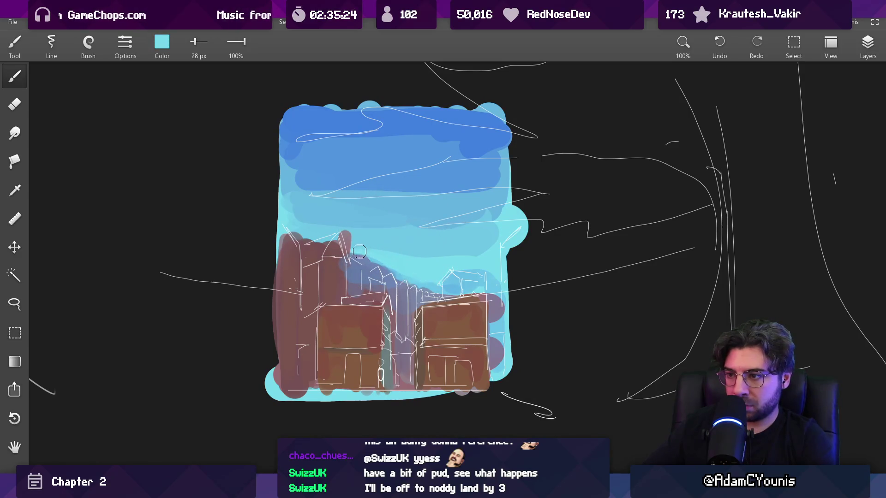
key("e")
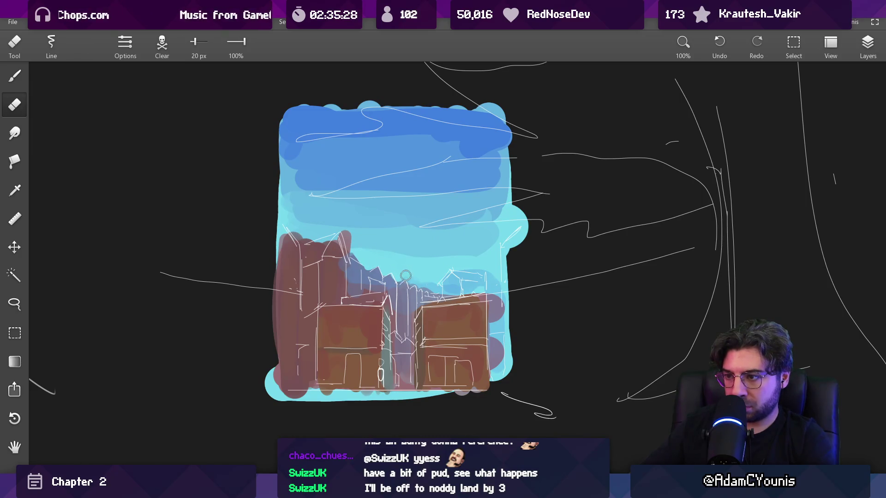
key("b")
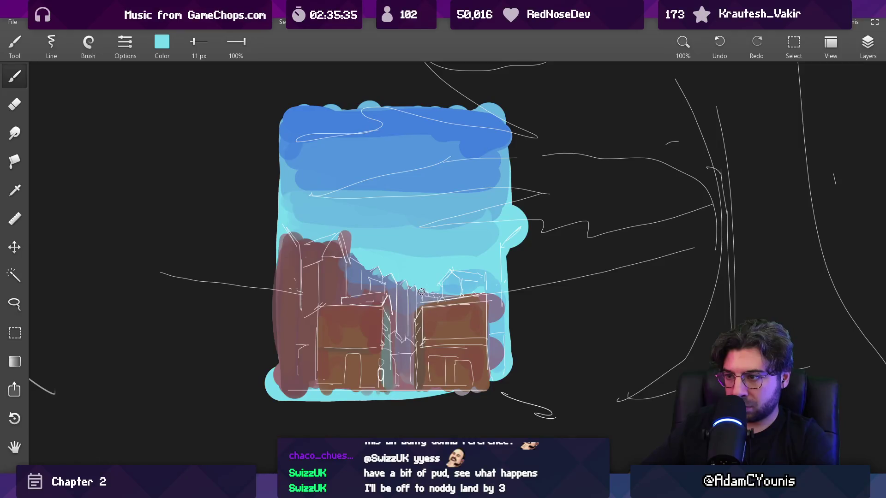
scroll(378, 220, "down", 5)
Sample the building mauve and darken it to a dusky purple with the RGB sliders.
scroll(377, 221, "up", 5)
scroll(377, 221, "up", 5)
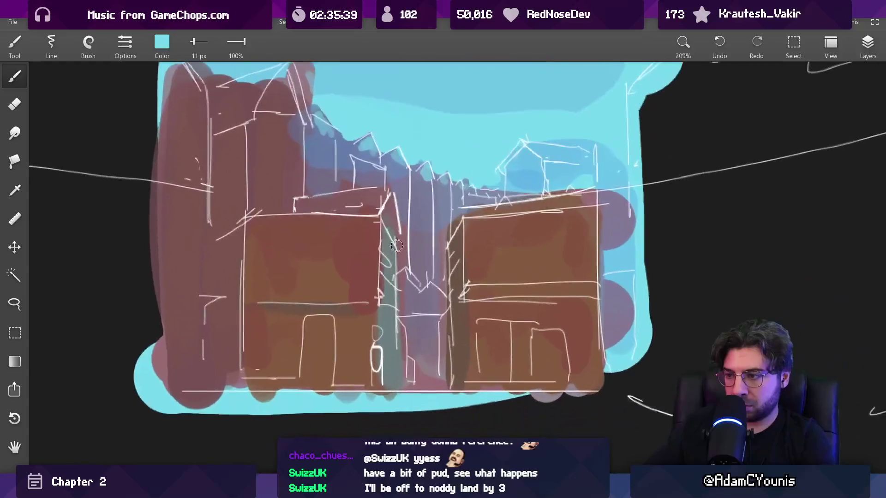
left_click(416, 308, "alt")
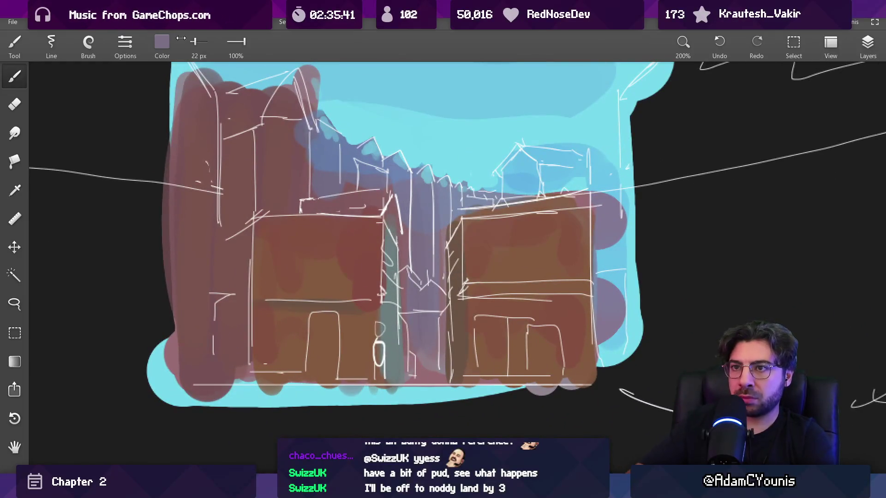
left_click(162, 44)
left_click_drag(159, 104, 143, 104)
left_click_drag(164, 159, 146, 160)
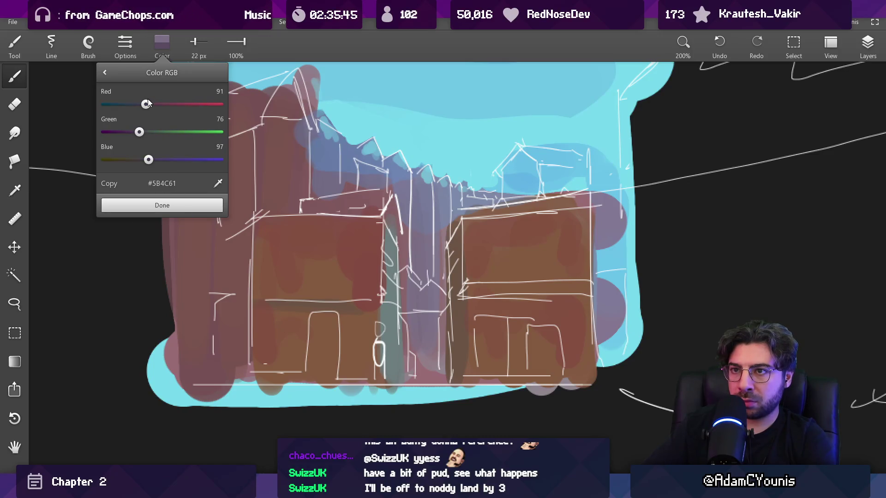
left_click(162, 205)
Fill the alley between the houses and its base with dark purple using a 16 px brush.
key("bracketleft")
key("bracketleft")
key("bracketleft")
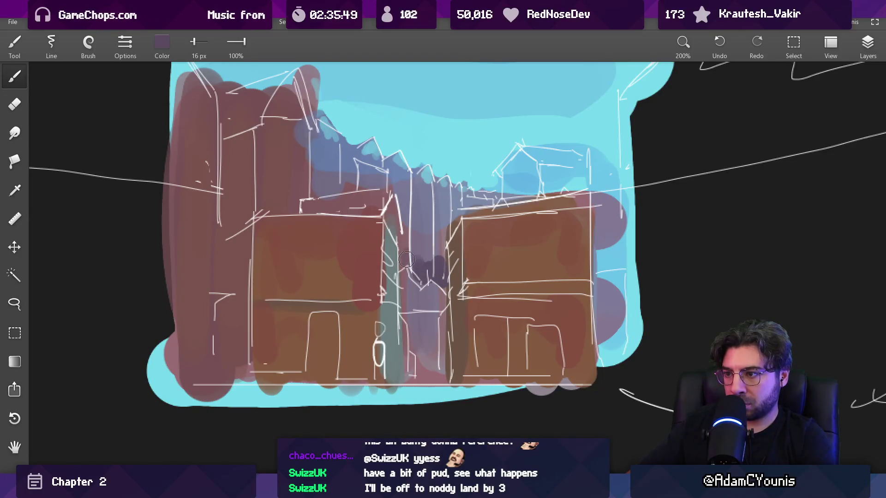
mouse_move(410, 317)
left_mouse_down()
mouse_move(420, 360)
mouse_move(430, 328)
mouse_move(442, 334)
left_mouse_up()
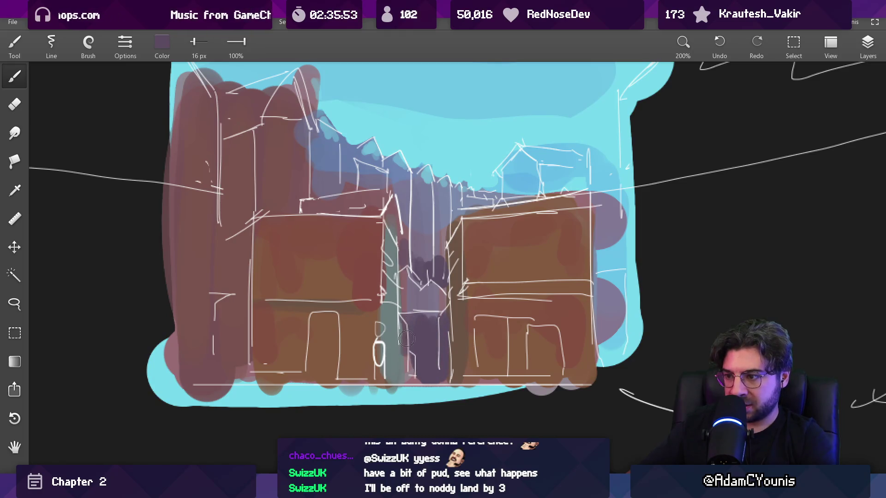
left_click_drag(410, 375, 437, 379)
scroll(443, 314, "down", 5)
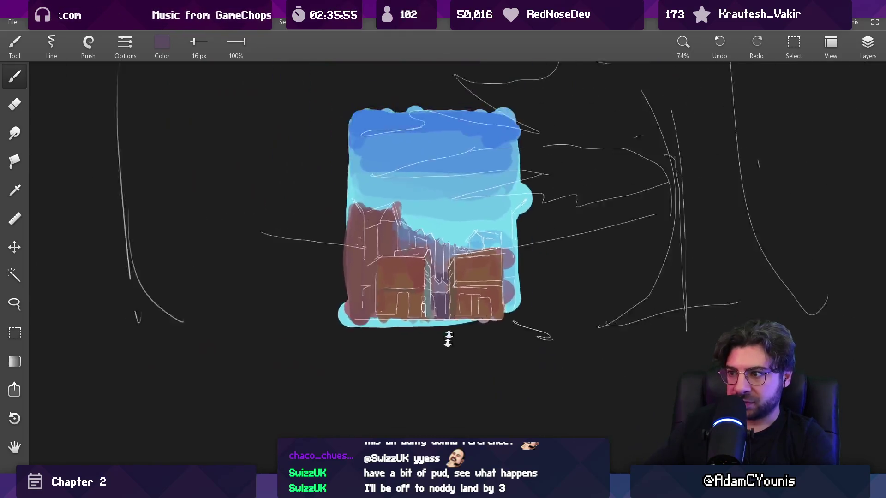
scroll(293, 226, "up", 5)
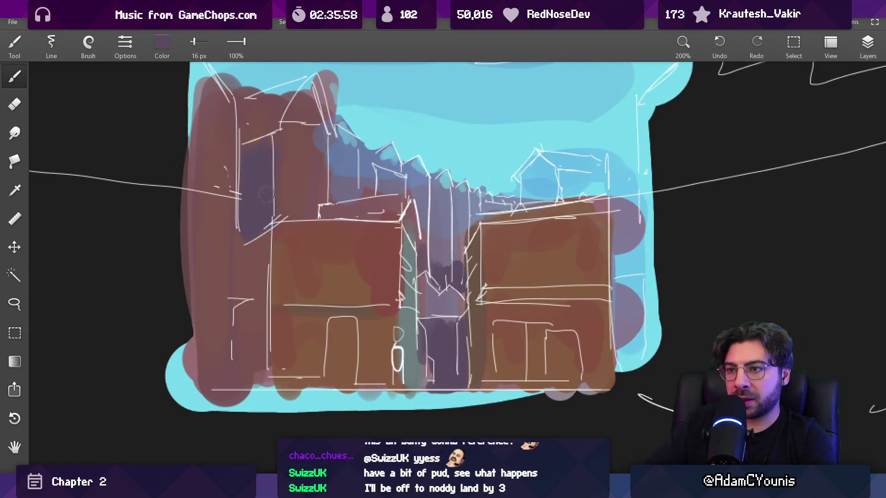
left_click_drag(416, 333, 417, 334)
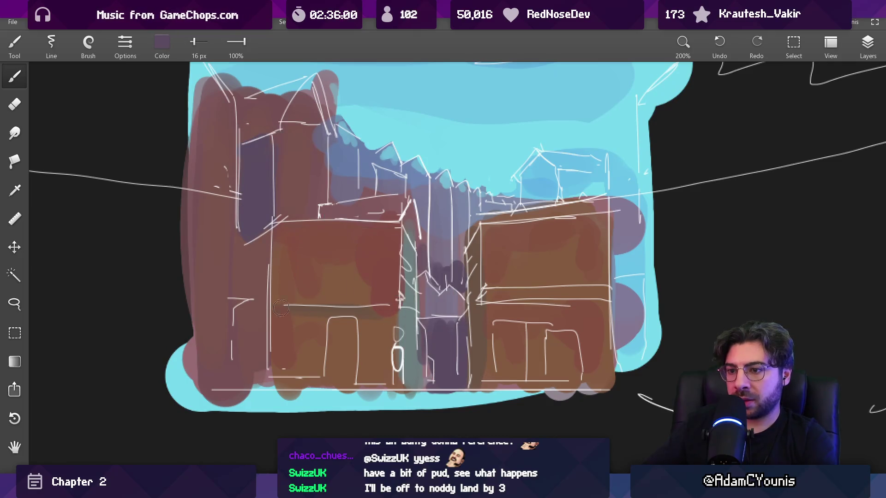
Paint purple strokes down the left building's wall, checking the canvas mirrored, at 22 px.
left_click_drag(205, 309, 200, 328)
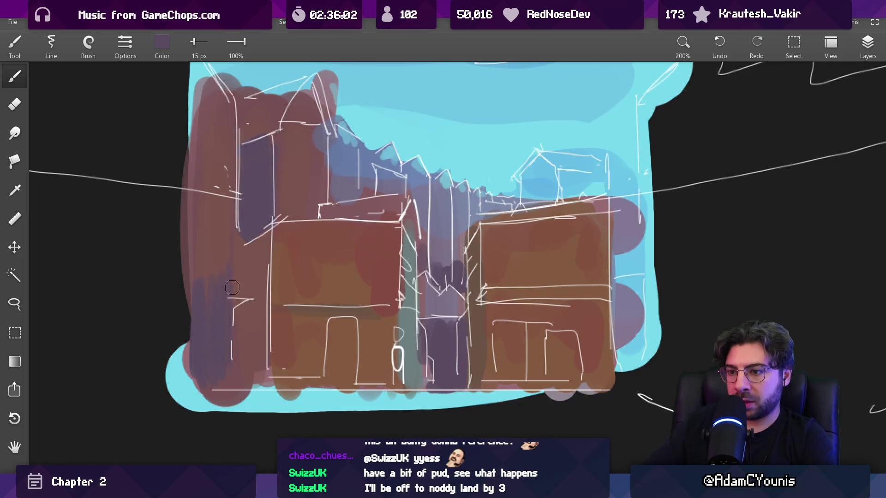
left_click_drag(245, 281, 265, 356)
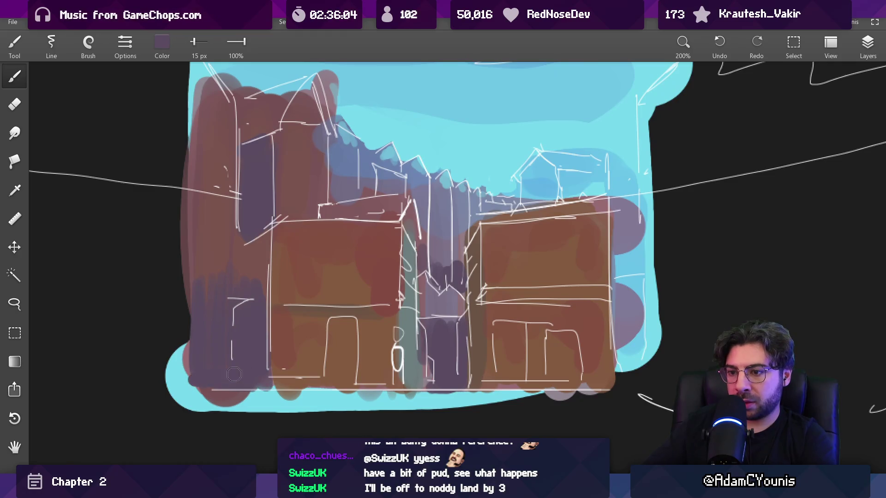
left_click(233, 249, "alt")
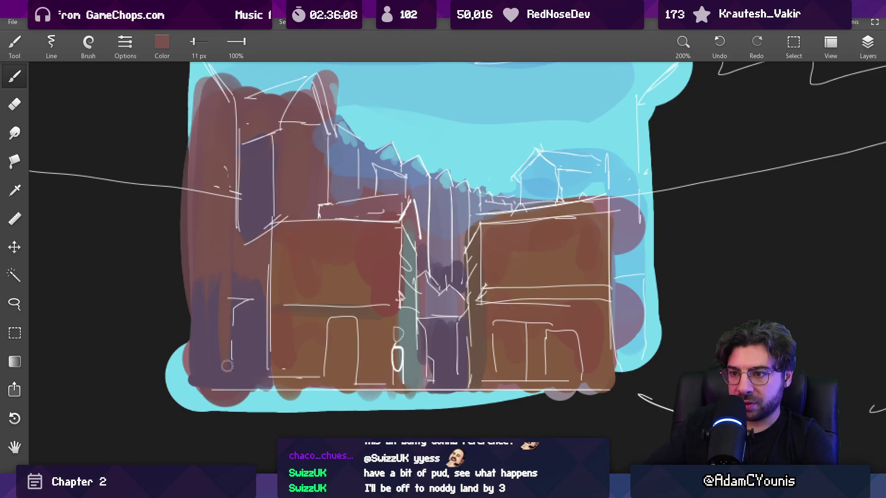
left_click(214, 303, "alt")
key("m")
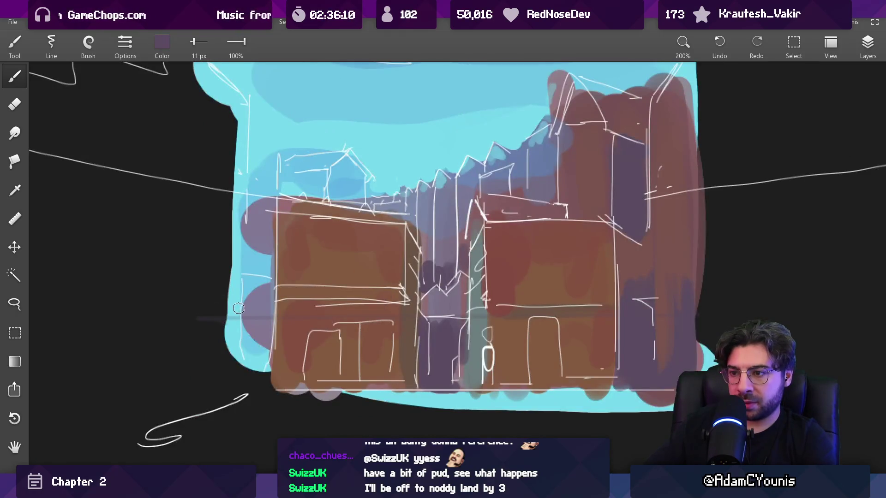
key("m")
key("bracketright")
left_click_drag(227, 289, 221, 293)
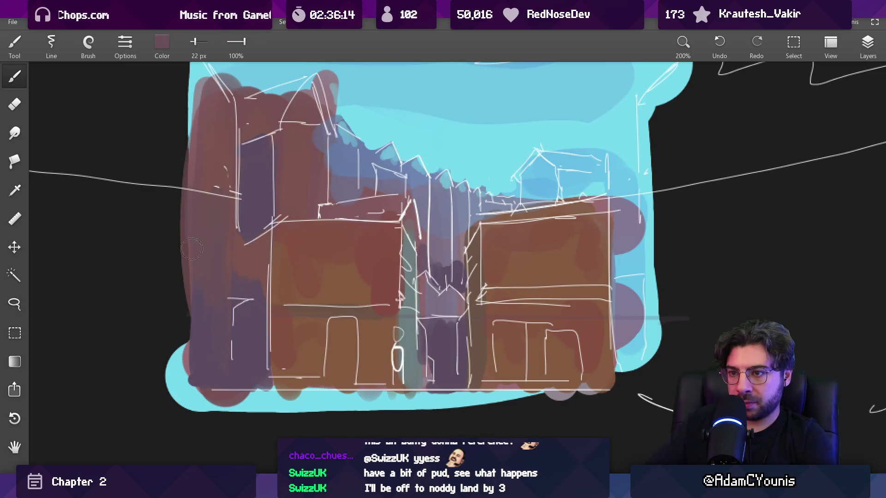
mouse_move(265, 201)
left_mouse_down()
mouse_move(341, 273)
mouse_move(413, 247)
mouse_move(423, 203)
mouse_move(382, 236)
mouse_move(344, 210)
mouse_move(392, 300)
mouse_move(336, 261)
mouse_move(337, 269)
left_mouse_up()
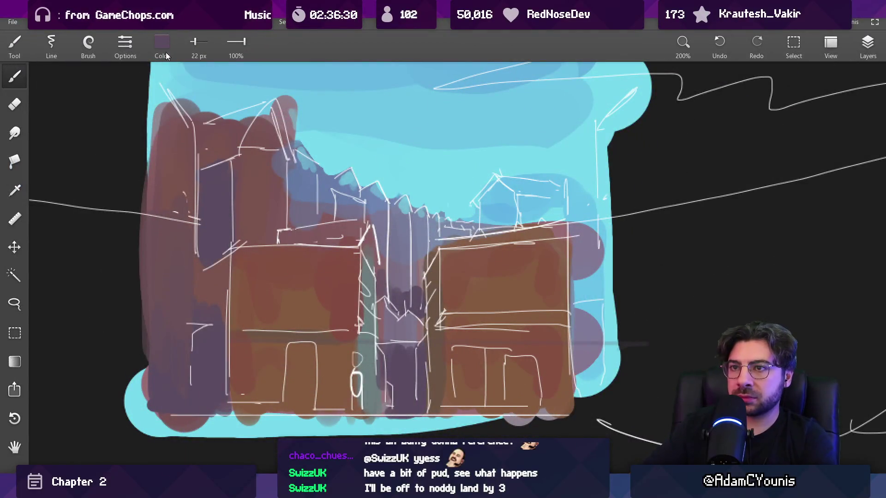
Mix a dark slate colour and paint the roof bands and edges on both front houses at 16 and 8.9 px.
left_click(165, 50)
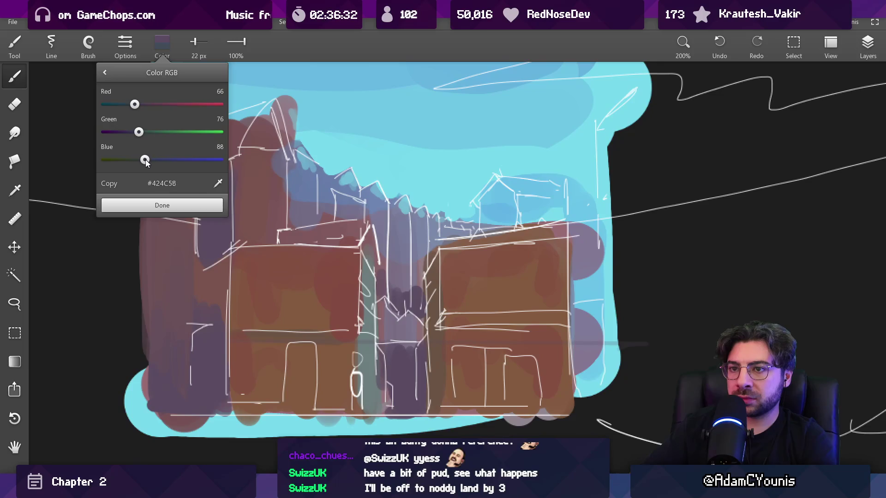
left_click_drag(140, 132, 129, 133)
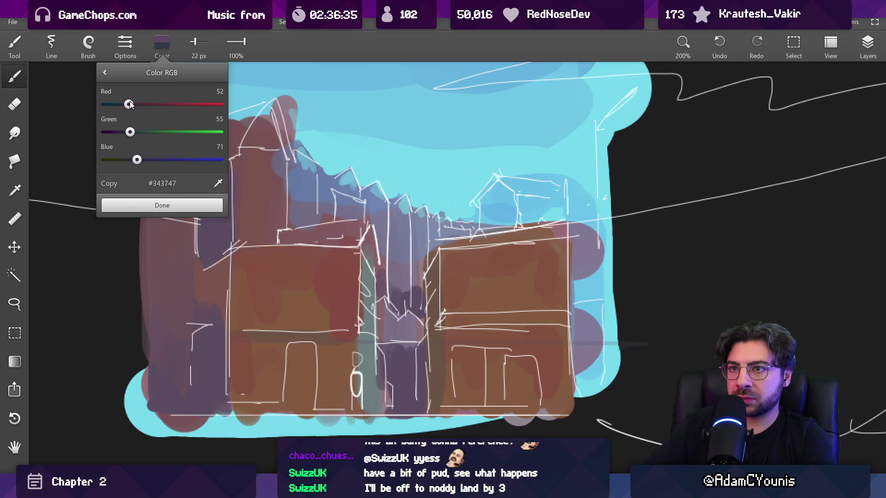
left_click(158, 205)
key("bracketleft")
left_click_drag(237, 237, 325, 235)
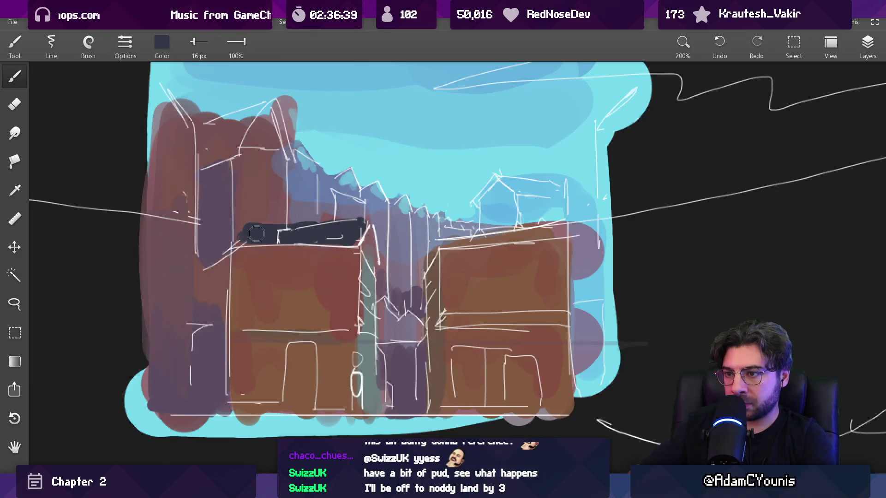
key("bracketleft")
key("bracketleft")
key("bracketleft")
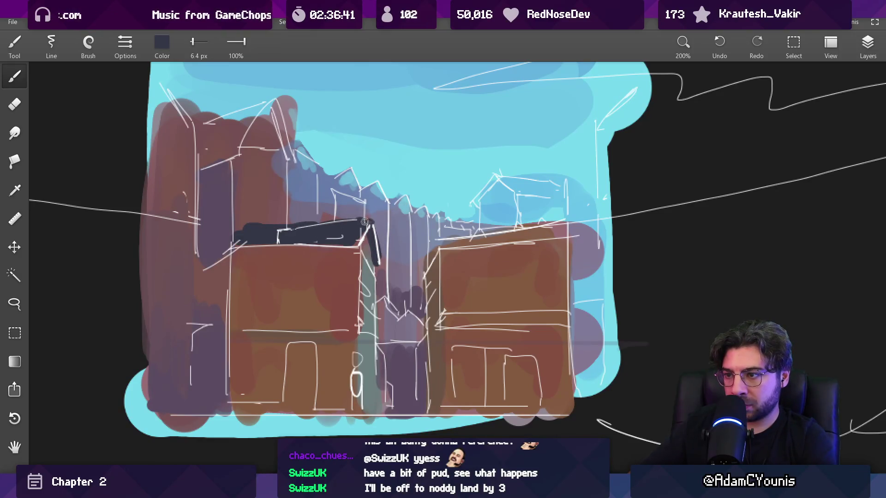
key("bracketright")
left_click_drag(436, 231, 421, 275)
mouse_move(438, 237)
left_mouse_down()
mouse_move(566, 231)
mouse_move(551, 240)
mouse_move(575, 240)
mouse_move(450, 236)
mouse_move(528, 228)
left_mouse_up()
scroll(528, 228, "down", 5)
scroll(369, 162, "up", 5)
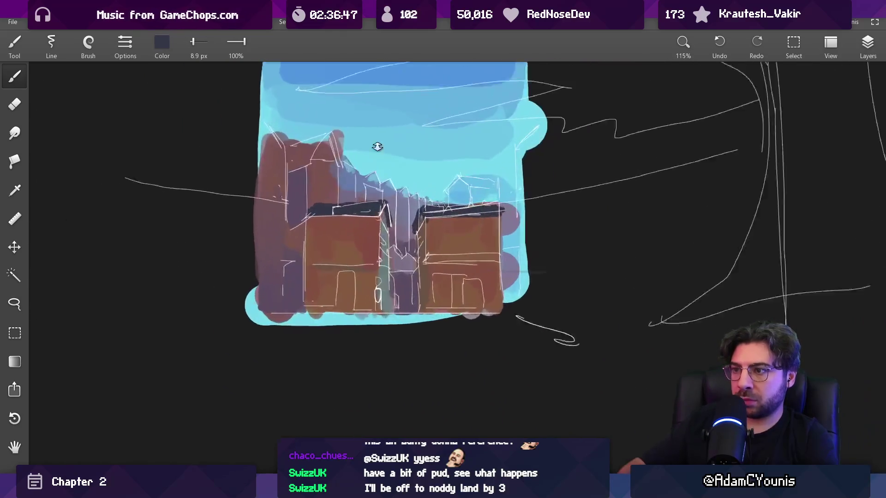
Paint a thick dark band and a darker brown strip along the buildings' base.
scroll(362, 187, "down", 5)
scroll(381, 366, "up", 3)
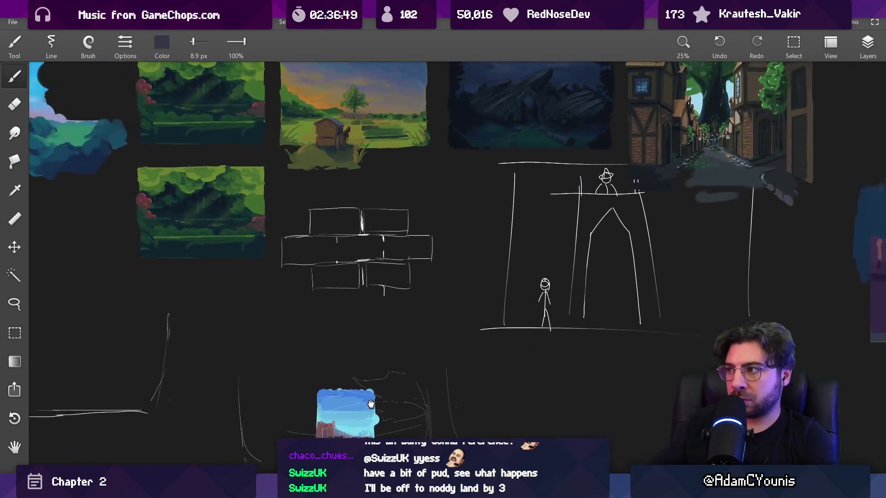
mouse_move(381, 366)
left_mouse_down()
mouse_move(394, 304)
mouse_move(390, 260)
left_mouse_up()
scroll(369, 318, "up", 10)
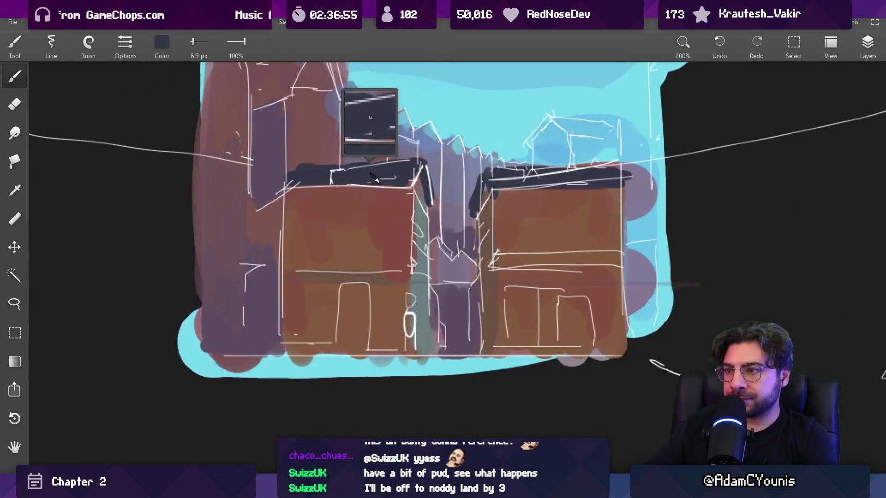
mouse_move(203, 365)
left_mouse_down()
mouse_move(647, 368)
mouse_move(198, 374)
left_mouse_up()
left_click(340, 315, "alt")
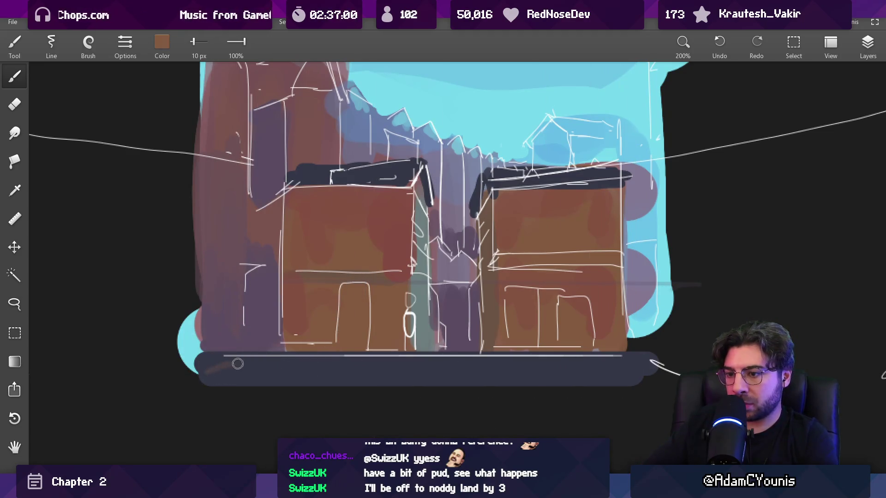
left_click(245, 371, "alt")
mouse_move(244, 371)
left_mouse_down()
mouse_move(665, 371)
mouse_move(277, 374)
mouse_move(627, 385)
mouse_move(198, 375)
left_mouse_up()
Set the brush to about 19 px and brush dark navy along the street's bottom edge.
scroll(365, 318, "down", 3)
scroll(361, 363, "up", 3)
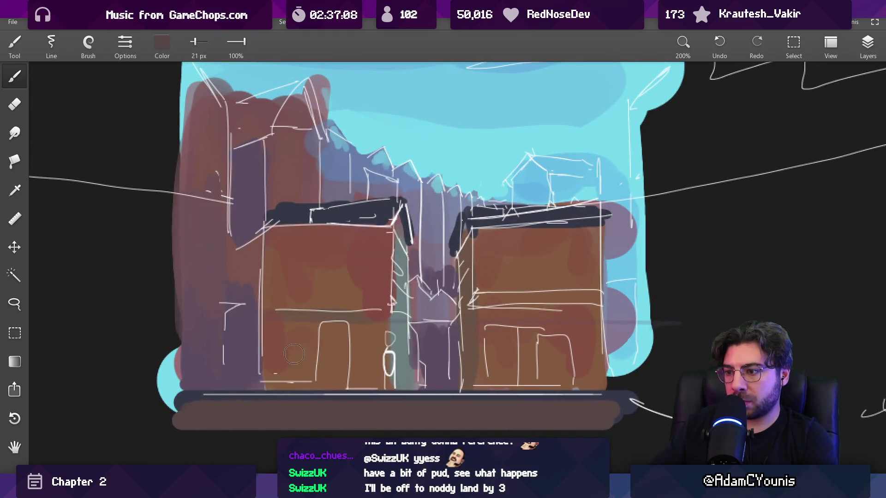
left_click(531, 277, "alt")
key("bracketleft")
key("bracketleft")
key("bracketleft")
key("bracketright")
key("bracketright")
key("bracketright")
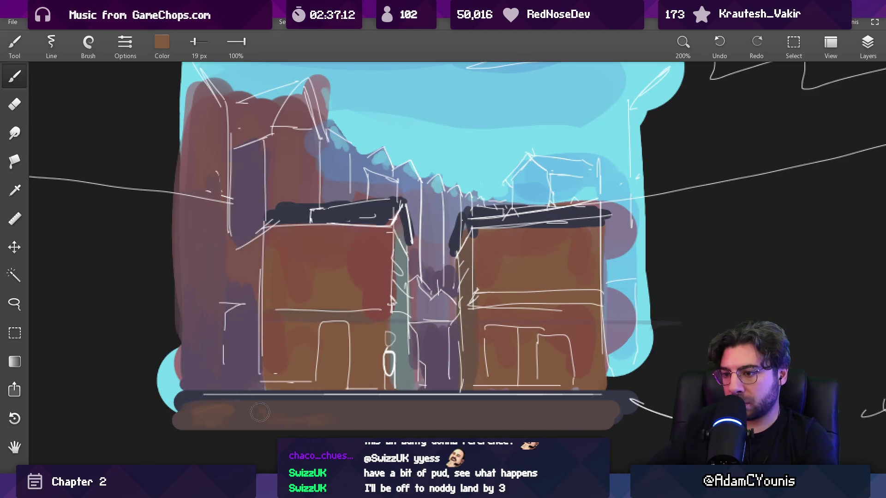
scroll(554, 405, "down", 1)
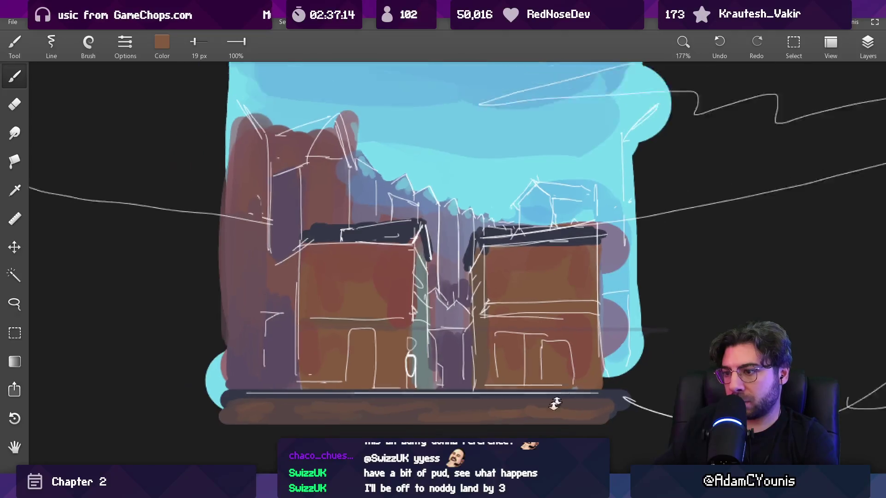
scroll(443, 401, "up", 2)
left_click(409, 398, "alt")
key("bracketleft")
key("bracketleft")
key("bracketleft")
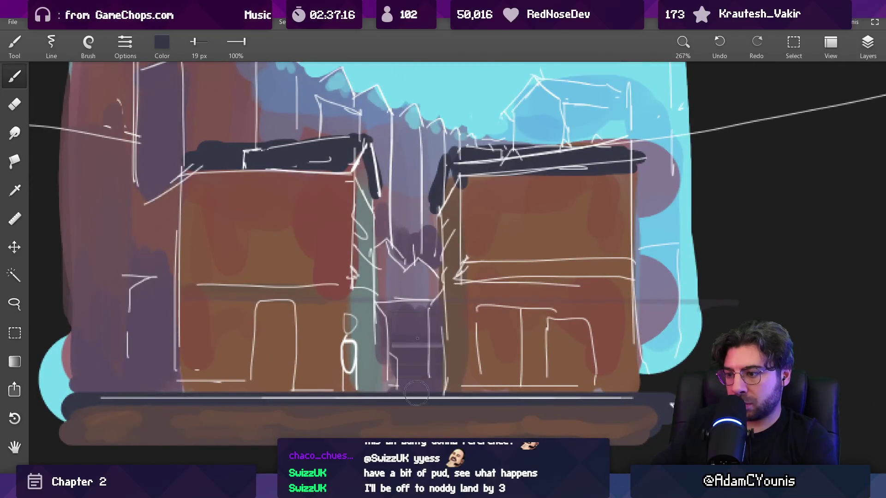
key("bracketright")
key("bracketright")
key("bracketright")
left_click_drag(393, 391, 423, 394)
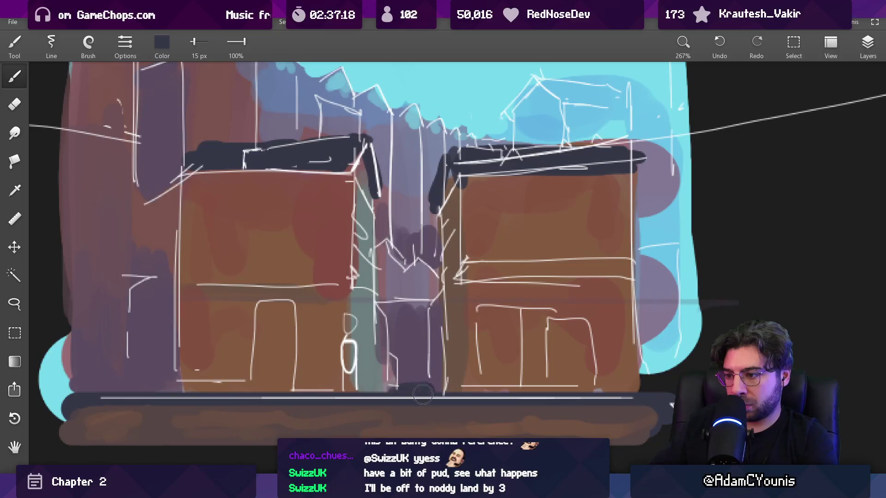
scroll(408, 386, "down", 5)
scroll(403, 276, "up", 5)
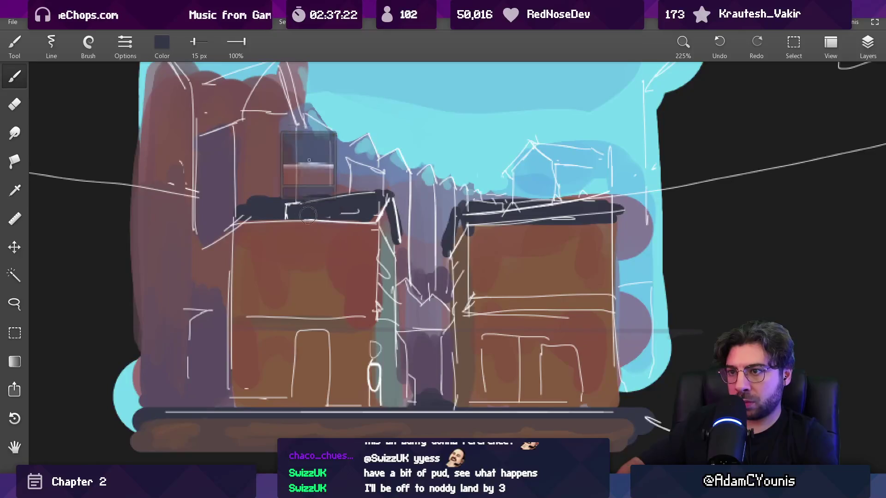
left_click_drag(309, 214, 334, 288)
left_click_drag(288, 241, 267, 224)
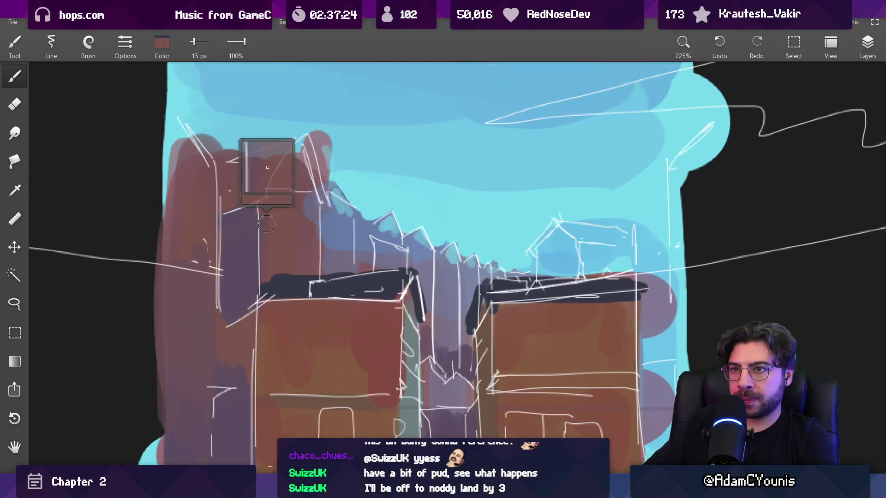
Mix a light grey plaster colour (#A89F97) in the RGB colour adjustment.
left_click(162, 44)
left_click(161, 160)
left_click(172, 132)
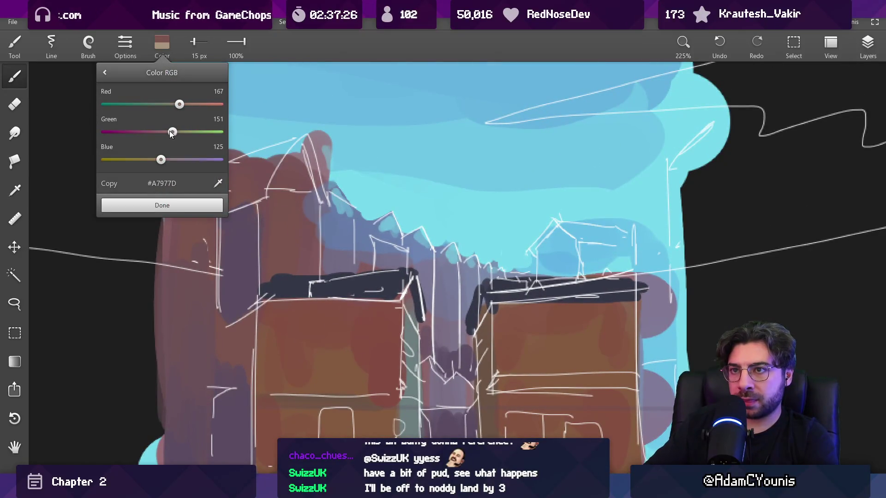
left_click(172, 159)
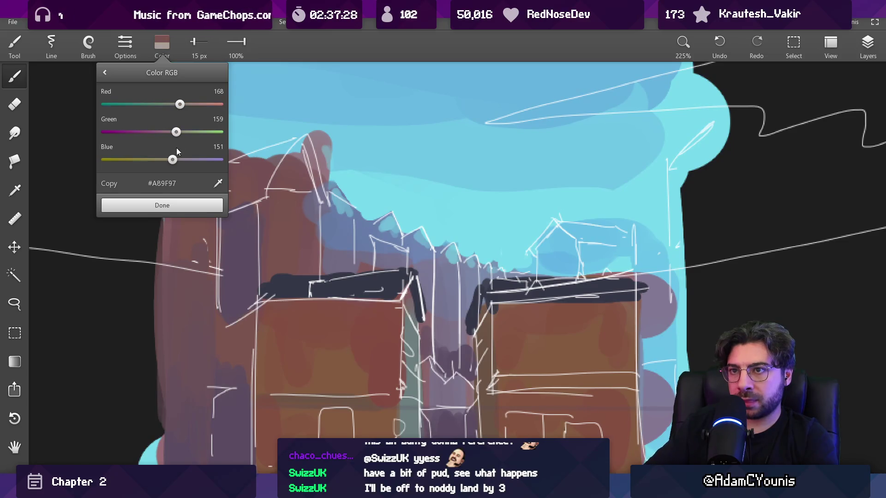
left_click(182, 205)
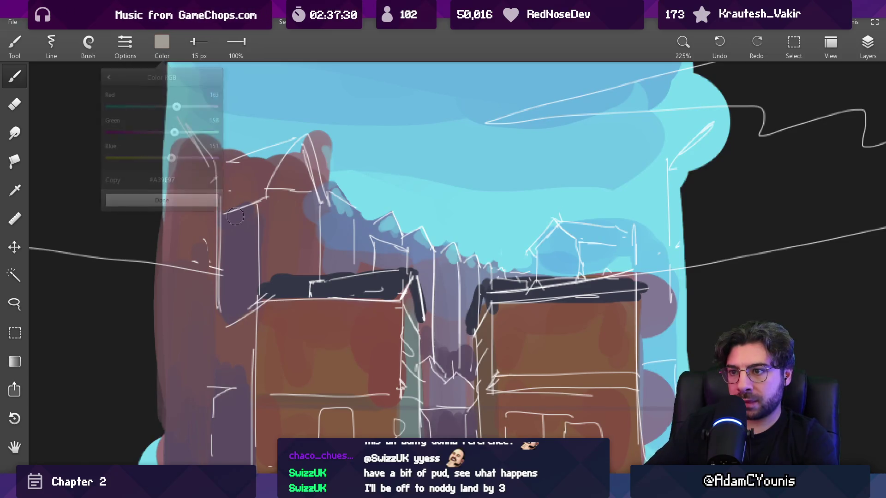
Paint grey plaster panels on the left house's upper floor with a diagonal timber brace.
key("bracketleft")
key("bracketleft")
mouse_move(292, 321)
left_mouse_down()
mouse_move(322, 298)
mouse_move(298, 351)
mouse_move(308, 313)
mouse_move(325, 323)
mouse_move(417, 326)
mouse_move(362, 369)
left_mouse_up()
key("bracketright")
key("bracketright")
key("bracketright")
key("bracketleft")
key("bracketleft")
left_click_drag(356, 286, 356, 355)
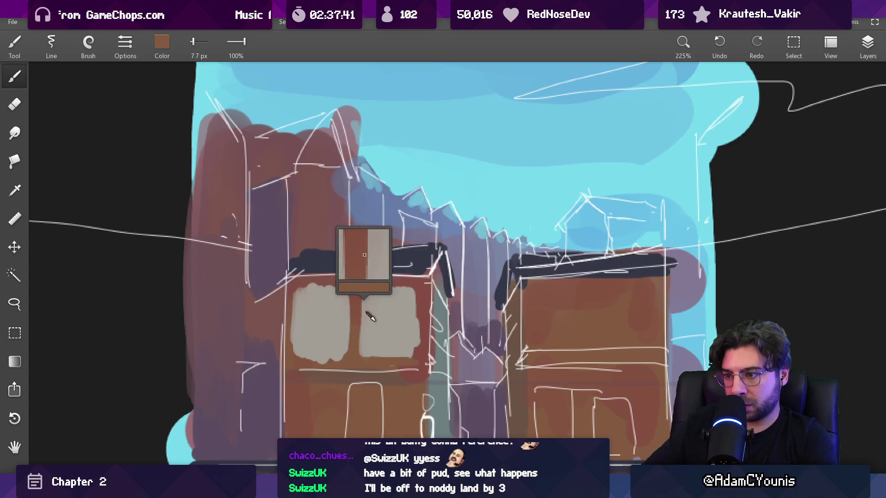
left_click_drag(359, 306, 327, 284)
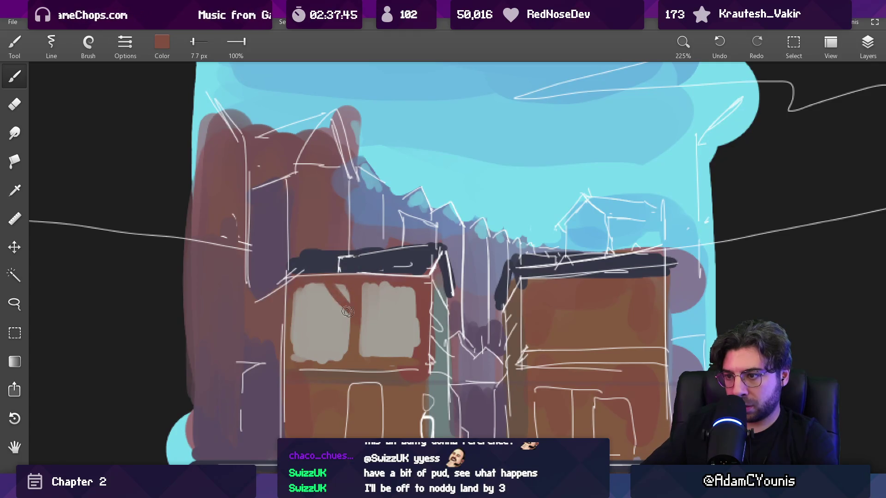
Eyedrop the plaster grey and then the brown beam colour, resizing the brush.
left_click_drag(419, 318, 419, 336)
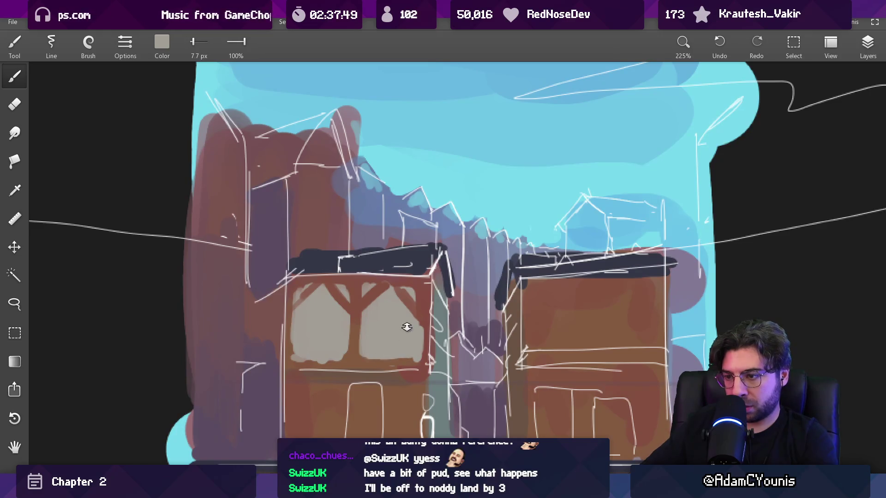
scroll(407, 327, "down", 5)
scroll(362, 253, "up", 6)
mouse_move(400, 218)
left_mouse_down()
mouse_move(393, 263)
mouse_move(320, 302)
mouse_move(321, 310)
mouse_move(346, 280)
mouse_move(323, 316)
mouse_move(325, 334)
left_mouse_up()
key("bracketleft")
key("bracketleft")
key("bracketleft")
key("bracketright")
key("bracketright")
left_click_drag(259, 340, 286, 339)
left_click_drag(324, 286, 326, 284)
left_click(162, 44)
Darken the colour to maroon #573B41 and paint thin beam lines beneath the panels.
left_click_drag(141, 132, 132, 132)
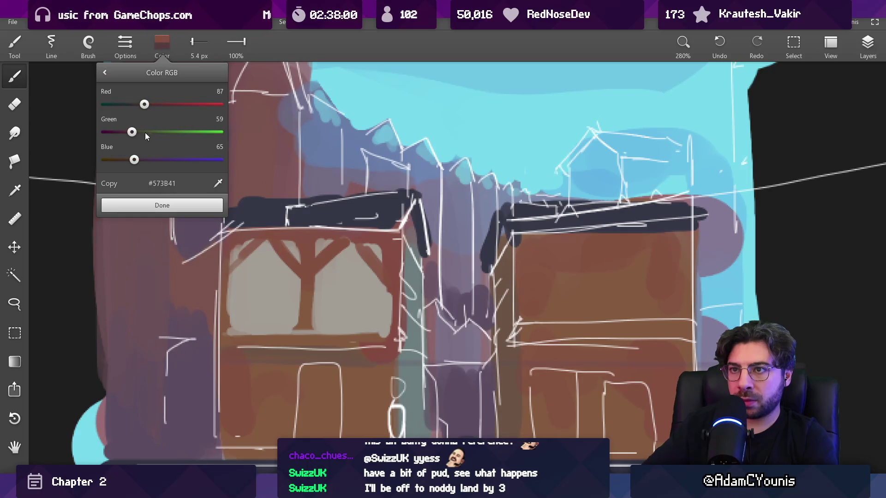
left_click(161, 206)
key("bracketleft")
key("bracketleft")
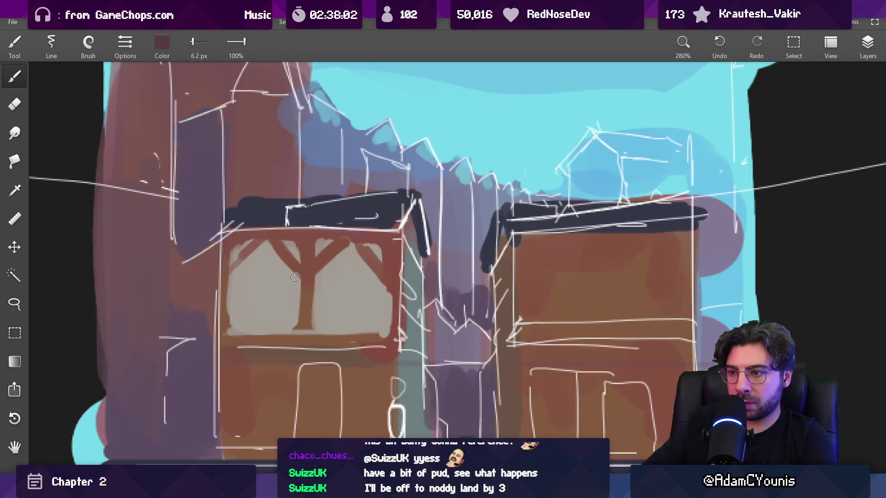
left_click_drag(232, 242, 376, 243)
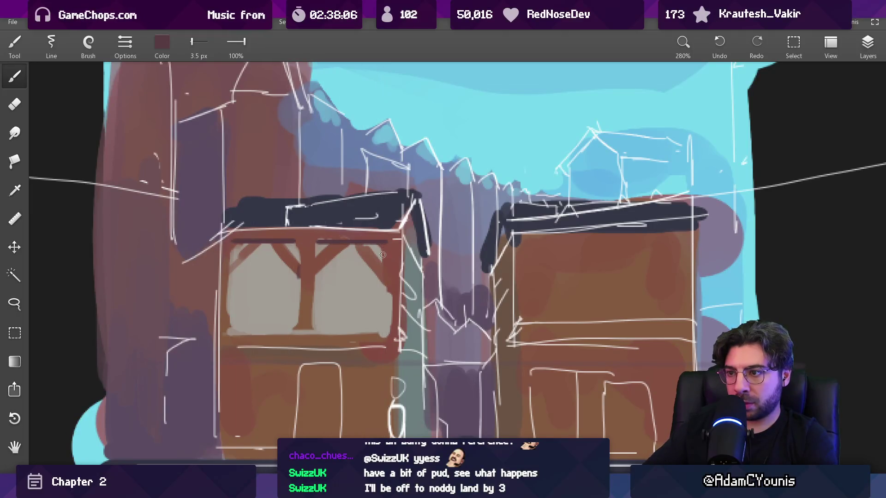
scroll(383, 255, "down", 5)
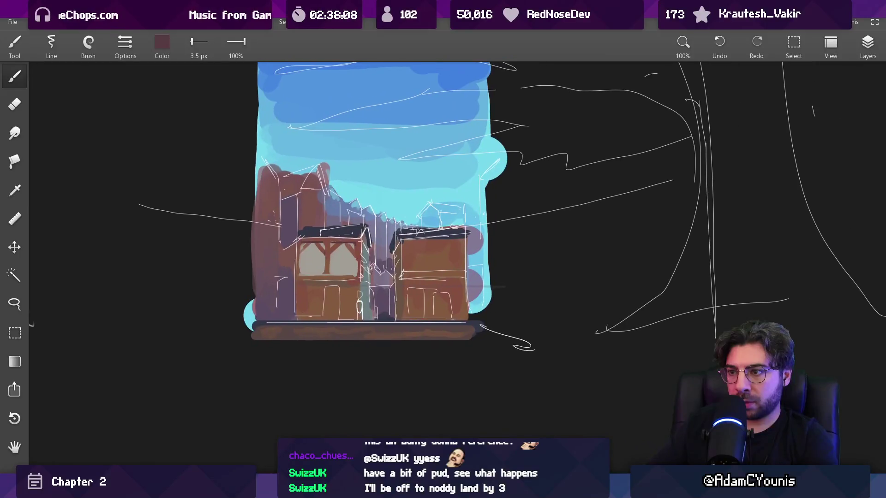
scroll(296, 226, "up", 5)
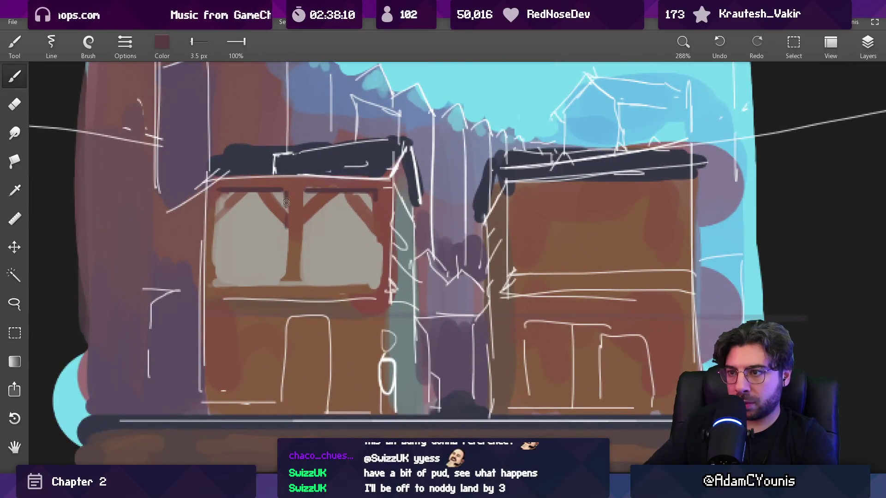
Touch up the plaster grey, then brush a dark navy window shape into the left panel.
mouse_move(305, 222)
left_mouse_down()
mouse_move(331, 251)
mouse_move(340, 202)
mouse_move(388, 184)
mouse_move(296, 234)
left_mouse_up()
key("bracketright")
left_click_drag(304, 278, 285, 268)
left_click_drag(285, 283, 284, 271)
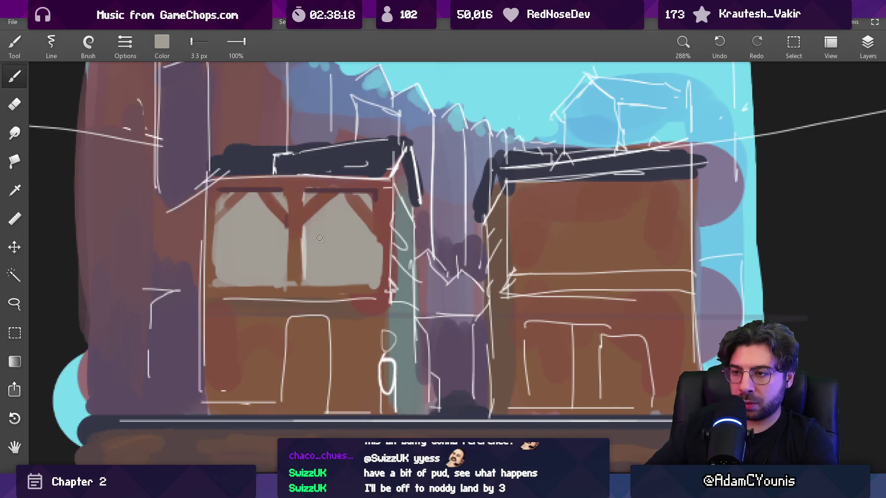
left_click_drag(336, 160, 338, 163)
key("bracketright")
key("bracketright")
left_click_drag(235, 211, 232, 259)
key("bracketright")
key("bracketright")
key("bracketright")
mouse_move(234, 205)
left_mouse_down()
mouse_move(243, 273)
mouse_move(261, 232)
mouse_move(254, 270)
mouse_move(245, 213)
left_mouse_up()
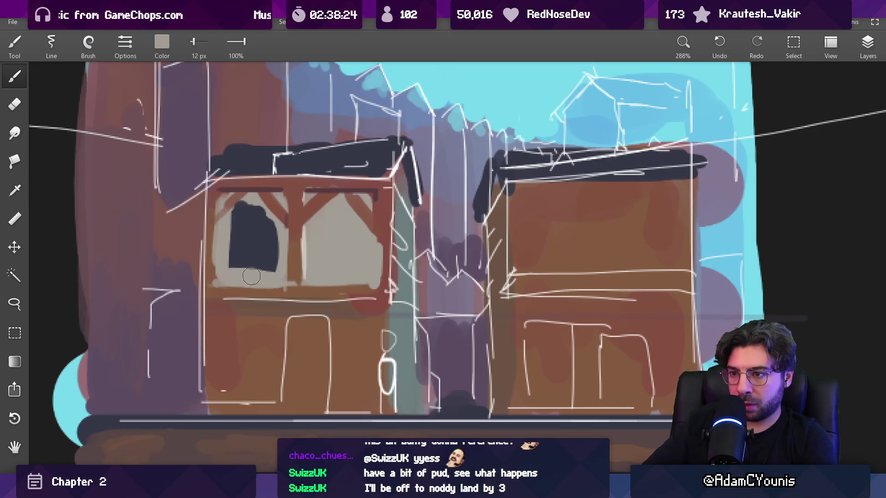
Flatten the window's top edge with the sampled plaster grey.
key("bracketleft")
key("bracketleft")
key("bracketleft")
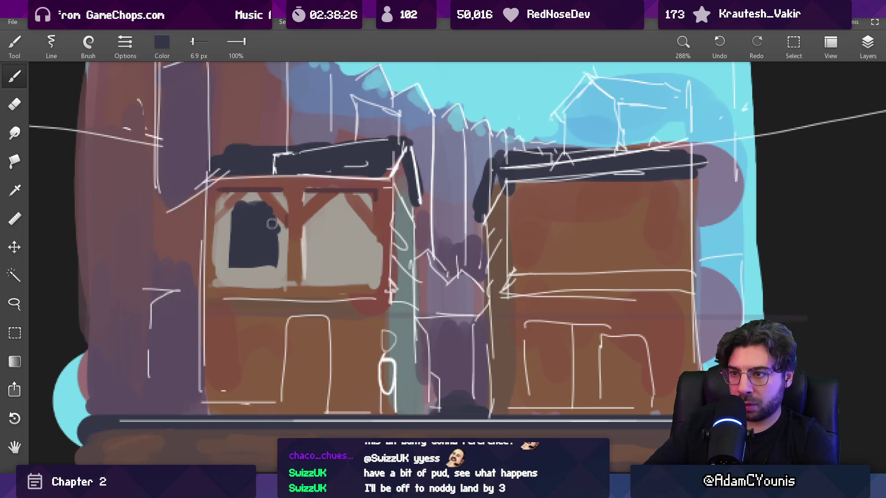
left_click(254, 201, "alt")
left_click_drag(254, 205, 272, 208)
Frame the window in red-brown sampled from the beams with a fine brush.
left_click(314, 198, "alt")
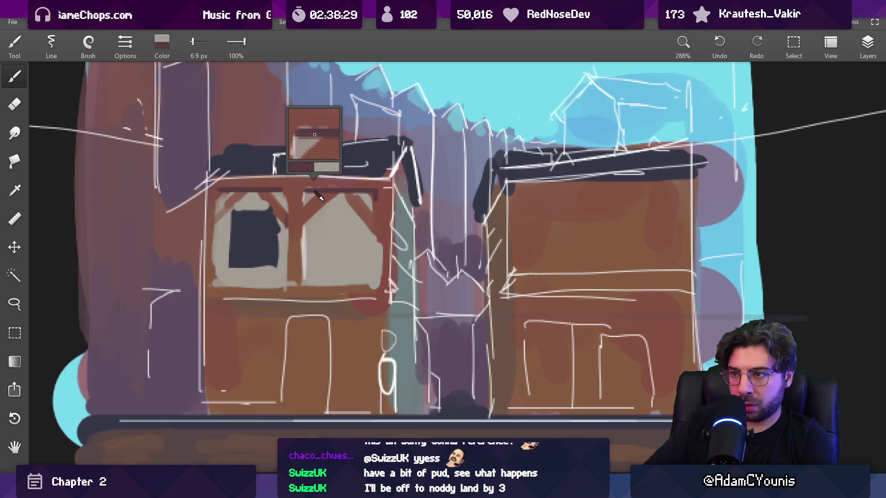
key("bracketleft")
key("bracketleft")
key("bracketleft")
left_click_drag(249, 263, 258, 270)
left_click(259, 226, "alt")
left_click(293, 231, "alt")
key("bracketleft")
key("bracketleft")
key("bracketleft")
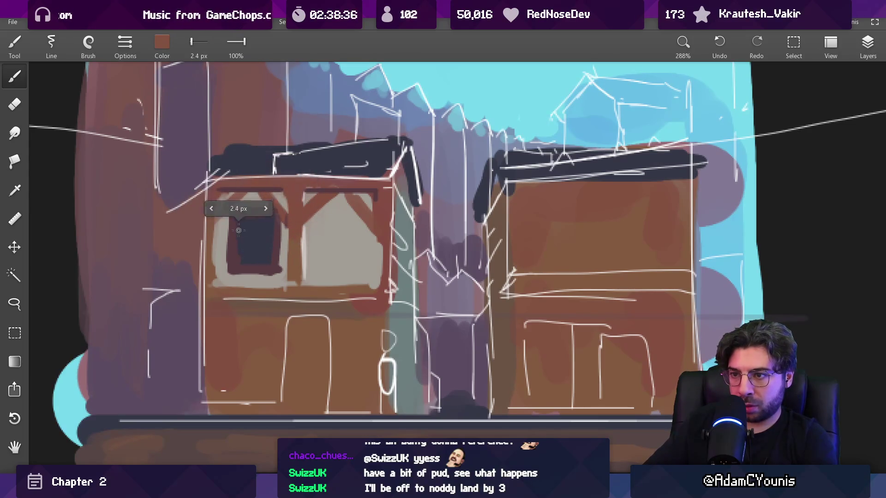
key("bracketright")
key("bracketright")
key("ctrl+z")
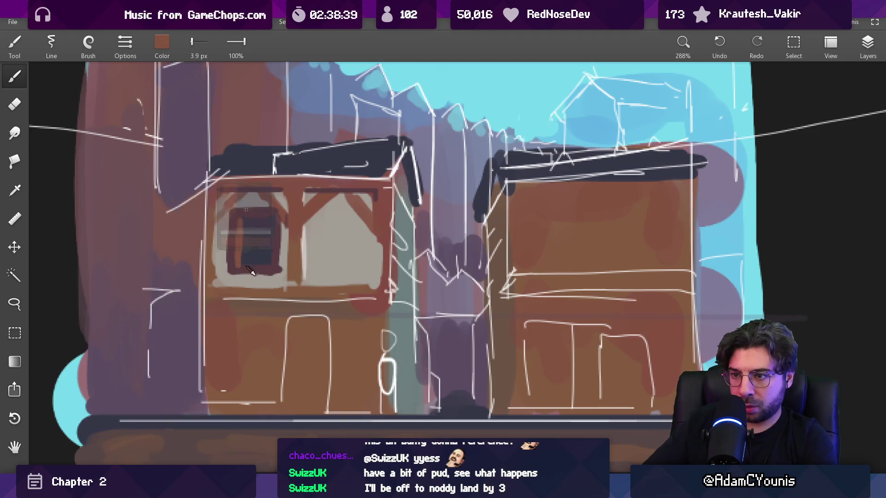
scroll(295, 231, "down", 10)
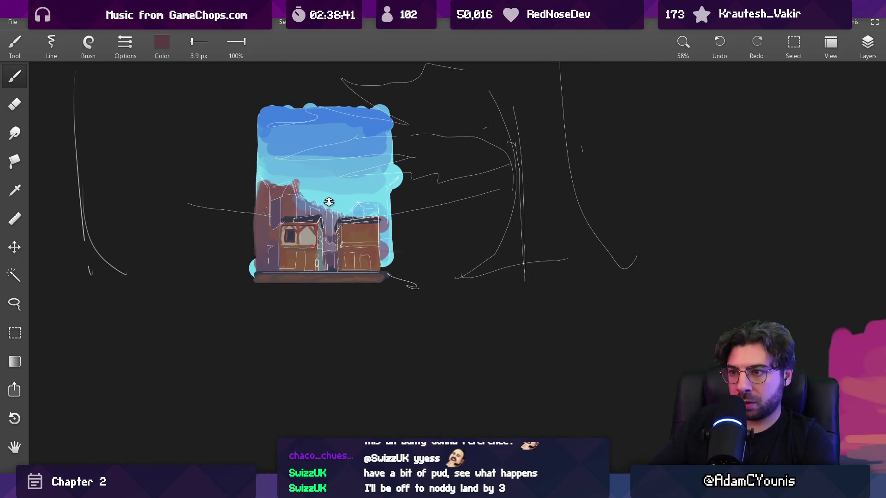
scroll(317, 214, "up", 8)
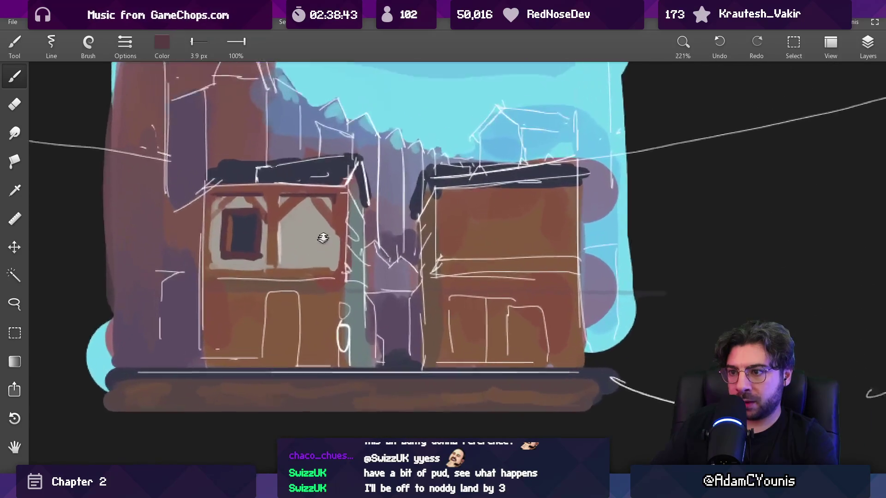
Paint a dark beam line under the window, extending it to the right.
key("bracketright")
key("bracketright")
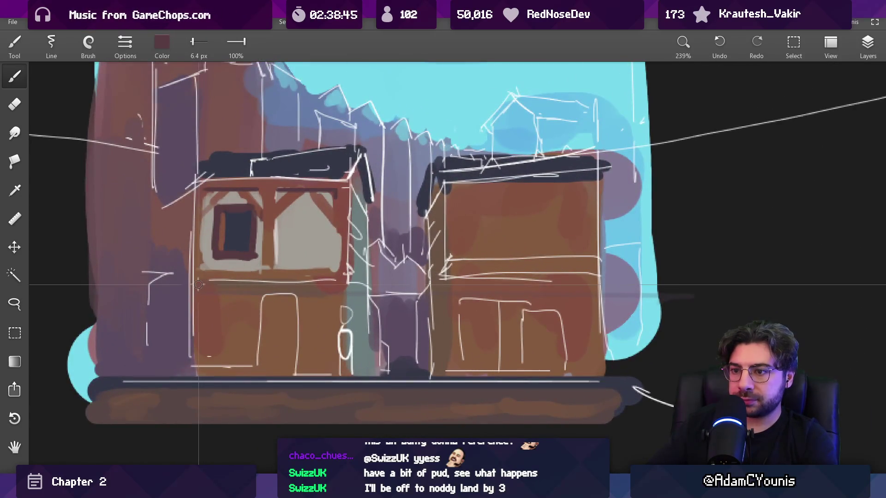
left_click_drag(198, 283, 346, 284)
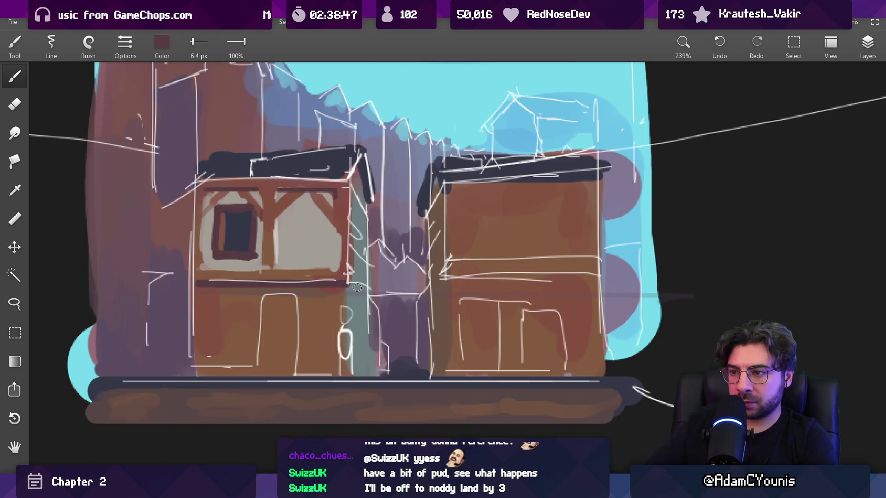
left_click_drag(350, 284, 361, 287)
Enlarge the brush and highlight the left roof's top edge in light cyan.
left_click(363, 273, "alt")
key("bracketright")
key("bracketright")
key("bracketright")
left_click(372, 126, "alt")
key("bracketright")
key("bracketright")
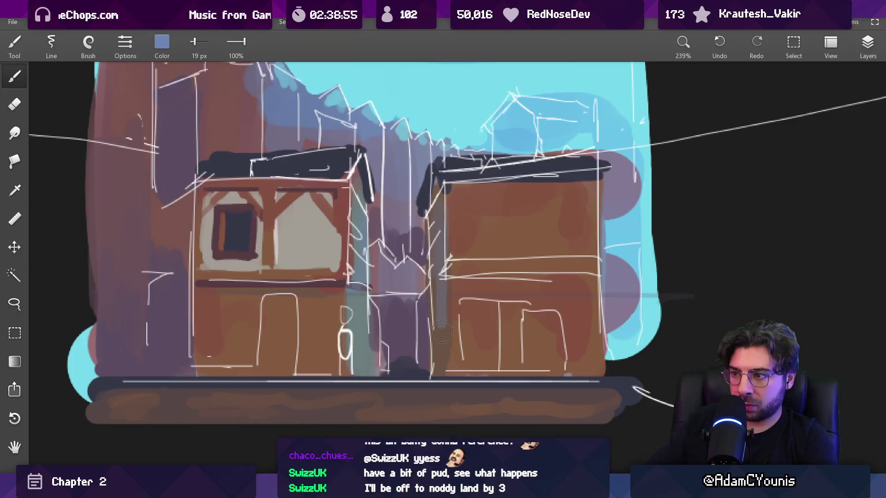
left_click(383, 168, "alt")
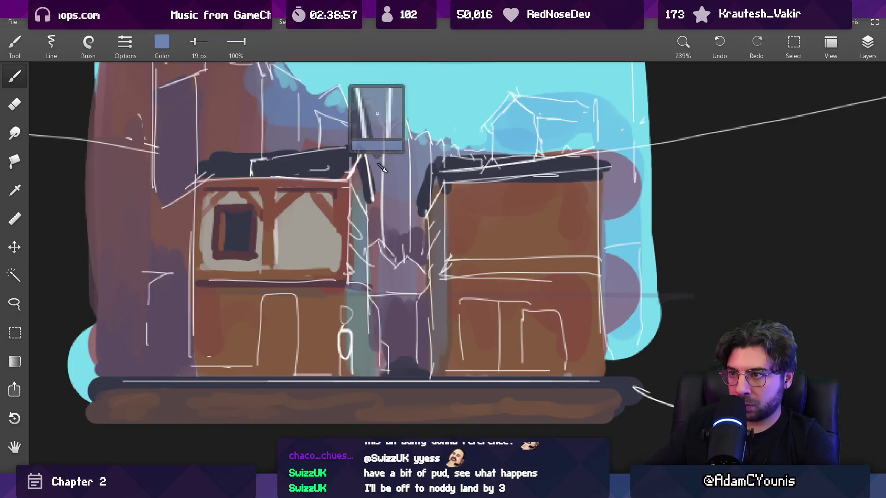
key("bracketright")
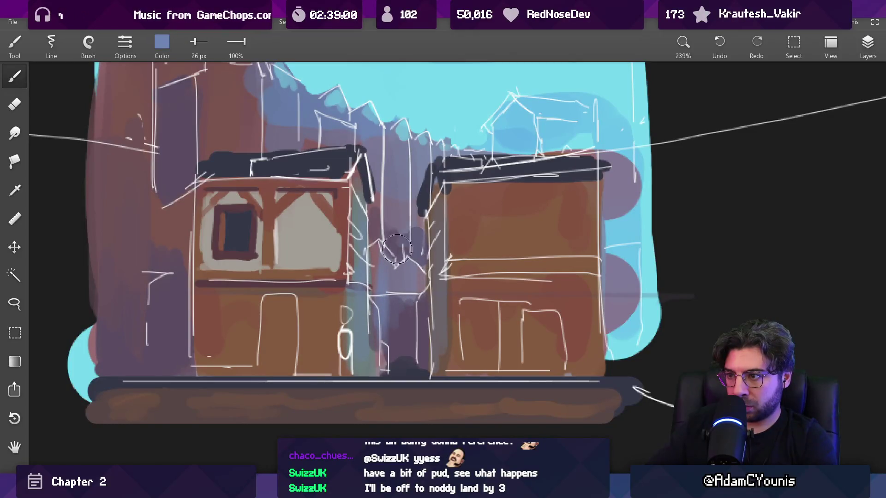
scroll(379, 230, "down", 5)
scroll(399, 199, "up", 4)
scroll(398, 199, "up", 2)
left_click(389, 197, "alt")
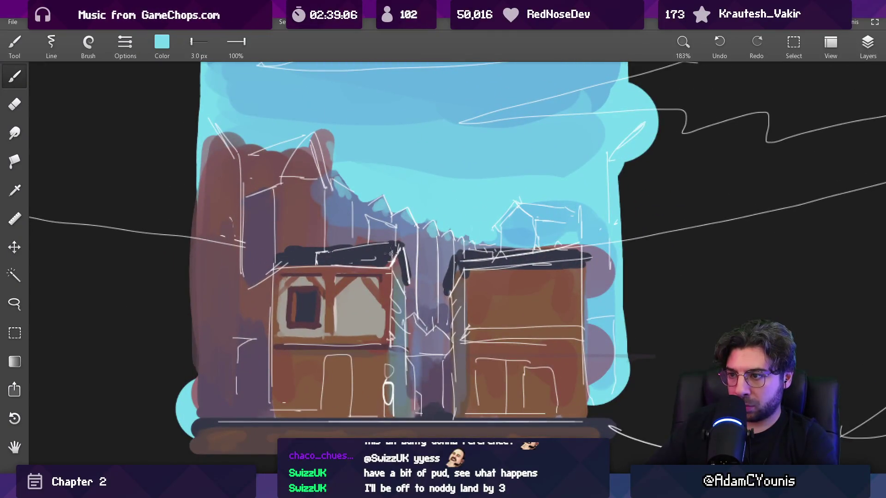
left_click_drag(291, 247, 375, 243)
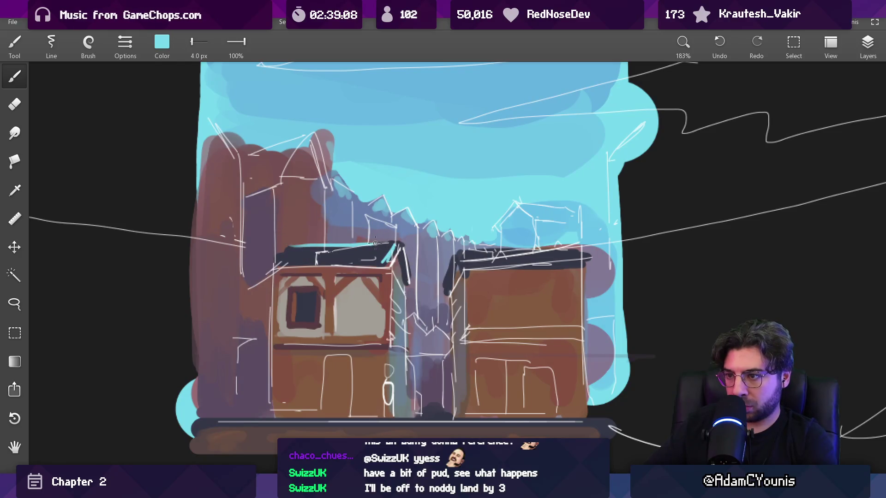
Eyedrop the roof navy and raise Green to 111 for a dark ivy green (#356F4E).
left_click(312, 252, "alt")
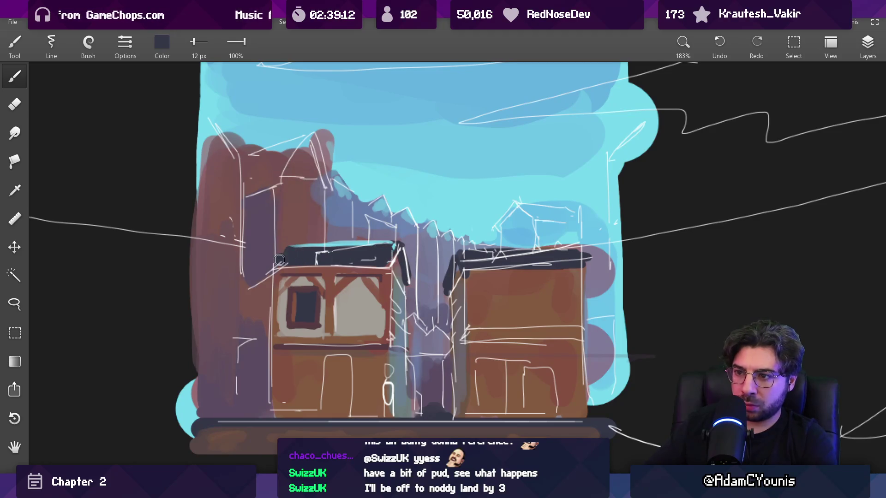
scroll(381, 274, "down", 10)
scroll(381, 278, "up", 8)
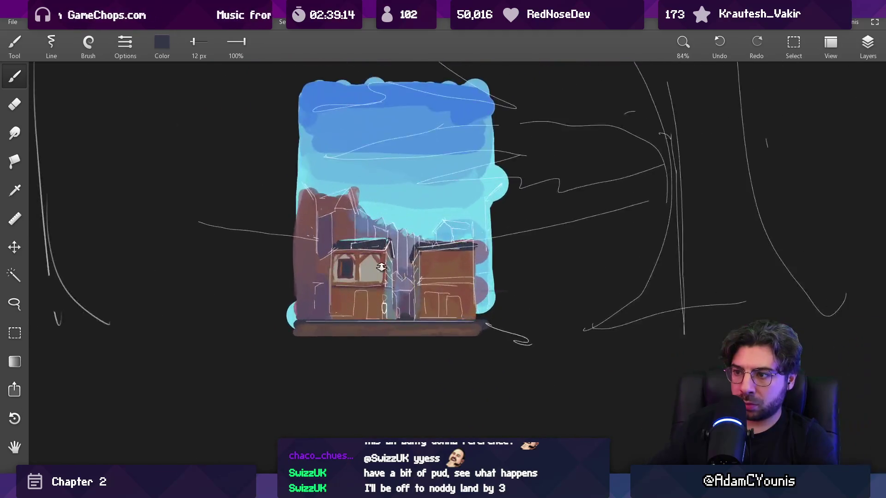
scroll(374, 231, "down", 1)
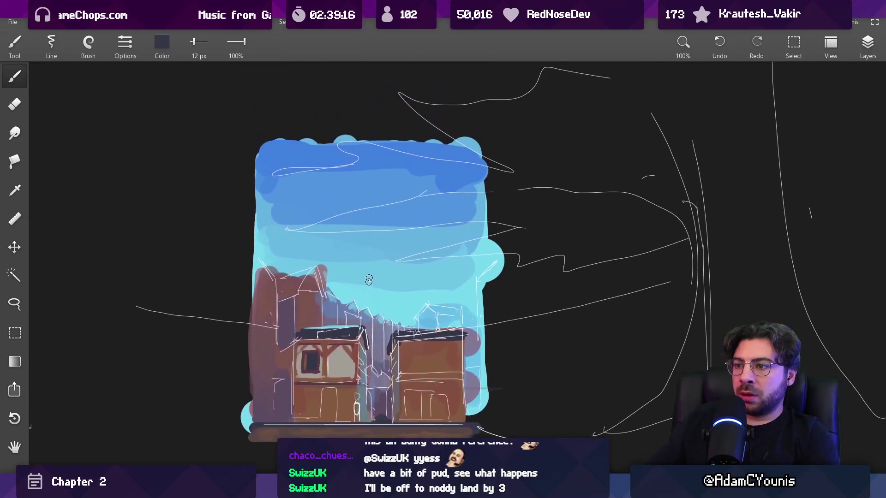
left_click_drag(139, 133, 148, 134)
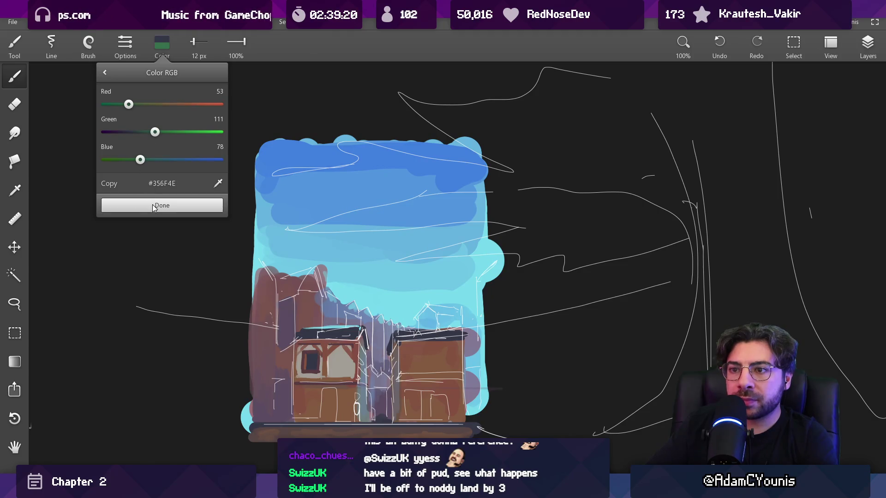
Apply the dark green and shrink the brush to dab fine ivy leaves on the houses.
left_click(154, 206)
left_click_drag(241, 285, 234, 250)
left_click(868, 44)
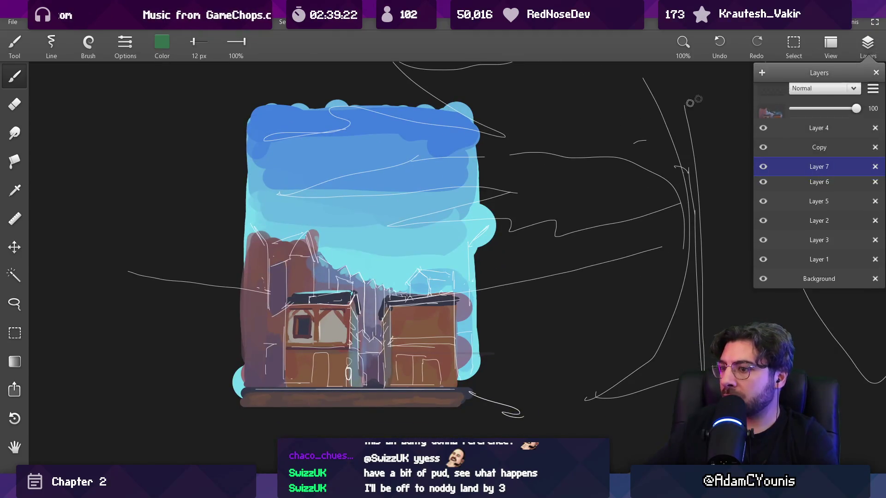
left_click(868, 44)
key("bracketright")
key("bracketleft")
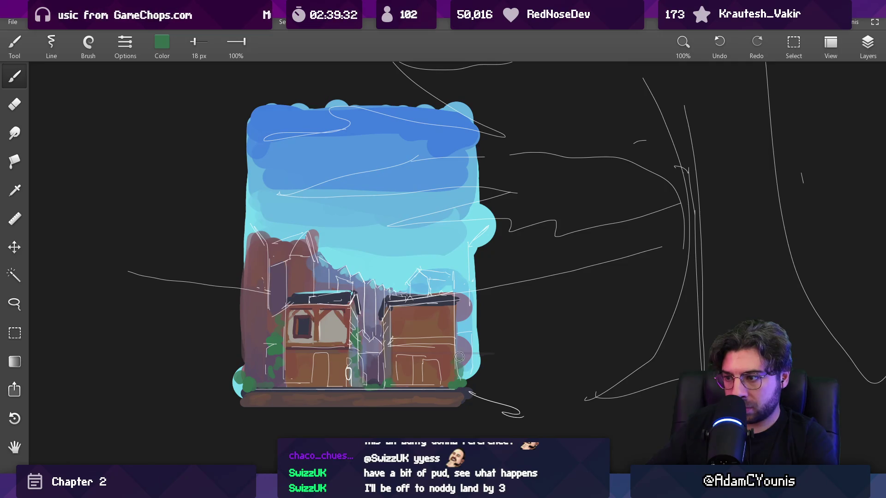
key("bracketleft")
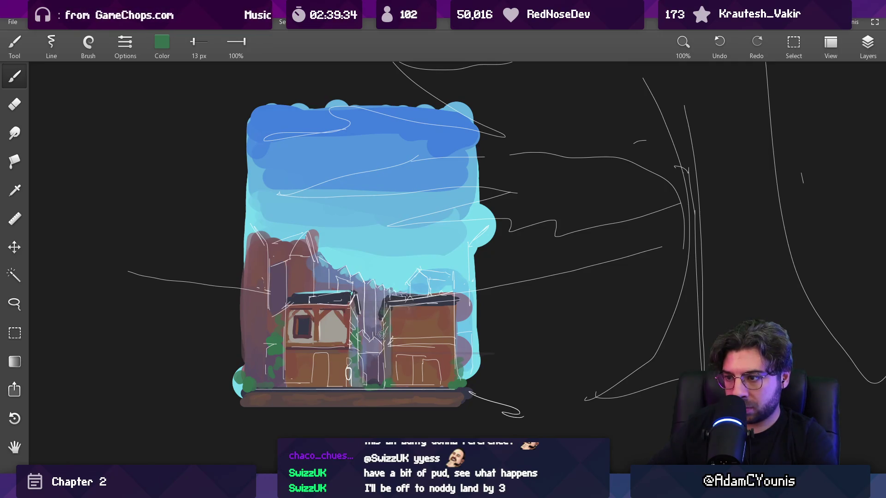
key("bracketleft")
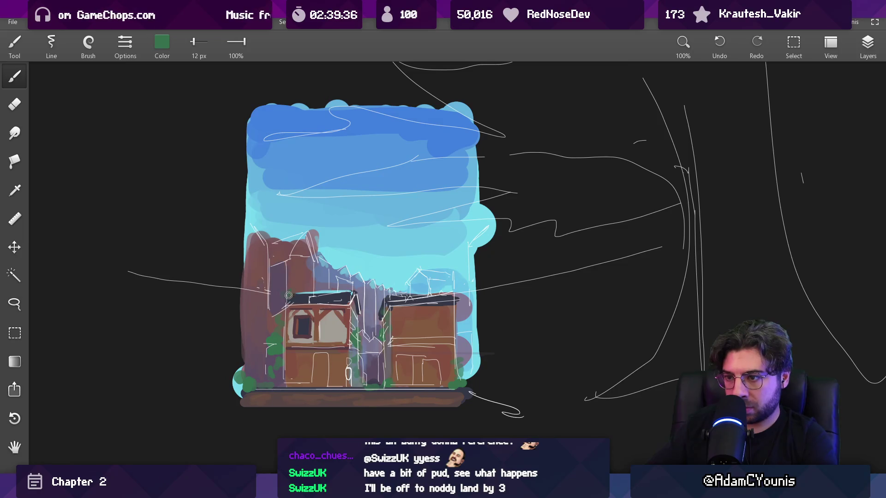
Review the ivy along the walls and street base, switching to the eraser to clean up.
scroll(317, 298, "up", 1)
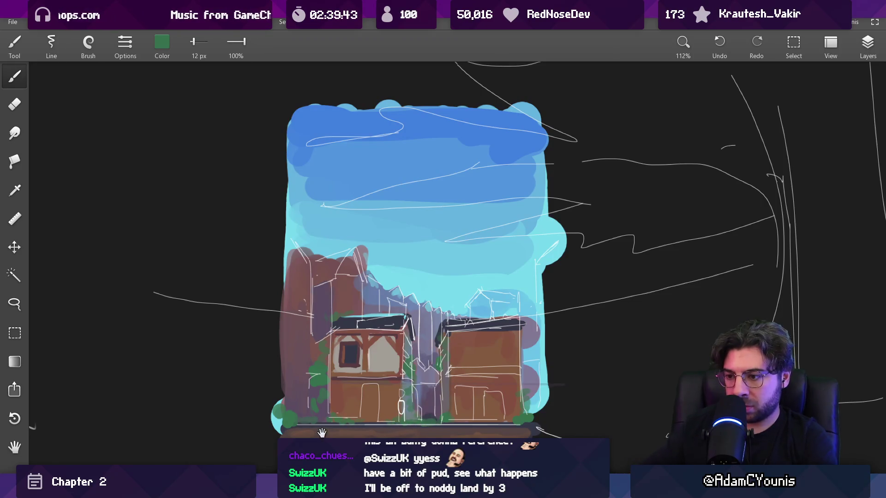
scroll(322, 432, "up", 5)
scroll(373, 373, "down", 4)
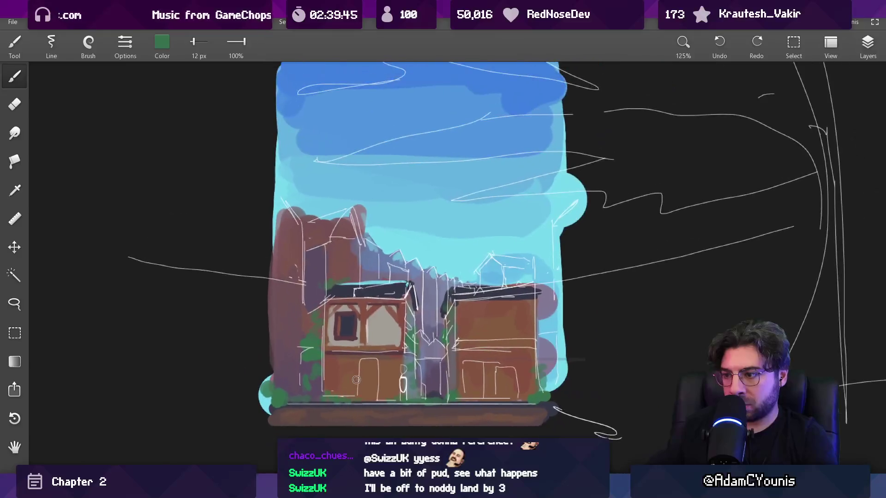
scroll(370, 326, "up", 2)
scroll(346, 309, "down", 2)
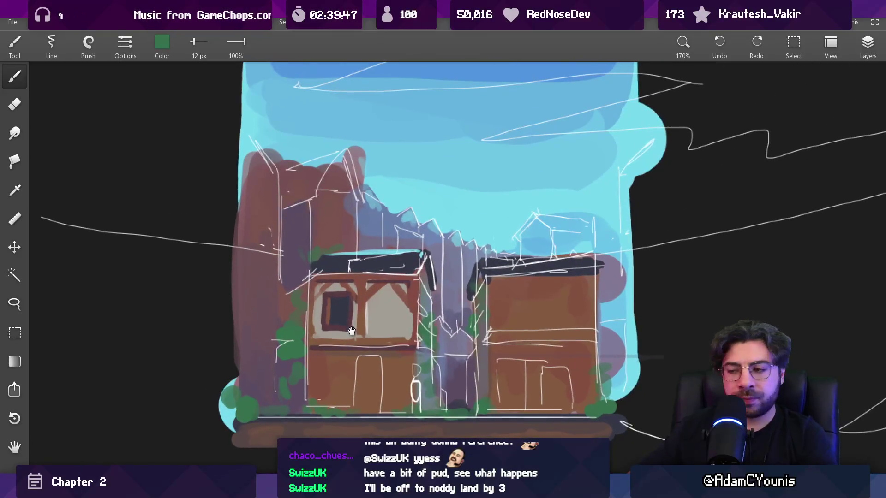
left_click_drag(349, 322, 348, 311)
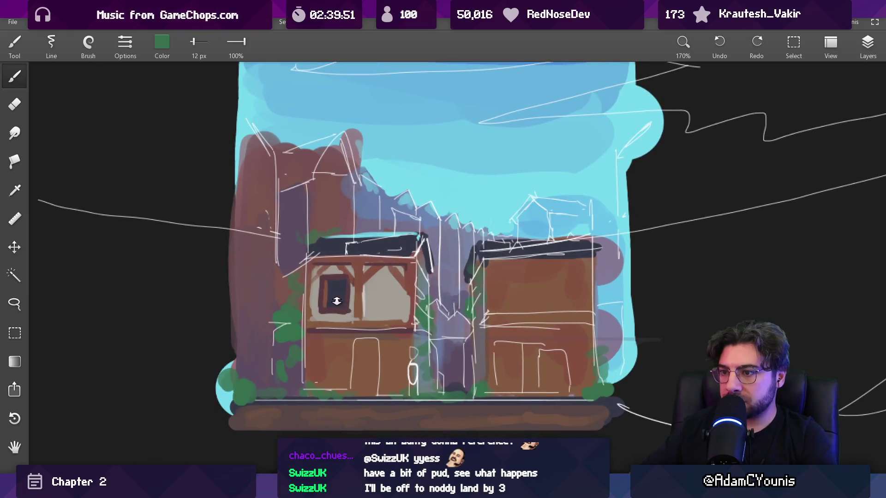
scroll(337, 302, "up", 3)
key("e")
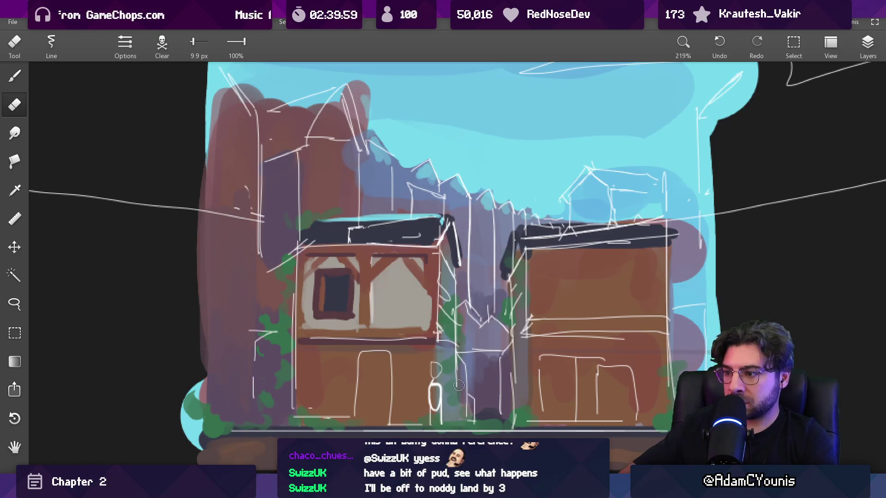
Return to the brush, eyedrop dark navy and dab small shadows into the left wall's ivy.
key("b")
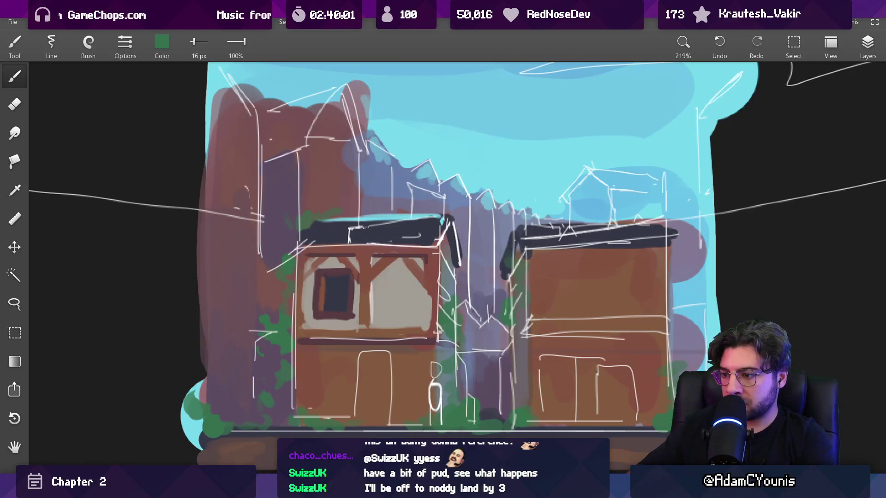
left_click(463, 418, "alt")
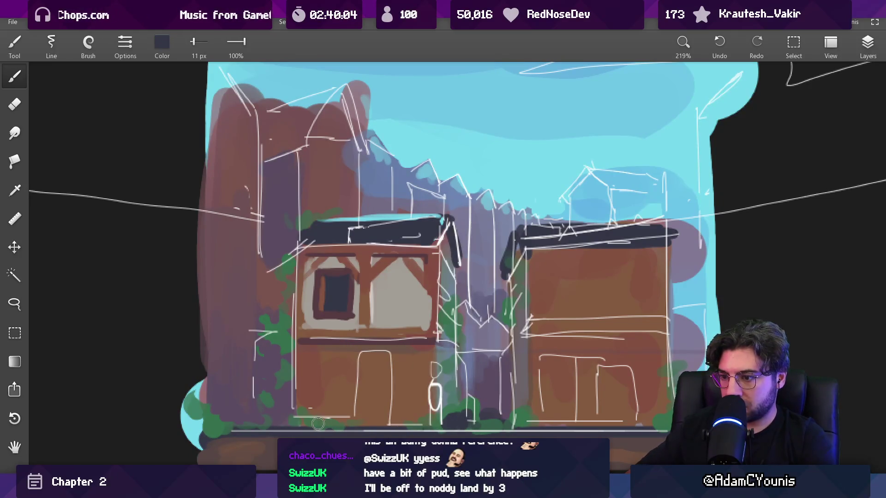
key("bracketleft")
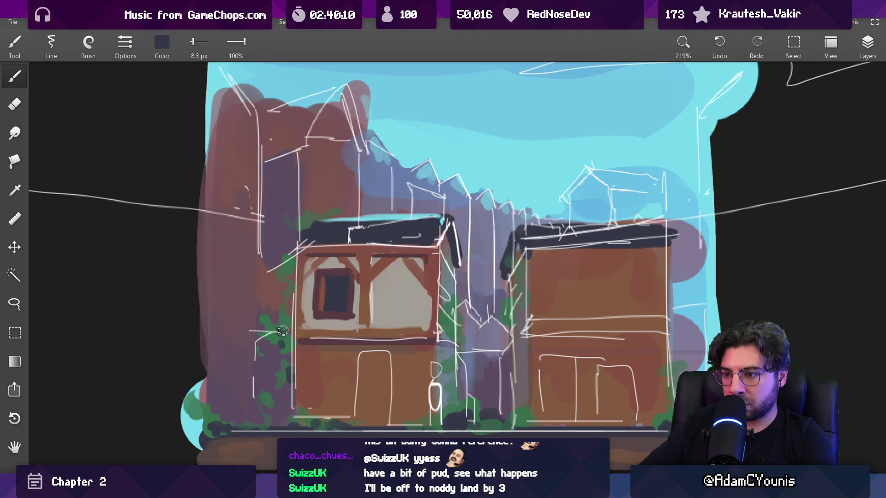
scroll(413, 277, "down", 5)
scroll(421, 257, "up", 3)
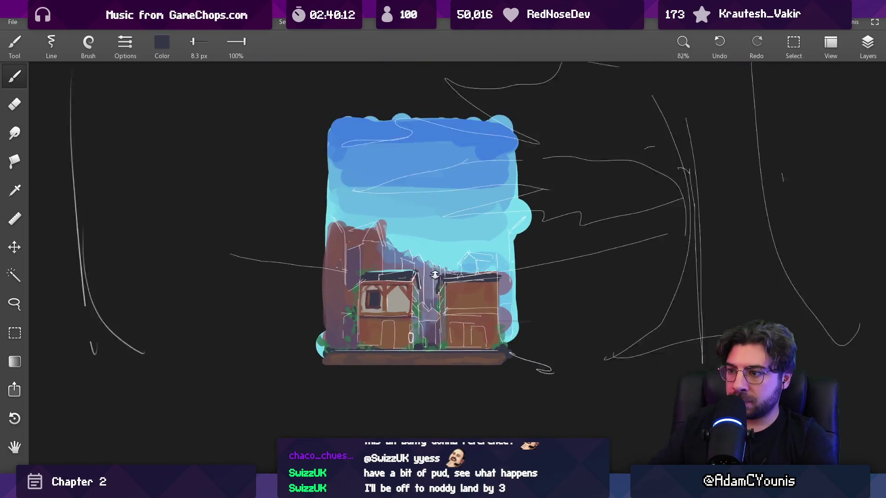
scroll(421, 256, "up", 2)
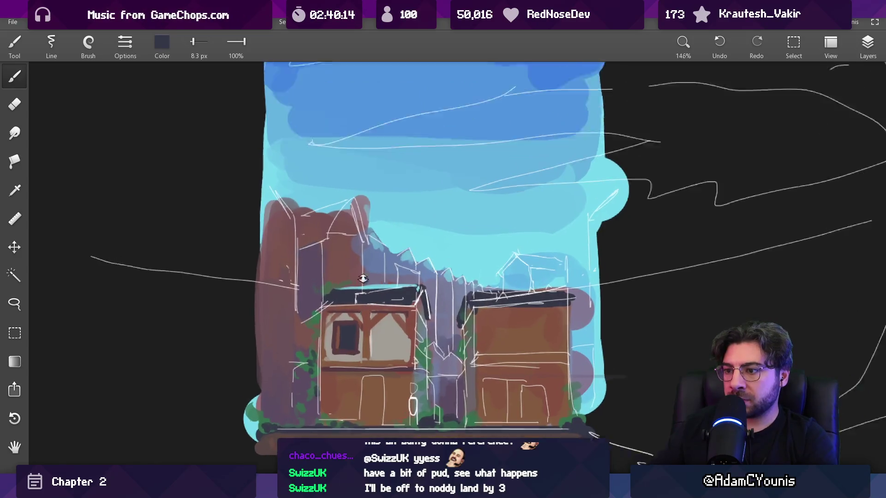
scroll(410, 249, "up", 3)
key("bracketright")
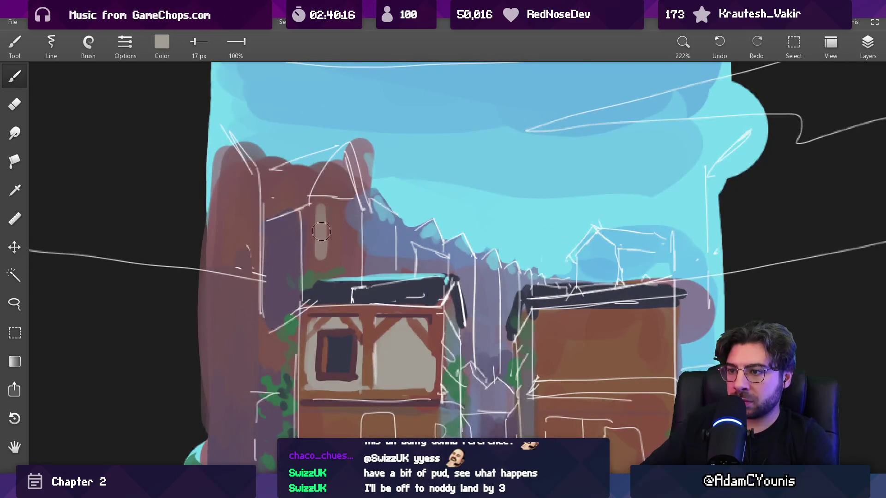
On Layer 6, block in the back house's grey gable wall and trim its edge in brown.
left_click(867, 45)
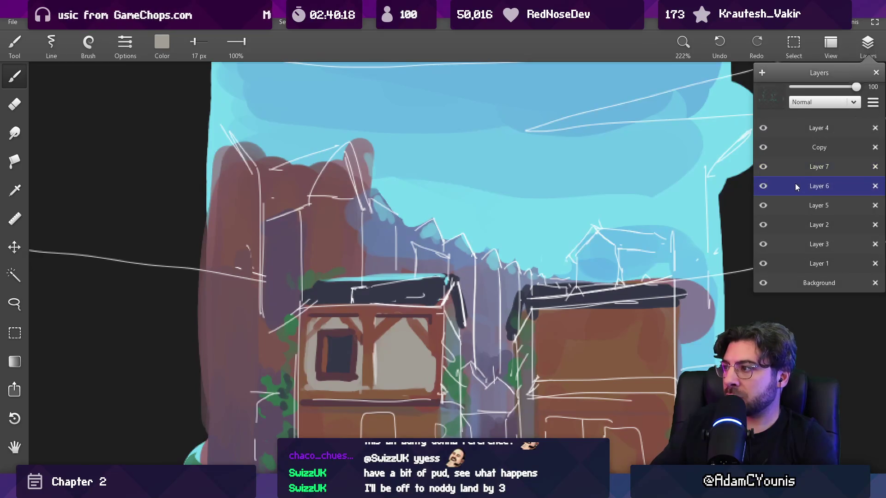
left_click(539, 198)
key("bracketleft")
left_click_drag(314, 214, 349, 252)
left_click(360, 210)
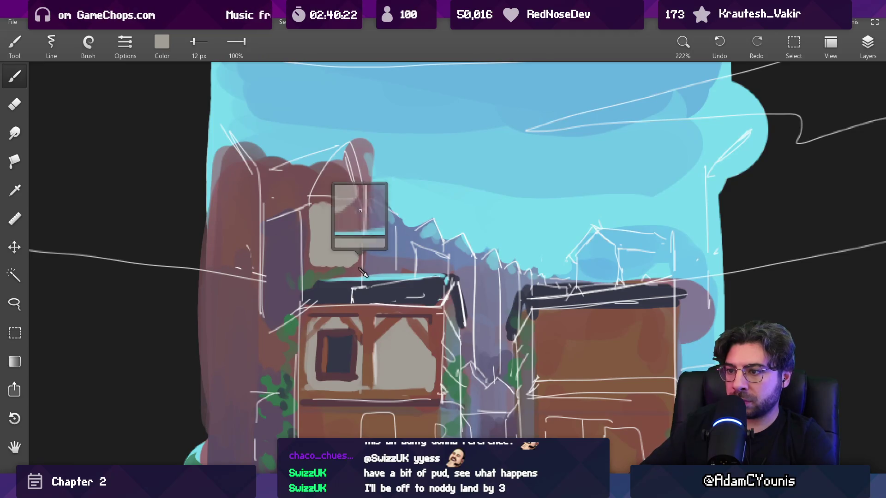
key("bracketleft")
mouse_move(360, 210)
left_mouse_down()
mouse_move(358, 258)
mouse_move(360, 211)
mouse_move(322, 256)
left_mouse_up()
Undo an oversized dark window fill and paint a light beige window frame in the gable.
left_click(341, 295, "alt")
key("bracketleft")
key("bracketleft")
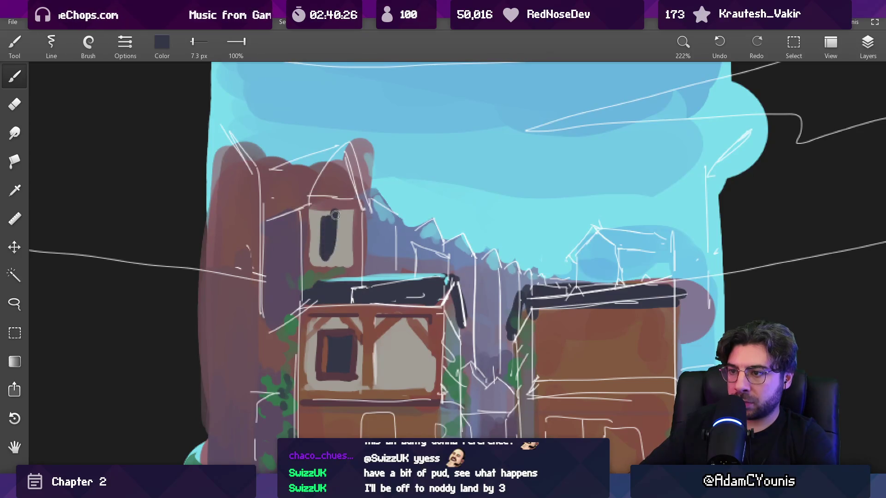
key("ctrl+z")
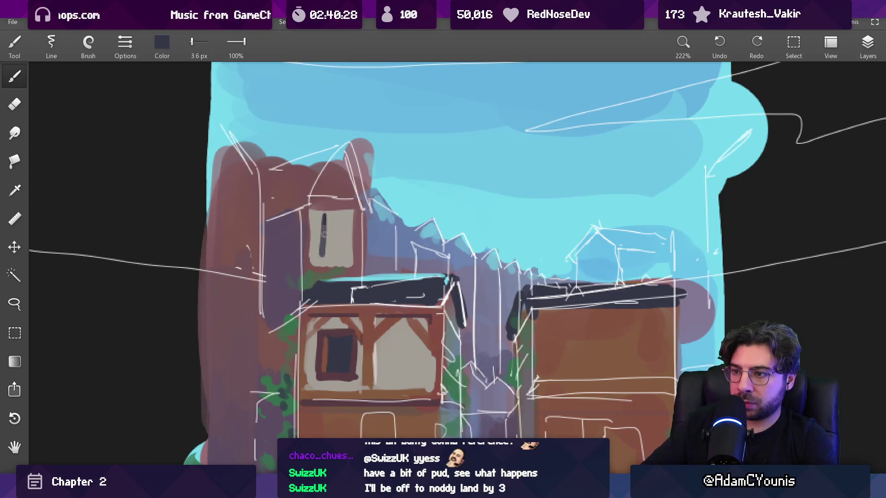
key("bracketright")
key("bracketright")
key("bracketright")
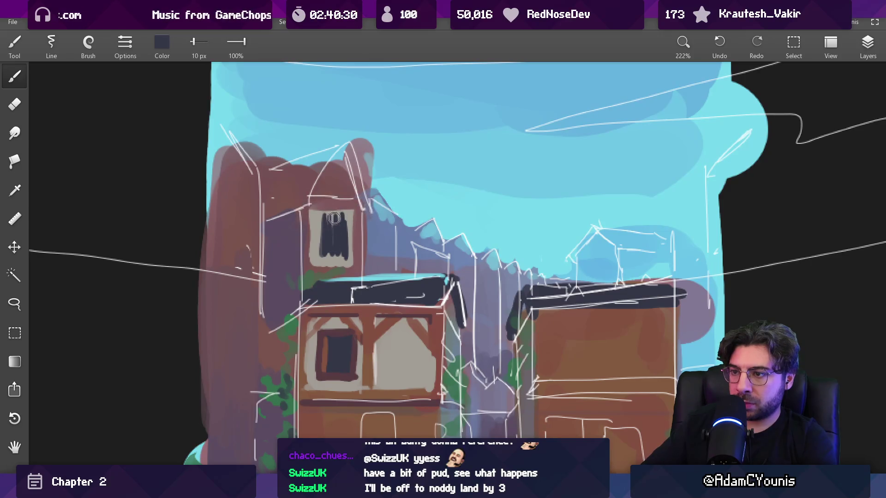
key("bracketleft")
key("bracketleft")
left_click(329, 204, "alt")
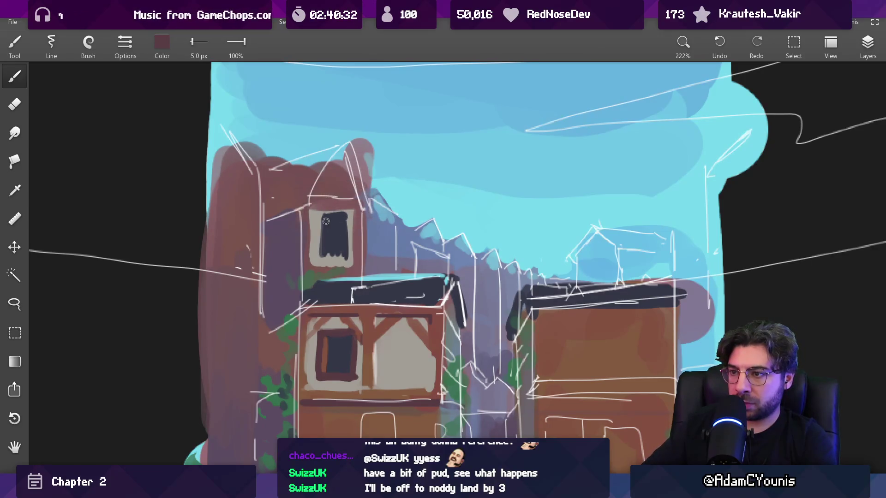
left_click(344, 238, "alt")
left_click(352, 225, "alt")
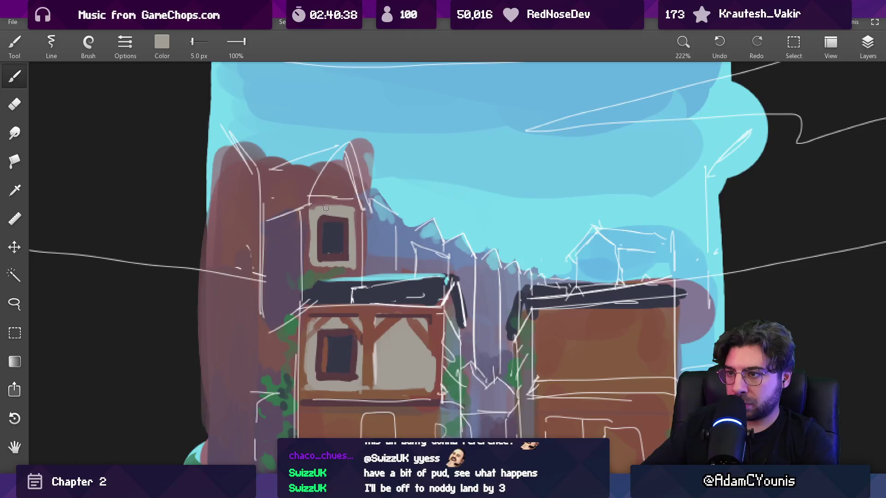
key("bracketright")
left_click_drag(321, 189, 334, 171)
Paint the gable's dark slate roof in navy and erase the pink bump above it.
left_click(380, 331, "alt")
key("bracketright")
left_click(333, 235, "alt")
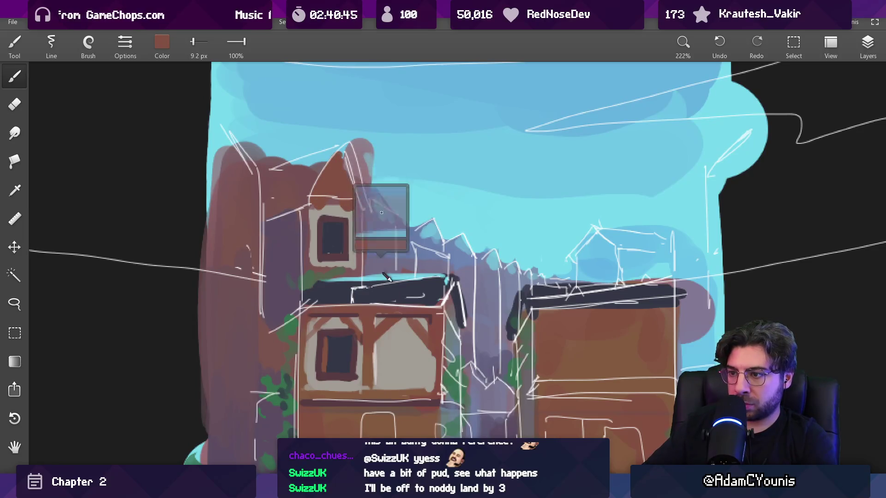
mouse_move(300, 201)
left_mouse_down()
mouse_move(305, 194)
mouse_move(274, 171)
left_mouse_up()
mouse_move(344, 146)
left_mouse_down()
mouse_move(368, 210)
mouse_move(371, 203)
left_mouse_up()
key("e")
left_click_drag(367, 161, 360, 134)
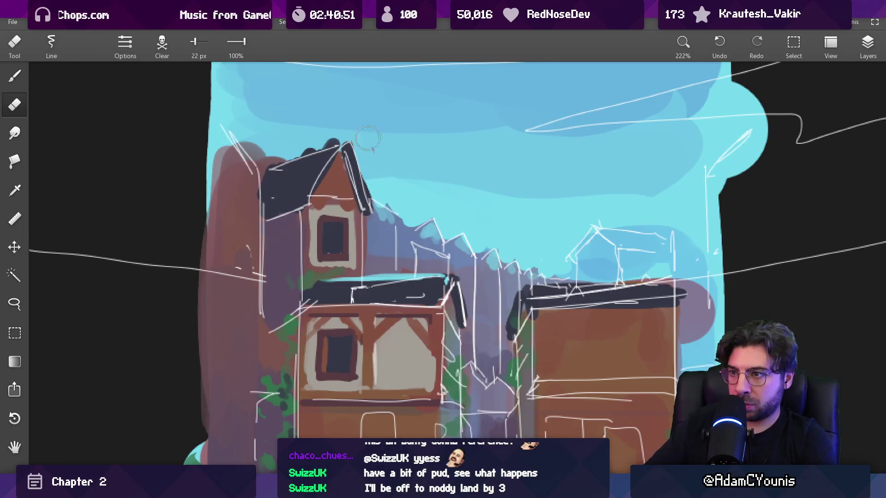
left_click(868, 47)
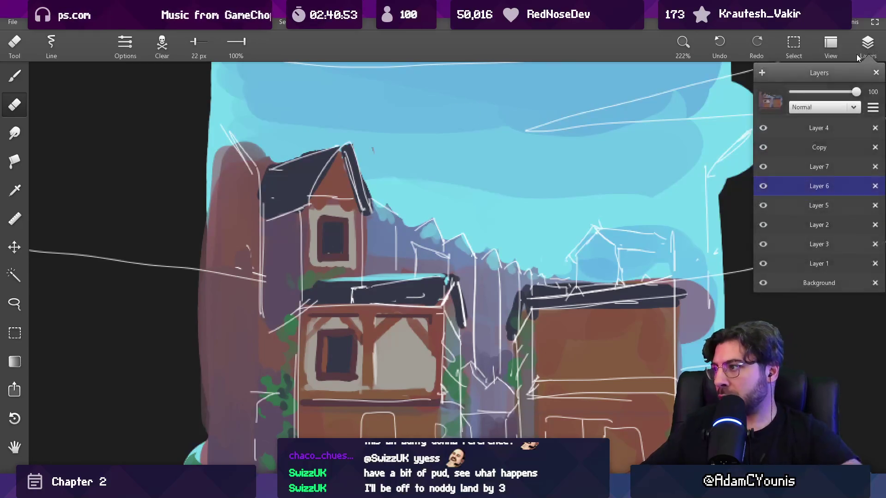
Hide the white sketch lines and draw a thin dark line along the left roof's edge.
left_click(762, 167)
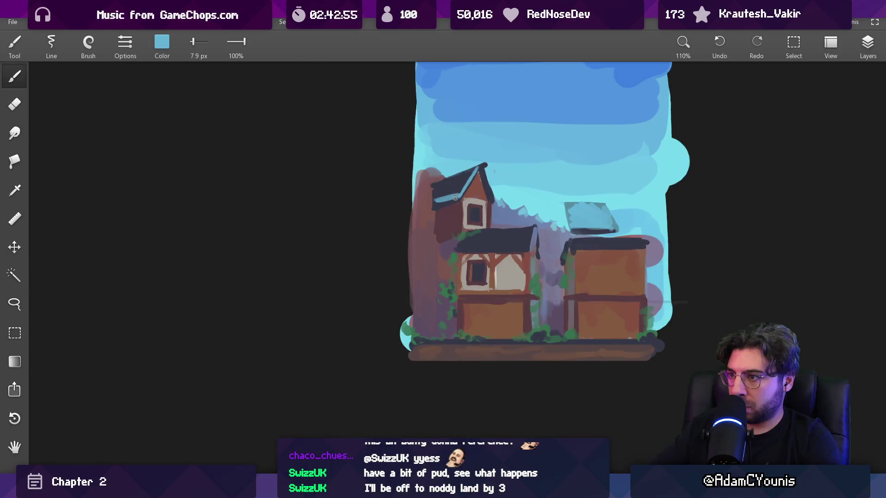
key("bracketleft")
key("bracketleft")
key("bracketright")
key("bracketright")
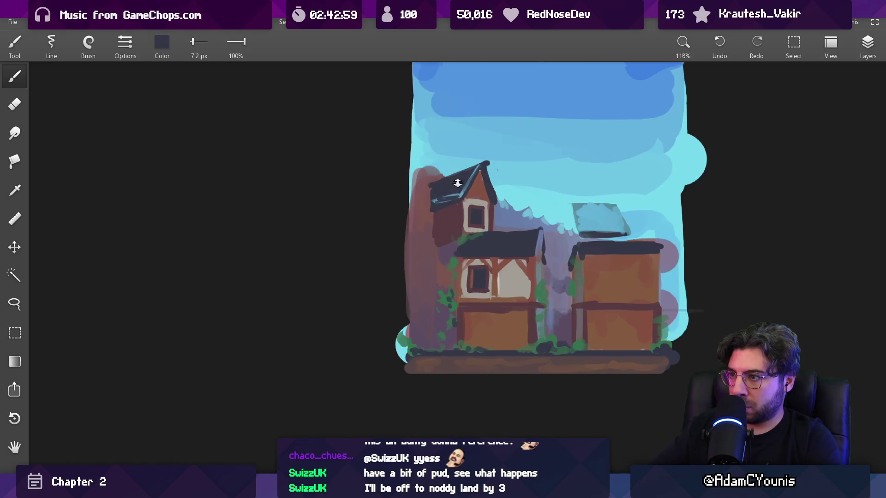
scroll(460, 197, "up", 5)
key("bracketleft")
key("bracketleft")
left_click_drag(507, 134, 479, 190)
Paint over the light-blue patch under the roof and fill the roof toward its upper left.
key("bracketright")
mouse_move(409, 223)
left_mouse_down()
mouse_move(455, 211)
mouse_move(407, 213)
mouse_move(455, 199)
mouse_move(420, 223)
left_mouse_up()
key("bracketright")
key("bracketright")
mouse_move(399, 181)
left_mouse_down()
mouse_move(444, 202)
mouse_move(480, 160)
mouse_move(445, 165)
left_mouse_up()
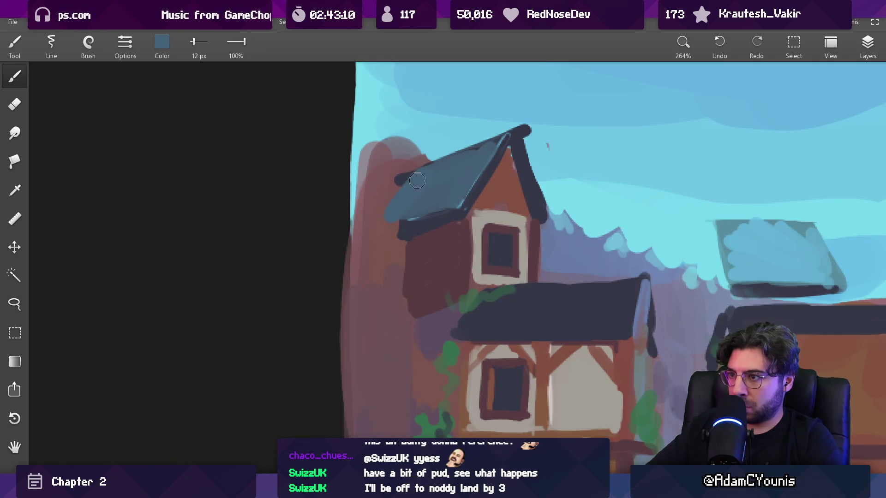
scroll(485, 187, "down", 10)
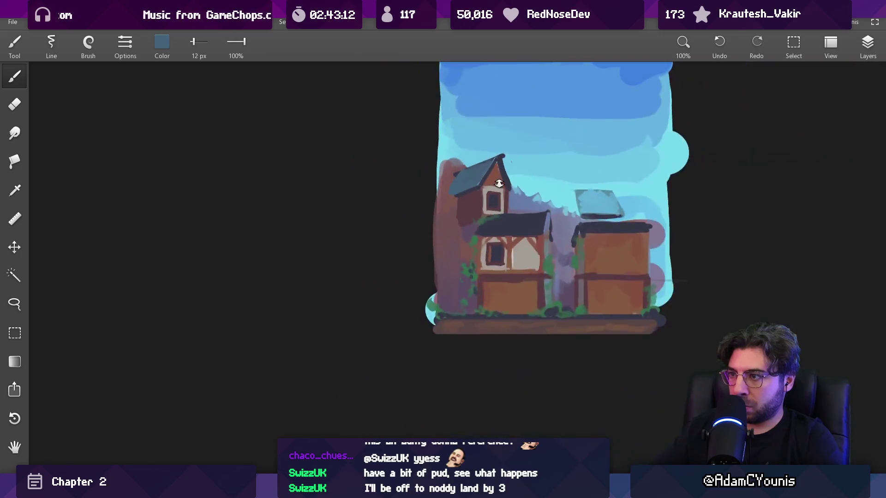
scroll(495, 149, "up", 3)
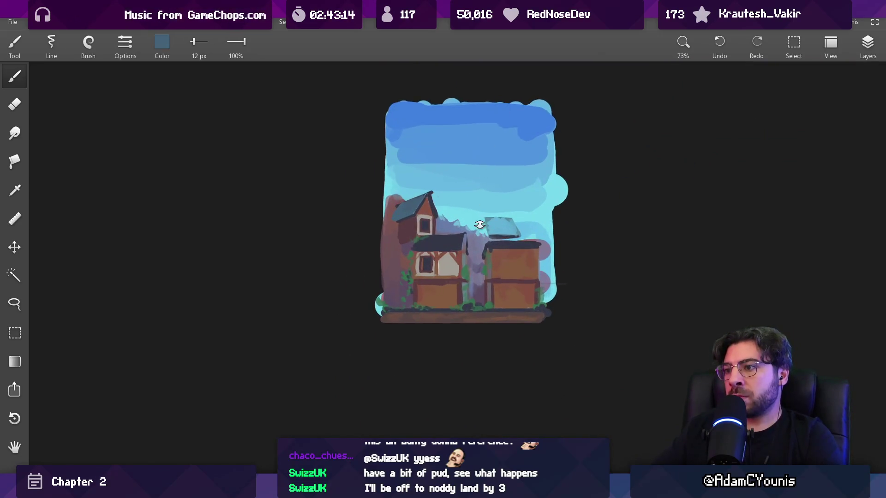
scroll(478, 224, "up", 5)
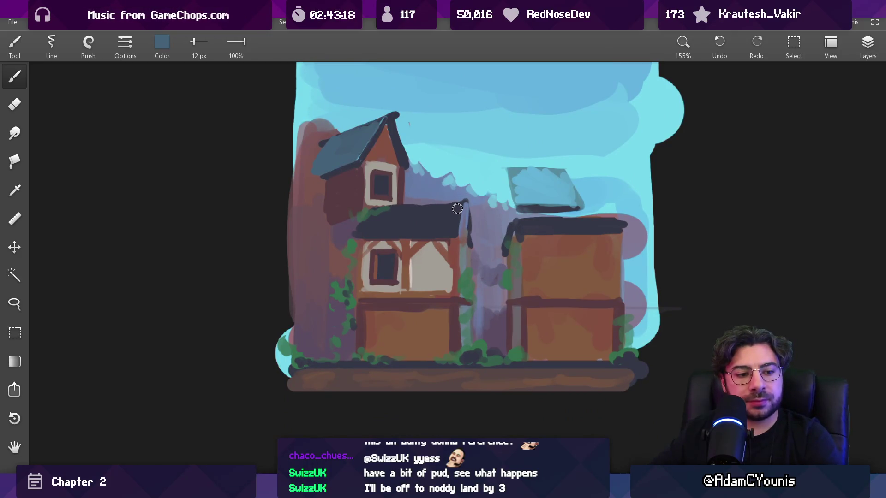
Sample purple, dark maroon and house-wall colours from the painting.
left_click_drag(431, 202, 392, 208)
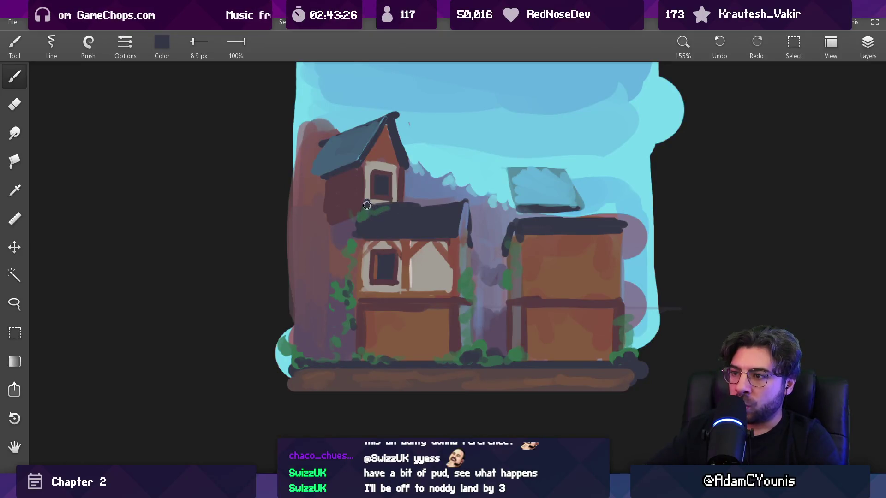
left_click_drag(422, 199, 420, 202)
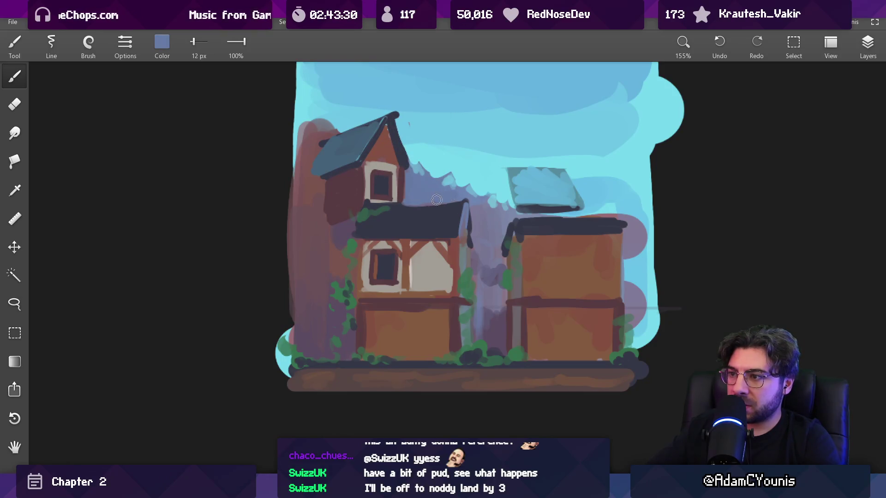
scroll(437, 200, "down", 3)
scroll(404, 283, "up", 2)
mouse_move(368, 252)
left_mouse_down()
mouse_move(372, 233)
mouse_move(357, 299)
mouse_move(371, 335)
left_mouse_up()
scroll(415, 240, "down", 5)
scroll(415, 227, "up", 4)
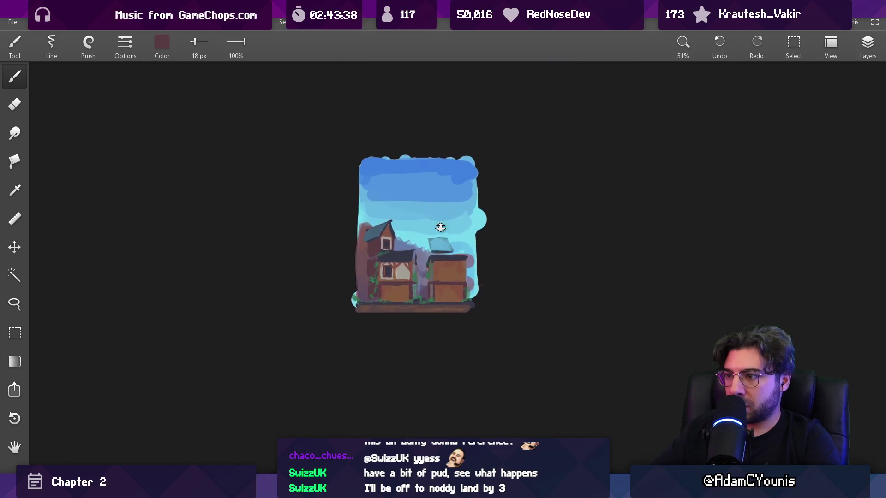
left_click(391, 211)
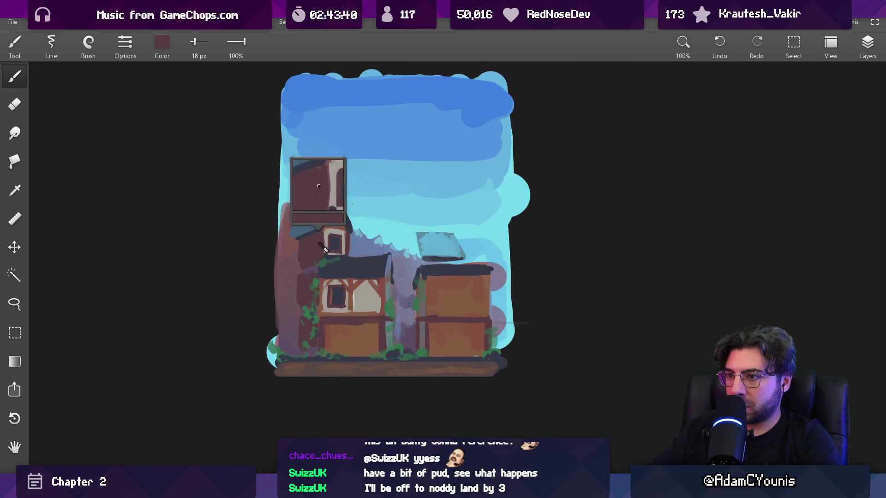
Pick up teal and paint a short vertical 15 px stroke in the sky.
key("g")
key("b")
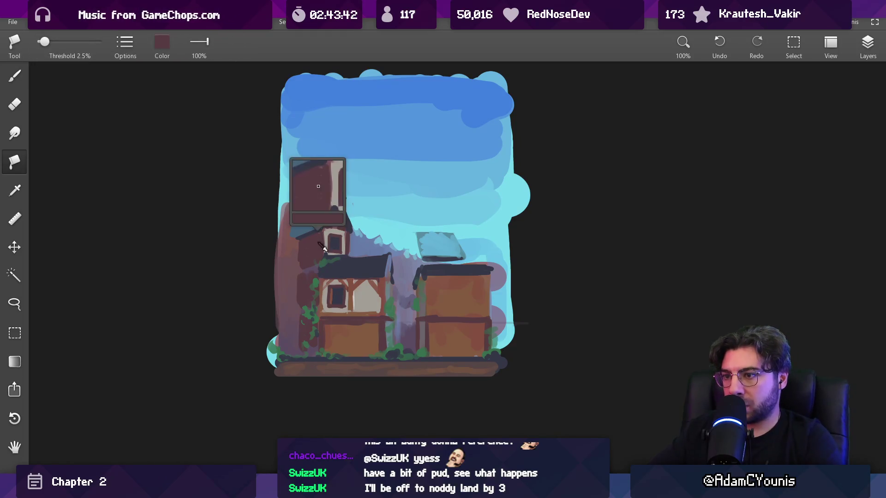
left_click_drag(430, 242, 427, 240)
key("bracketleft")
key("bracketleft")
key("bracketleft")
left_click_drag(470, 210, 472, 241)
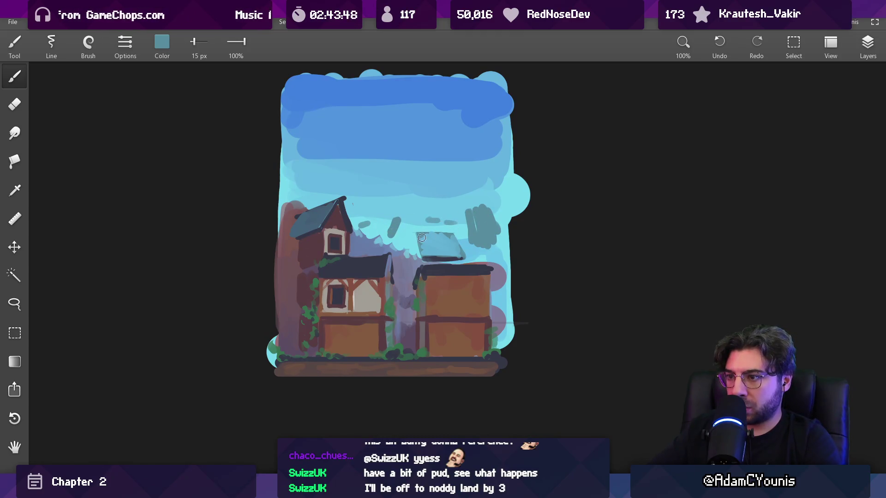
mouse_move(412, 256)
left_mouse_down()
mouse_move(406, 389)
mouse_move(460, 272)
left_mouse_up()
left_click_drag(469, 210, 443, 102)
Paint a dark maroon chimney block by the right building with a roughly 26 px brush.
left_click_drag(360, 240, 477, 246)
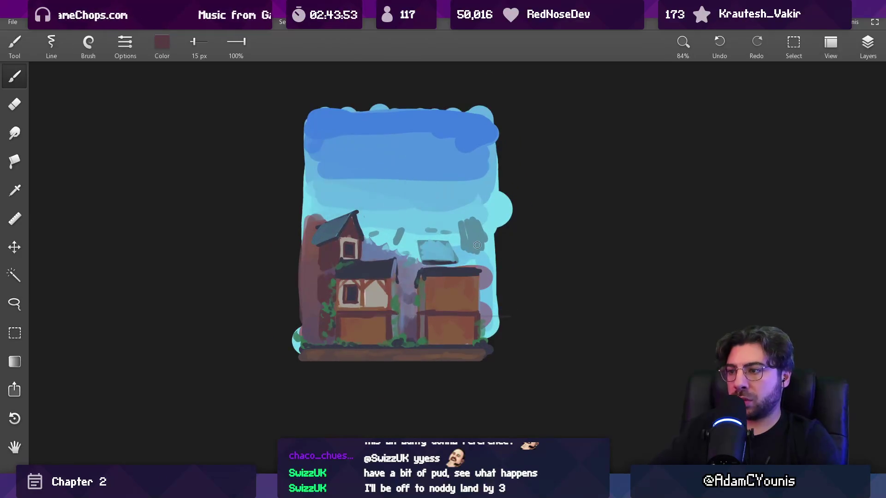
left_click_drag(196, 43, 196, 66)
left_click(88, 44)
left_click(70, 188)
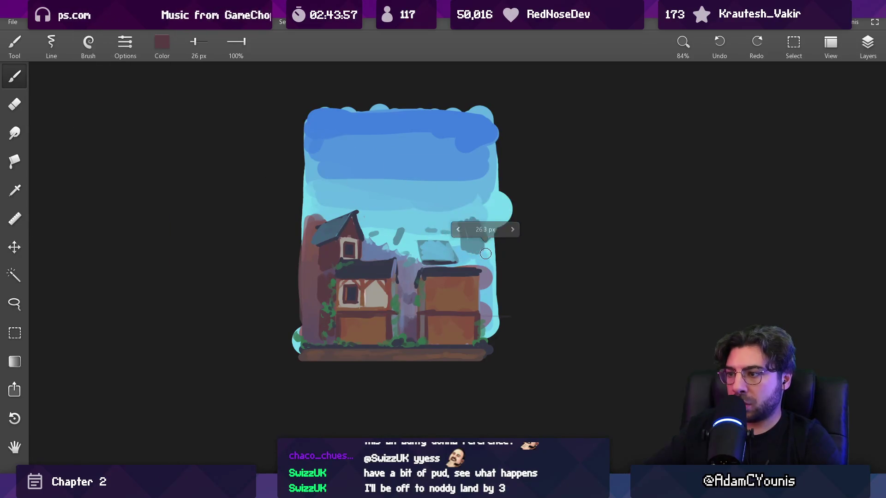
mouse_move(482, 251)
left_mouse_down()
mouse_move(462, 256)
mouse_move(477, 261)
mouse_move(484, 324)
left_mouse_up()
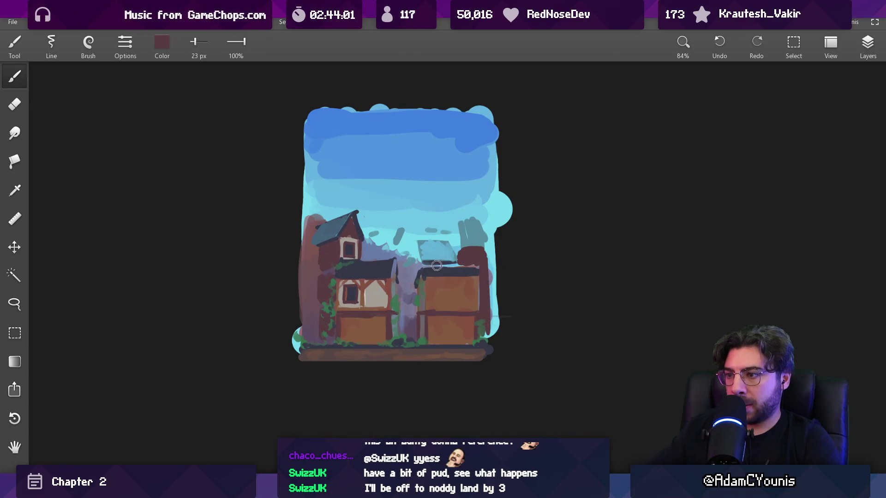
With the Round brush, paint a dark blue strip along the right building, covering the red chimney.
key("alt")
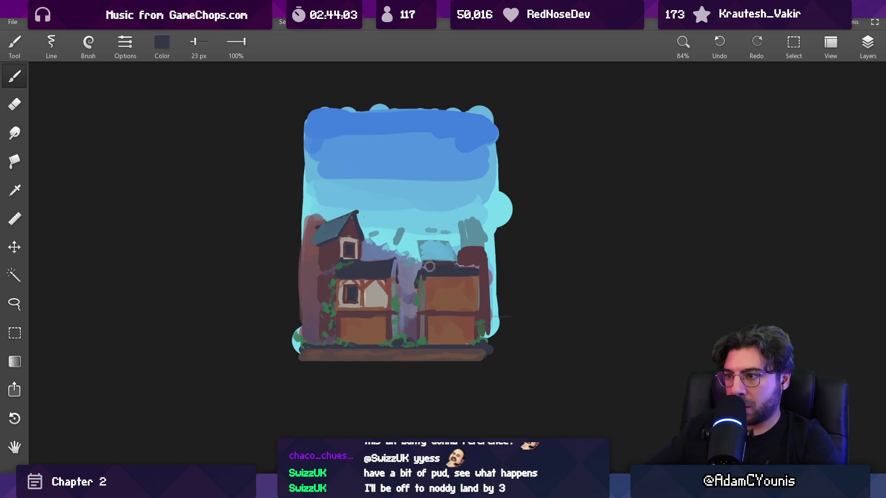
left_click(453, 156, "alt")
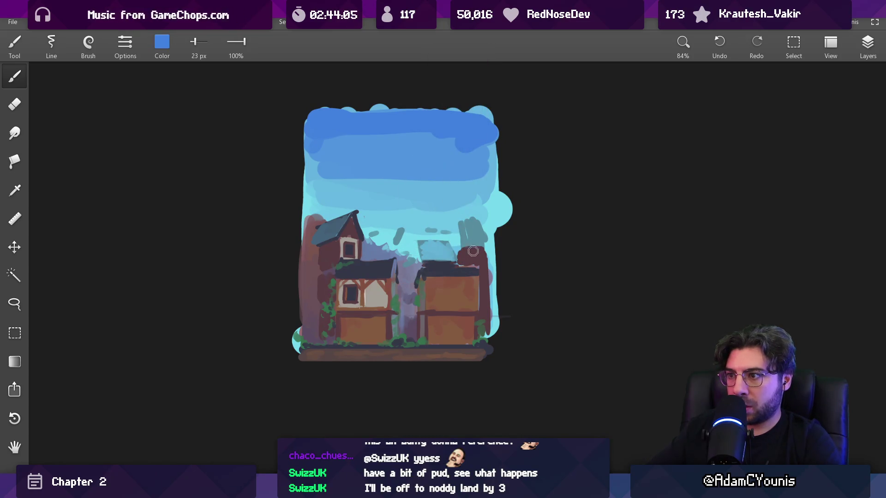
left_click(93, 56)
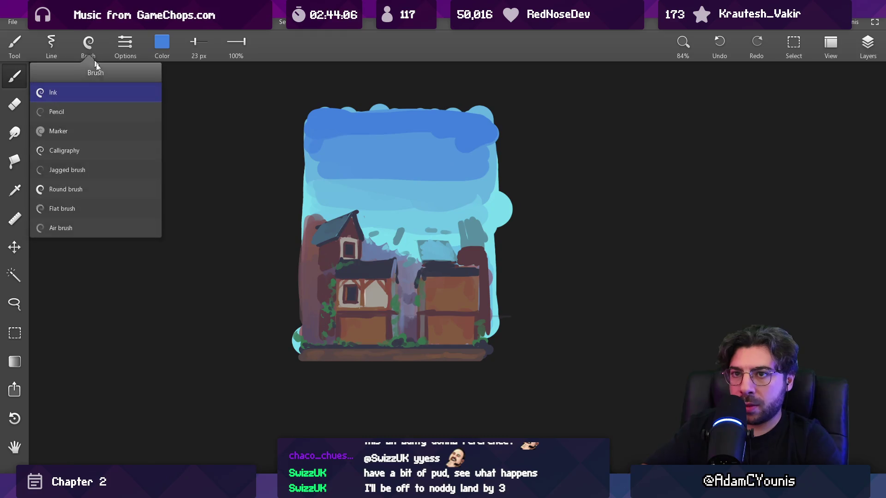
left_click(89, 190)
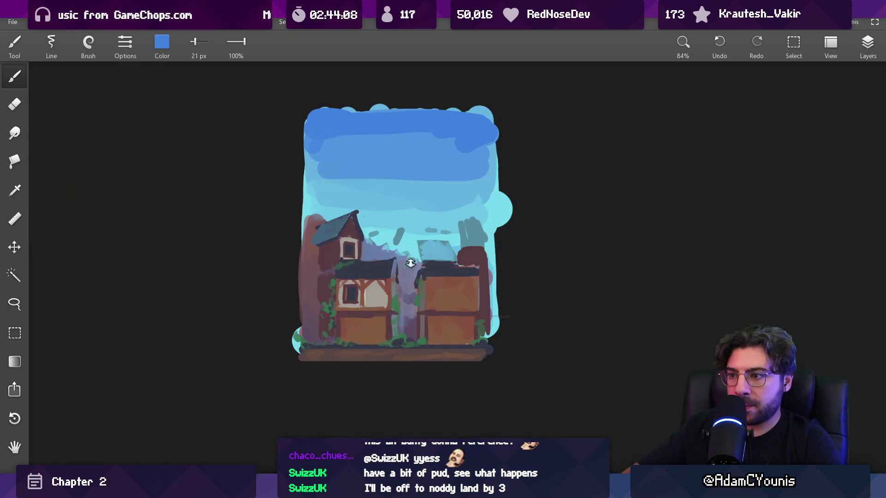
scroll(406, 259, "up", 5)
key("bracketleft")
key("bracketleft")
key("bracketleft")
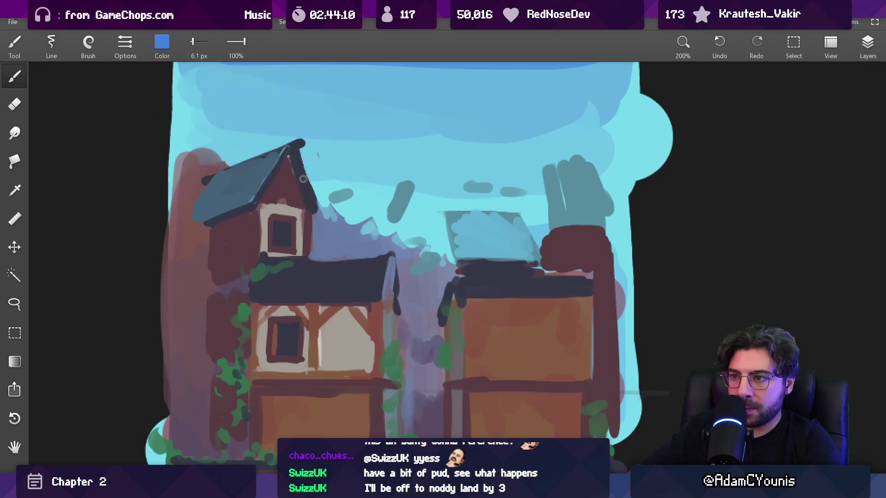
left_click(310, 185, "alt")
key("bracketright")
key("bracketright")
key("bracketright")
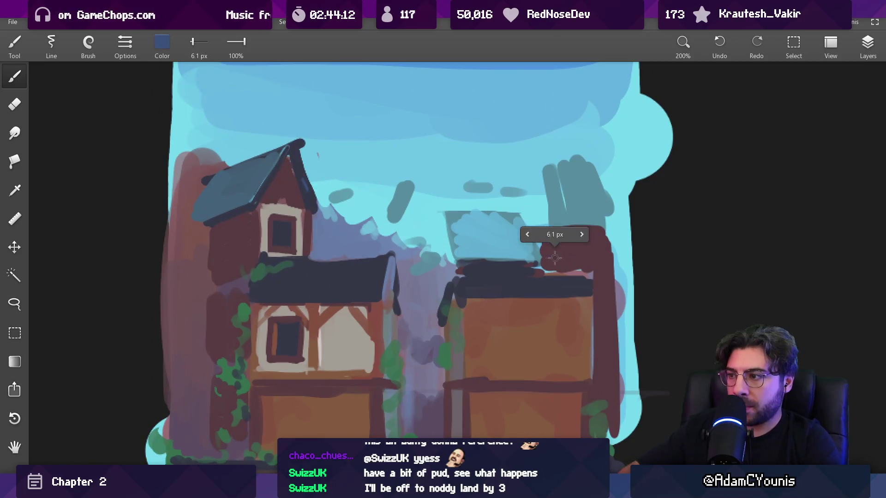
left_click_drag(599, 233, 608, 402)
mouse_move(600, 274)
left_mouse_down()
mouse_move(551, 242)
mouse_move(616, 247)
mouse_move(621, 415)
mouse_move(627, 348)
left_mouse_up()
left_click_drag(635, 265, 627, 445)
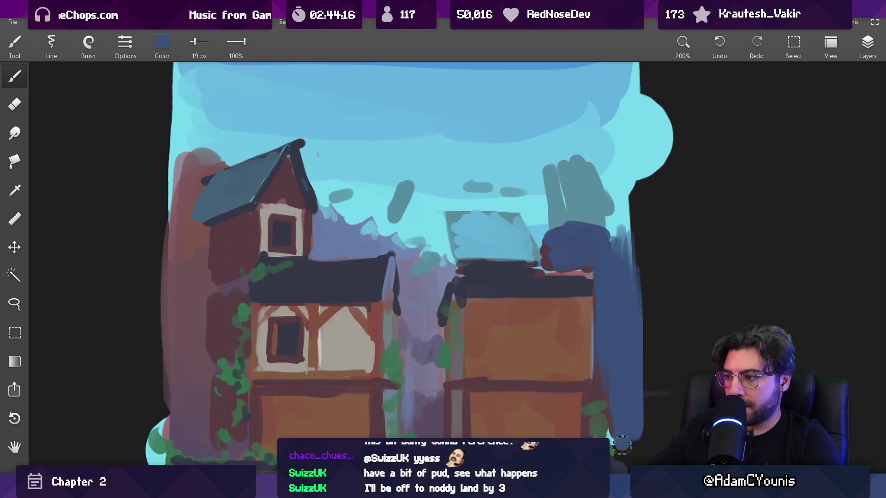
On Layer 5, erase the sky's bulge past the right edge with a 61 px eraser.
key("bracketright")
scroll(616, 243, "down", 5)
key("e")
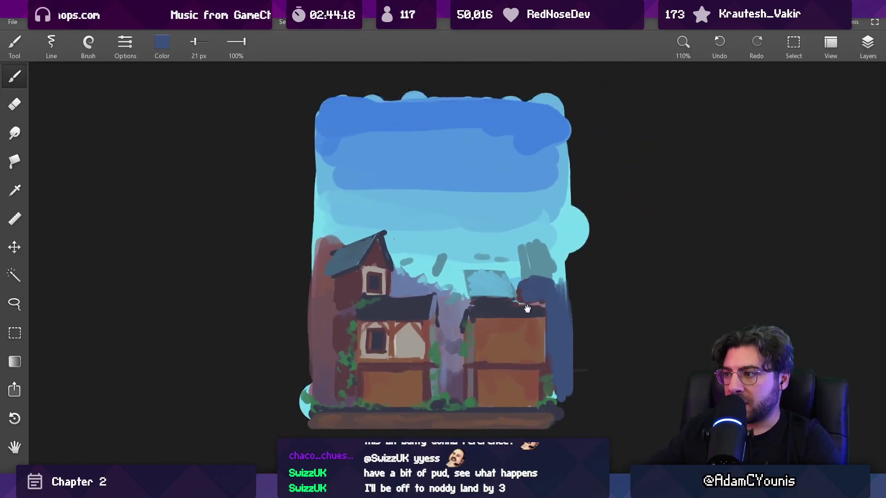
left_click(869, 55)
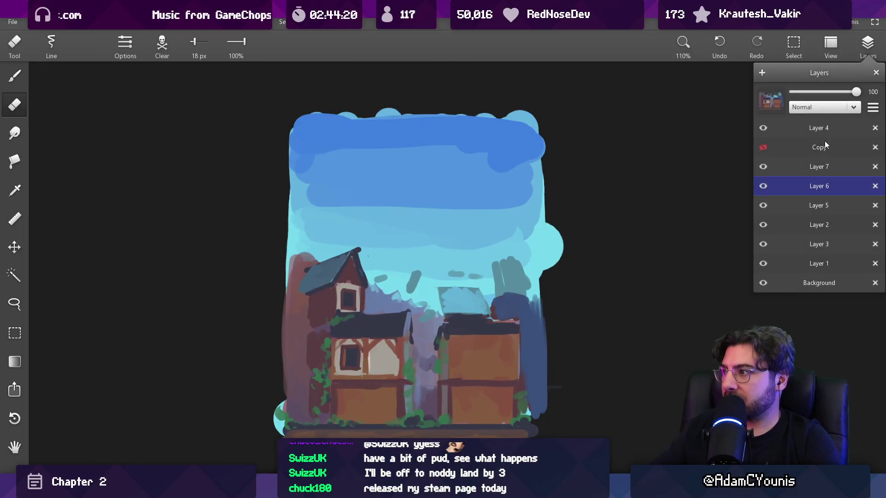
left_click(807, 212)
left_click(563, 188)
key("bracketright")
key("bracketright")
key("bracketright")
mouse_move(550, 115)
left_mouse_down()
mouse_move(549, 358)
mouse_move(538, 387)
left_mouse_up()
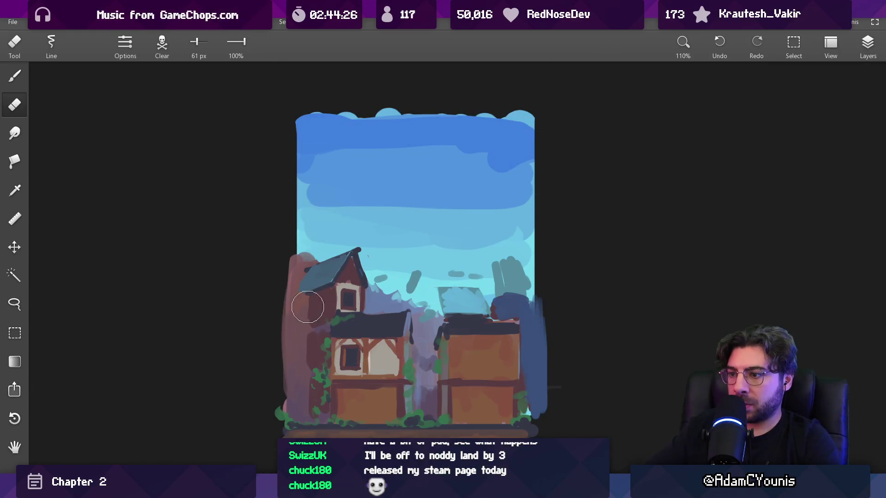
scroll(306, 306, "up", 5)
scroll(352, 235, "up", 1)
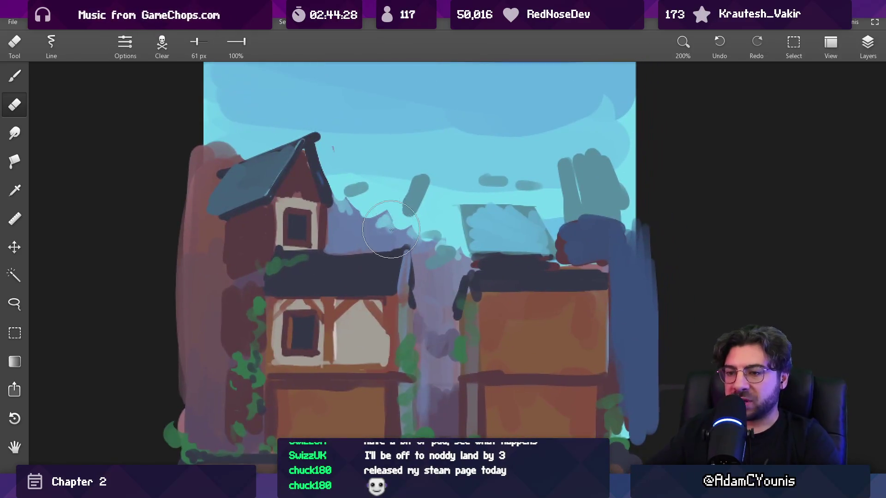
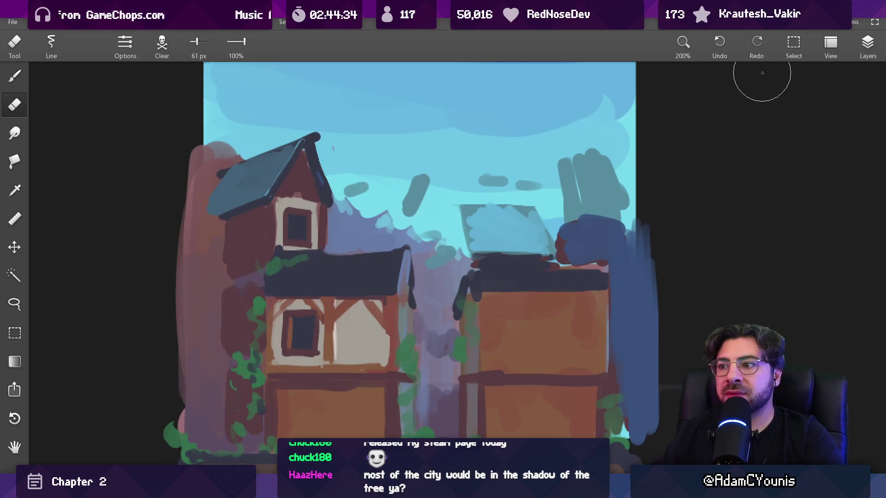
Toggle layer visibility, including Layer 6, to compare the painting's layers.
left_click(868, 44)
left_click(763, 205)
left_click(762, 202)
left_click(762, 184)
left_click(762, 182)
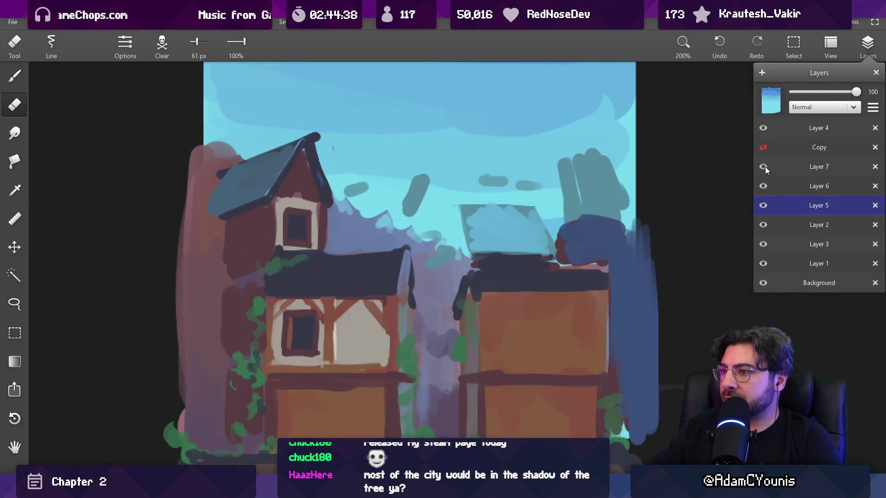
left_click(764, 185)
left_click(764, 185)
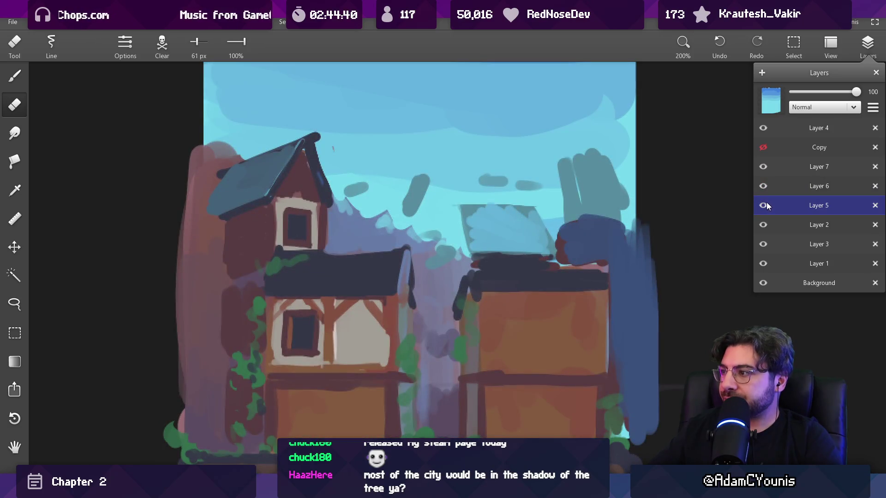
scroll(442, 402, "down", 3)
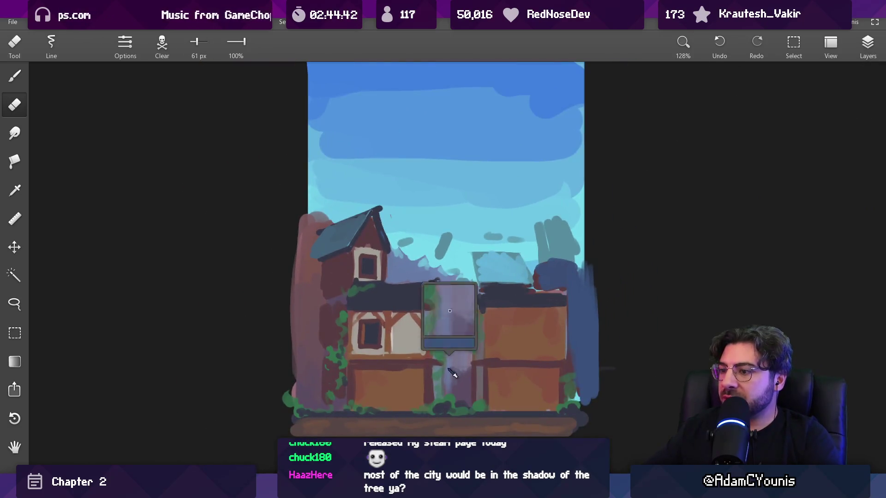
Paint green canopy strokes across the sky with a smaller brush, erasing overhang past the right edge.
left_click_drag(441, 400, 443, 402)
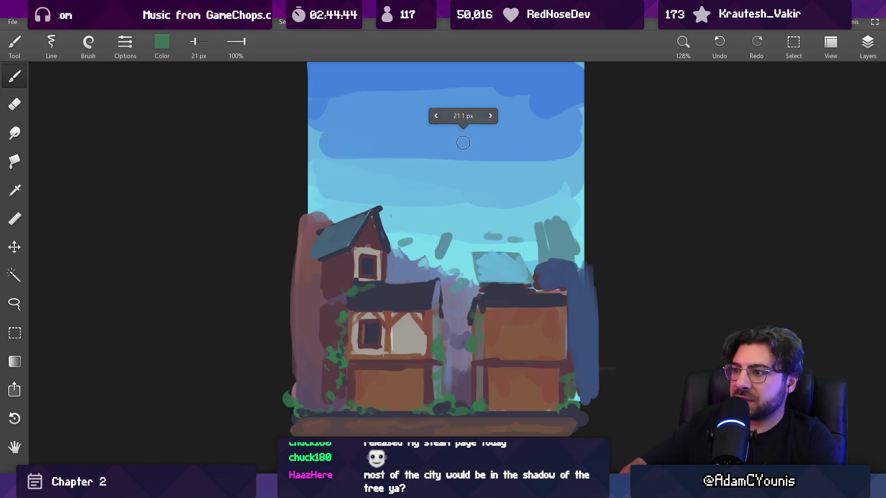
key("bracketleft")
key("bracketleft")
key("bracketleft")
mouse_move(388, 156)
left_mouse_down()
mouse_move(386, 172)
mouse_move(591, 185)
mouse_move(555, 209)
mouse_move(609, 166)
mouse_move(614, 71)
mouse_move(576, 111)
left_mouse_up()
key("e")
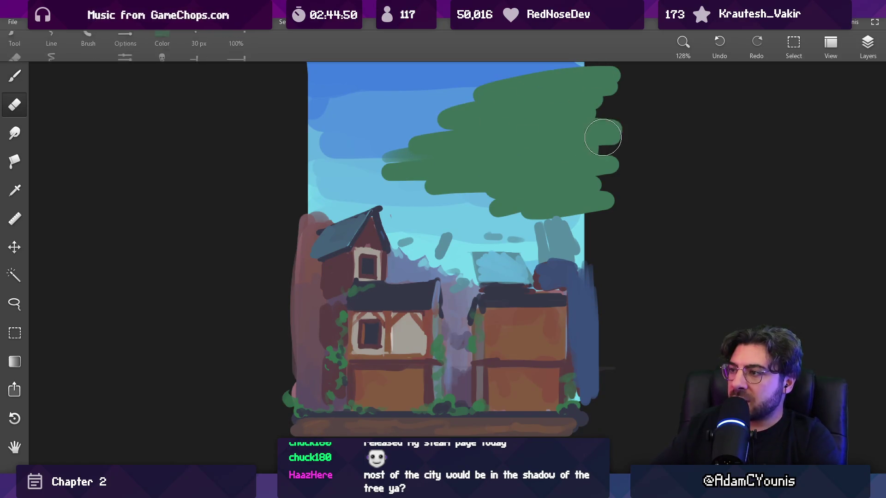
scroll(601, 164, "up", 3)
left_click_drag(604, 132, 612, 292)
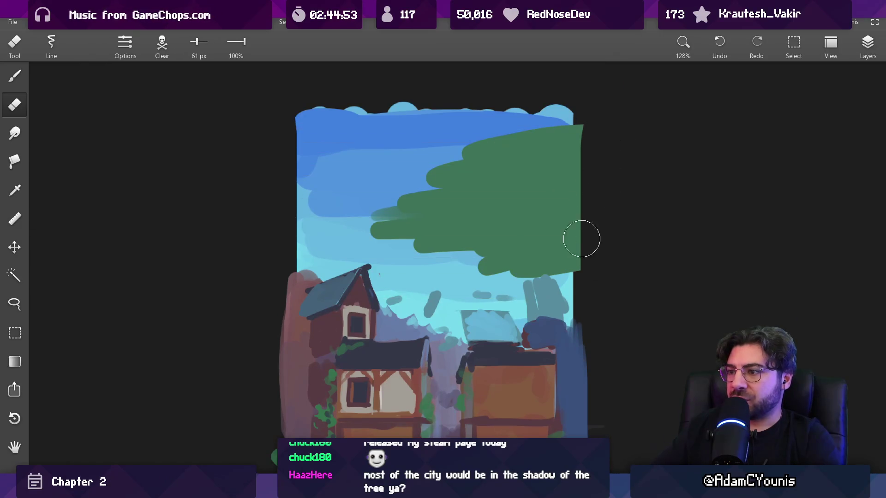
key("b")
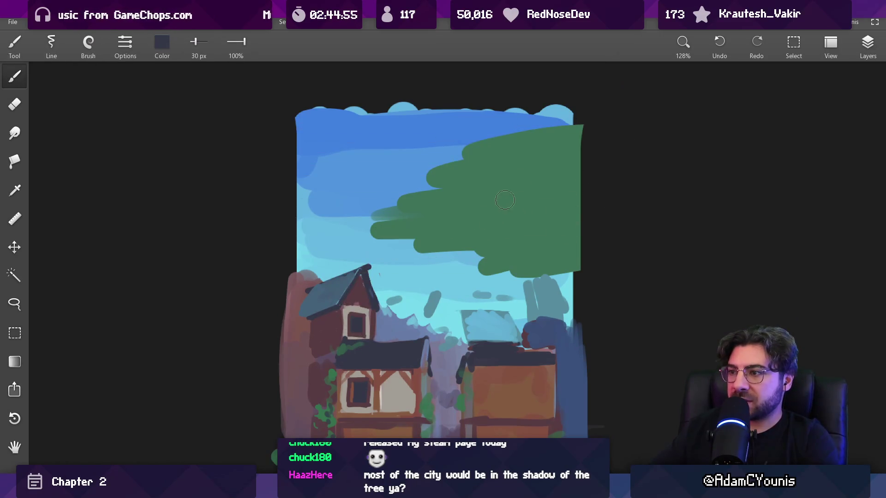
Add dark-green leaf clumps to the canopy, including its upper right, using sampled greens.
left_click(489, 205, "alt")
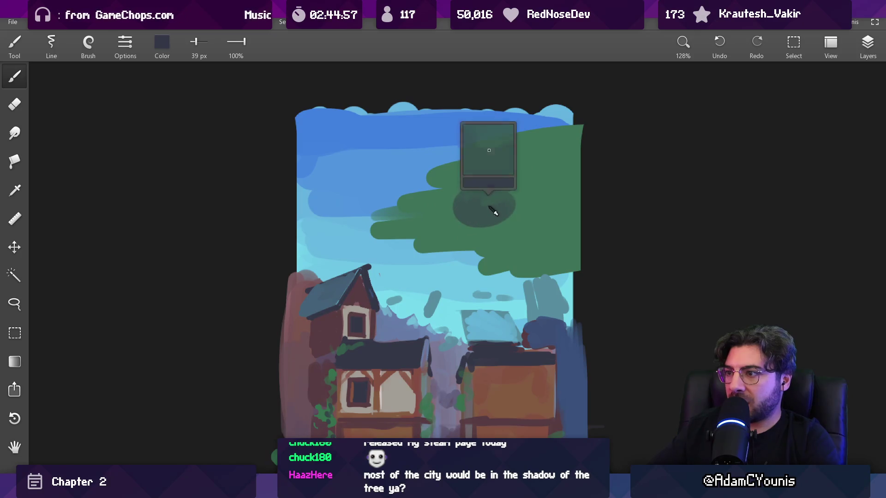
mouse_move(476, 199)
left_mouse_down()
mouse_move(453, 222)
mouse_move(531, 246)
mouse_move(488, 205)
left_mouse_up()
key("bracketleft")
key("bracketleft")
key("bracketleft")
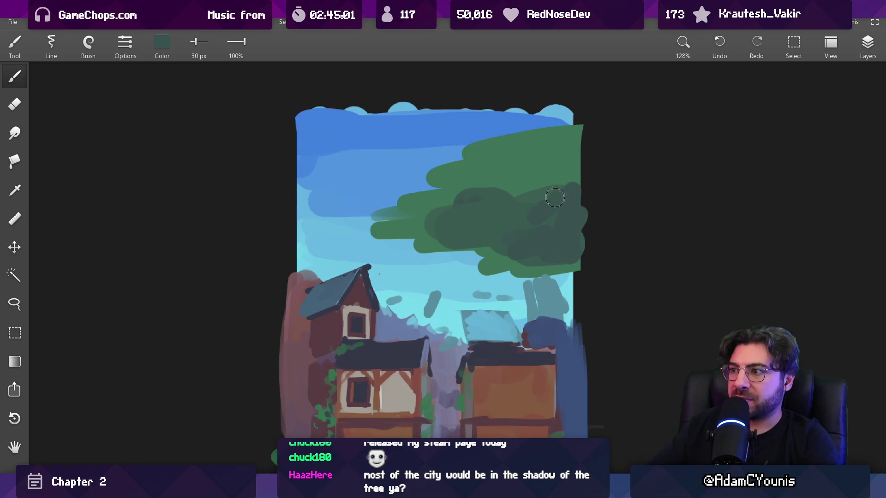
mouse_move(523, 180)
left_mouse_down()
mouse_move(554, 153)
mouse_move(517, 143)
left_mouse_up()
left_click(503, 148, "alt")
key("bracketleft")
key("bracketright")
key("bracketright")
key("bracketright")
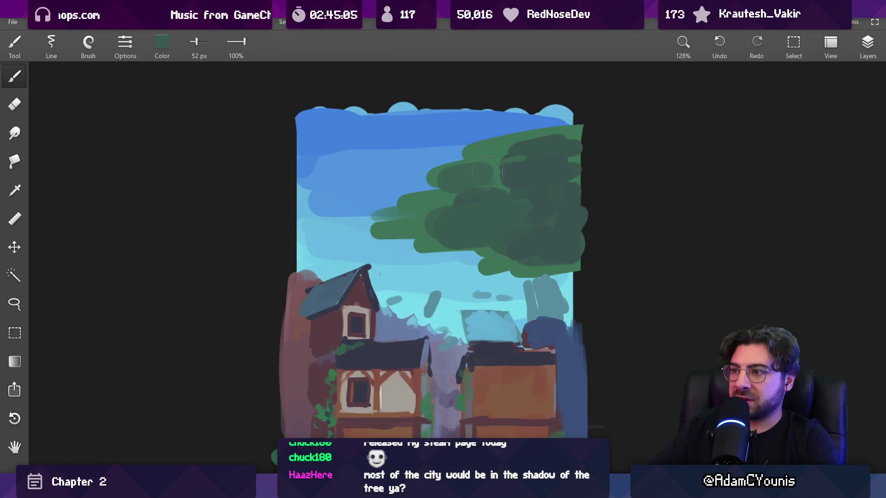
left_click(444, 220, "alt")
mouse_move(510, 275)
left_mouse_down()
mouse_move(460, 317)
mouse_move(468, 136)
left_mouse_up()
Make Layer 5 active and pick up the sky blue with a much larger brush.
left_click(868, 46)
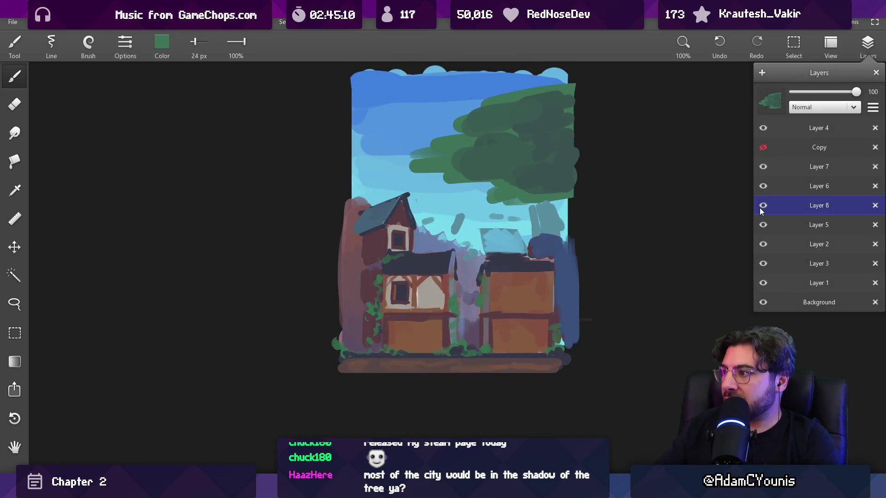
left_click(761, 227)
left_click(392, 147)
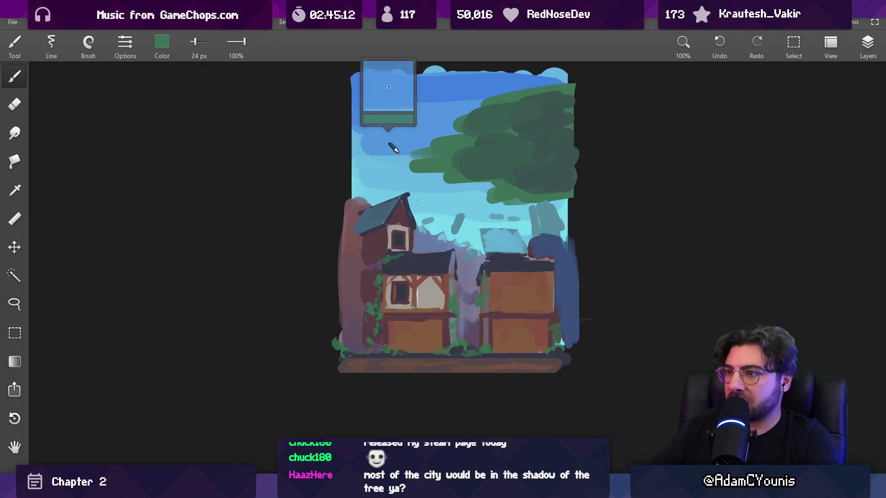
key("bracketright")
key("bracketright")
key("bracketright")
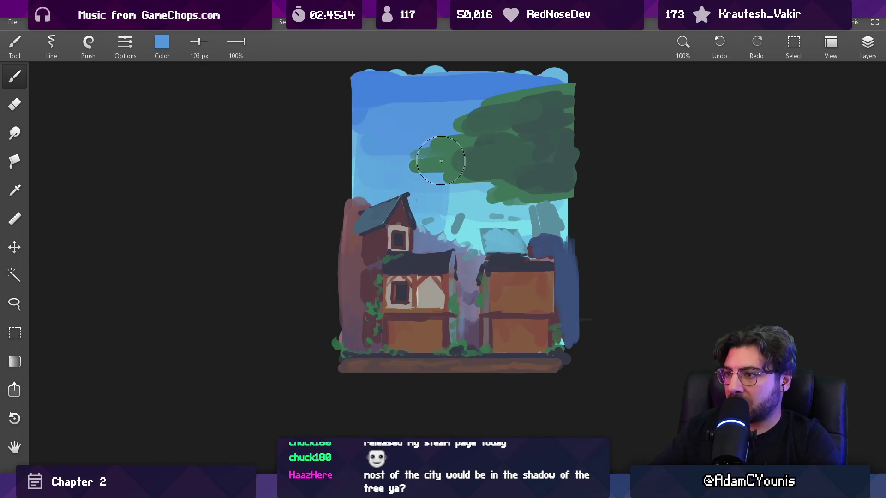
mouse_move(495, 208)
left_mouse_down()
mouse_move(494, 264)
mouse_move(494, 155)
mouse_move(473, 208)
left_mouse_up()
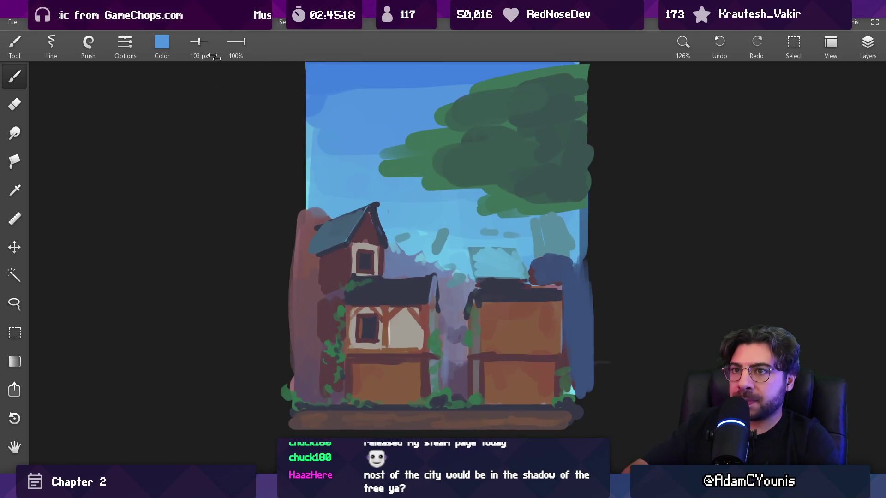
Mix a warm orange in the RGB colour sliders by raising red and lowering green.
left_click(162, 43)
left_click_drag(165, 104, 207, 105)
left_click_drag(178, 132, 197, 133)
left_click(176, 132)
left_click_drag(171, 165, 147, 159)
left_click_drag(179, 132, 177, 133)
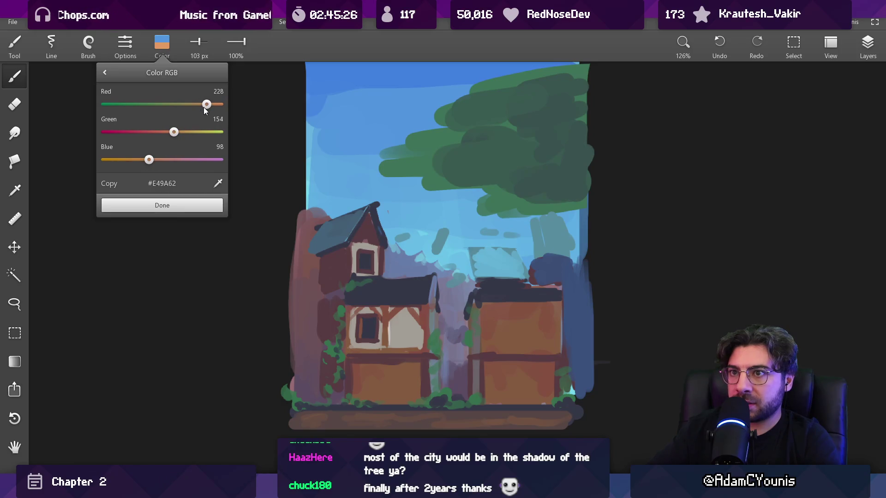
left_click(162, 205)
Compare the tree and building layers by toggling them, then make Layer 6 active.
left_click(867, 43)
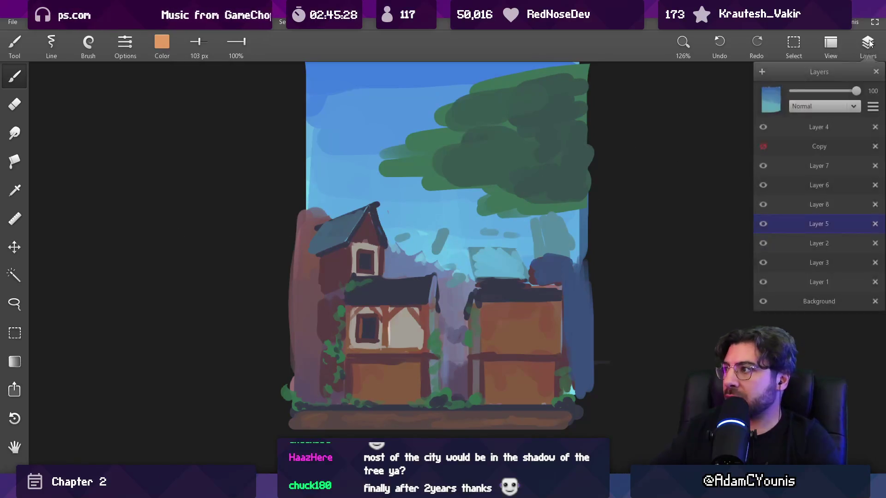
left_click(762, 202)
left_click(764, 187)
left_click(762, 204)
left_click(765, 184)
left_click(766, 184)
left_click(767, 185)
left_click(785, 186)
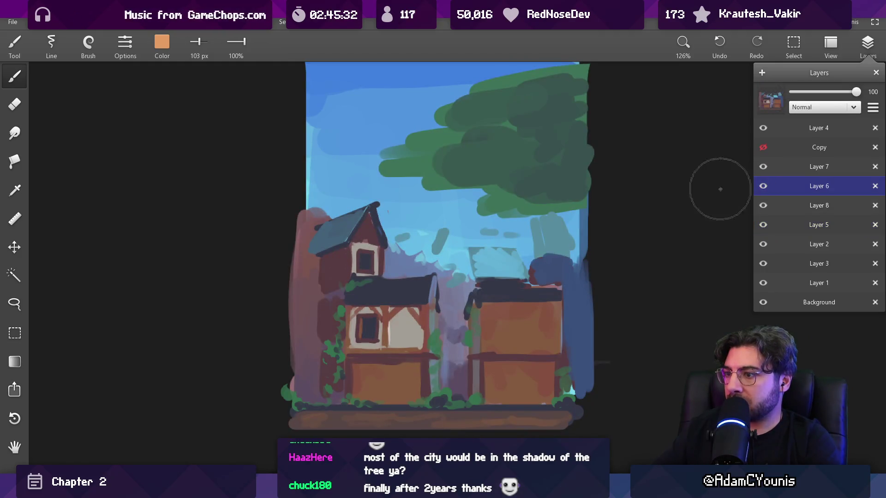
Paint a thin orange highlight along the left roof edge with a fine brush.
key("bracketleft")
key("bracketleft")
key("bracketleft")
key("bracketleft")
key("bracketleft")
key("bracketleft")
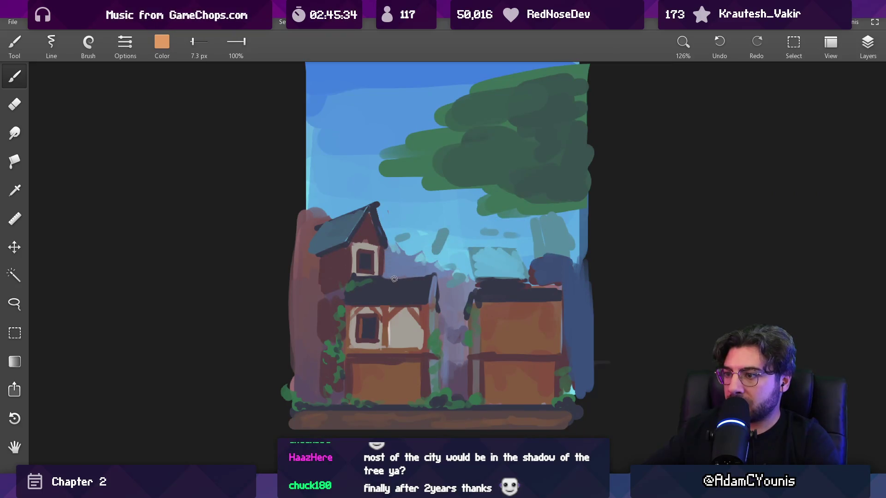
key("bracketleft")
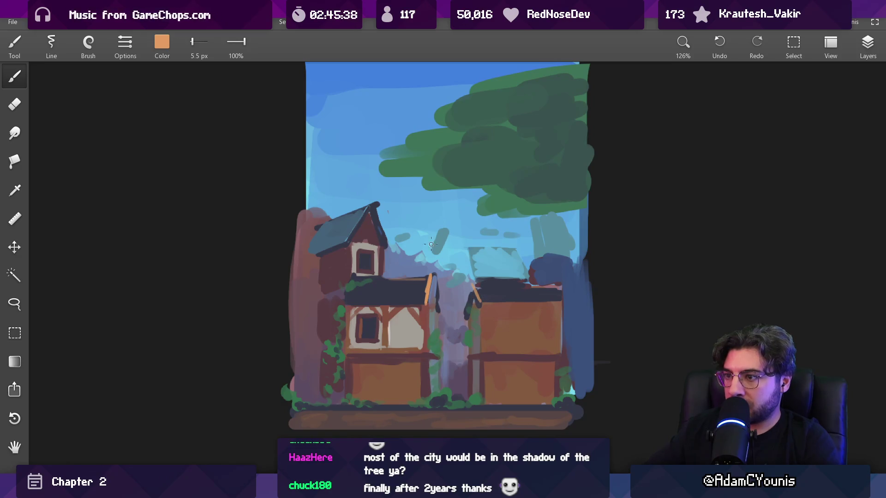
left_click_drag(372, 206, 352, 237)
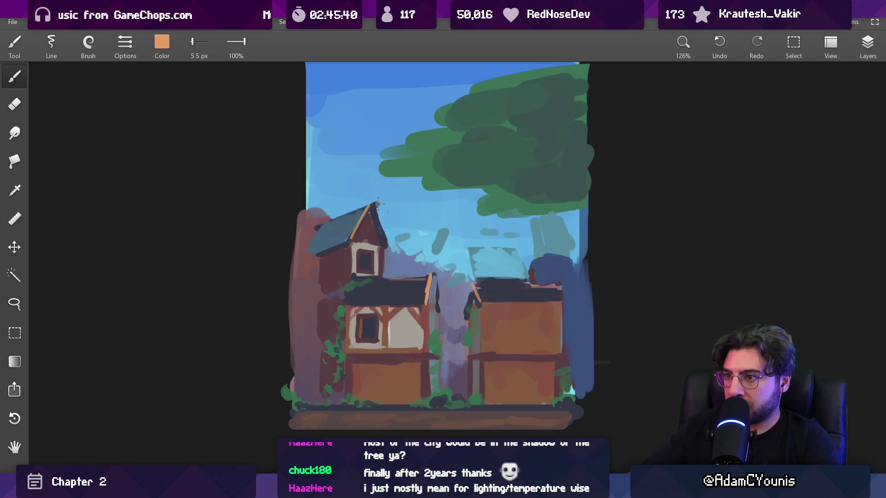
mouse_move(422, 206)
left_mouse_down()
mouse_move(433, 356)
mouse_move(446, 345)
left_mouse_up()
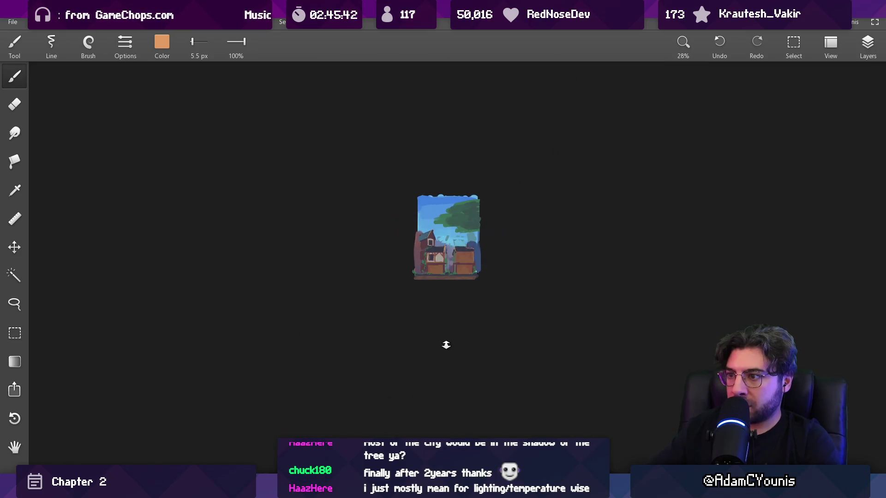
Undo the orange edge strokes and show the Copy layer's white sketch lines.
left_click_drag(460, 247, 420, 224)
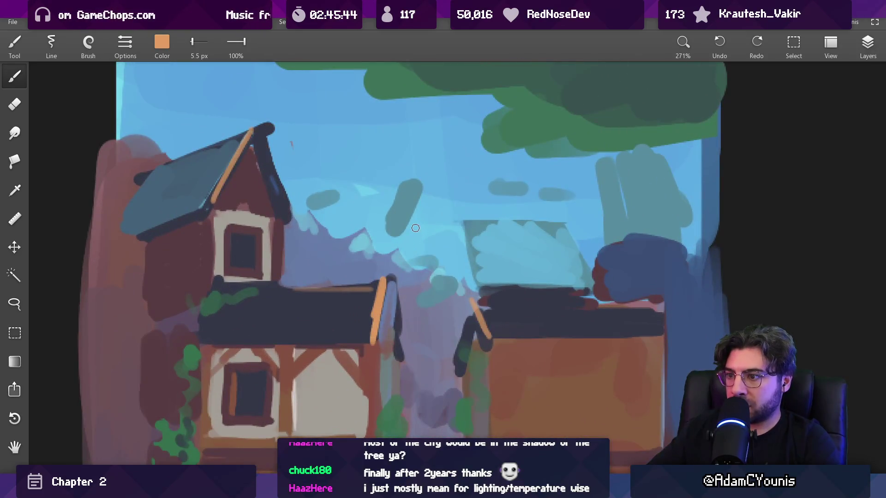
key("ctrl+z")
key("ctrl+z")
key("ctrl+z")
left_click(868, 45)
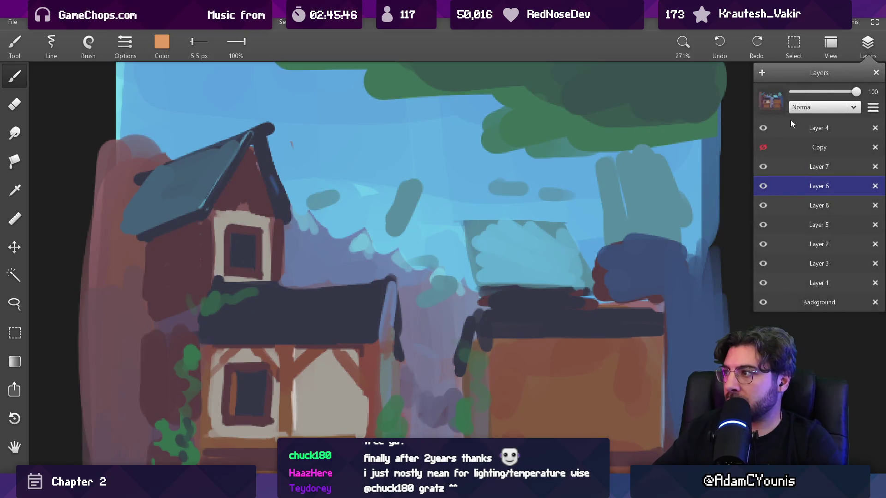
left_click(764, 148)
scroll(417, 269, "down", 5)
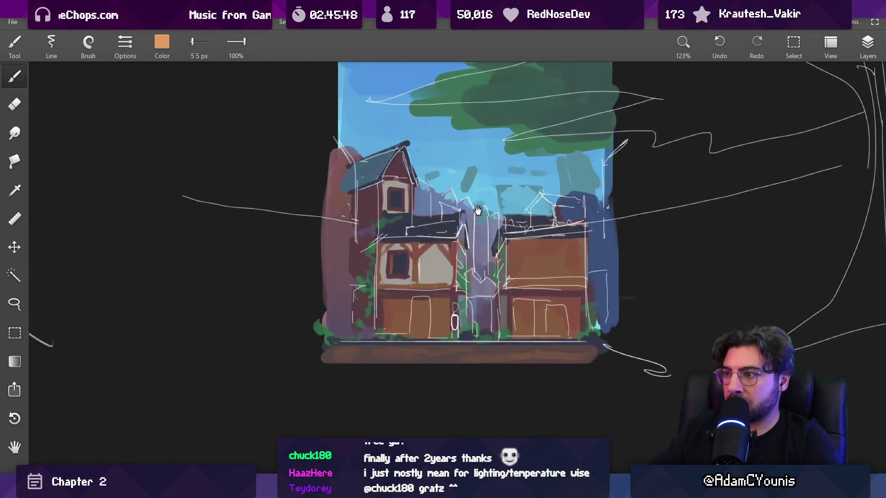
scroll(416, 269, "down", 5)
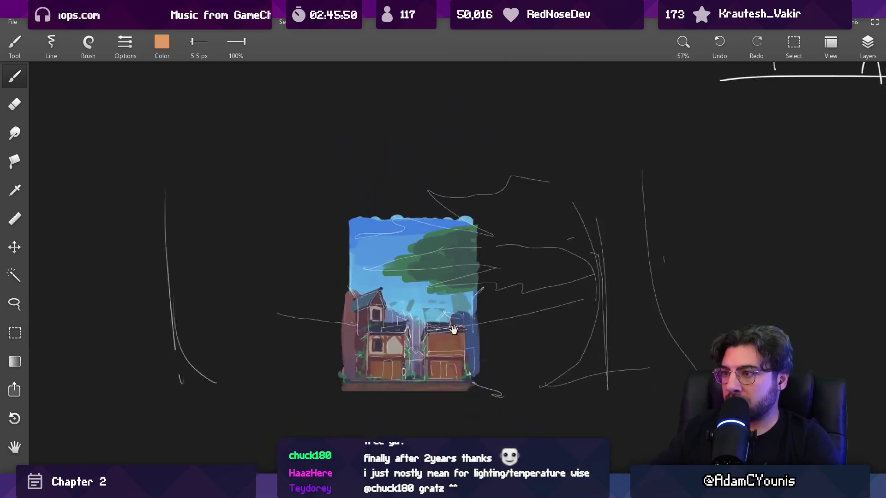
Select a rectangle around the whole painting and trial a brightness drop, then cancel it.
key("m")
left_click_drag(129, 411, 677, 137)
left_click(19, 22)
mouse_move(92, 139)
left_click(183, 140)
left_click_drag(438, 228, 328, 223)
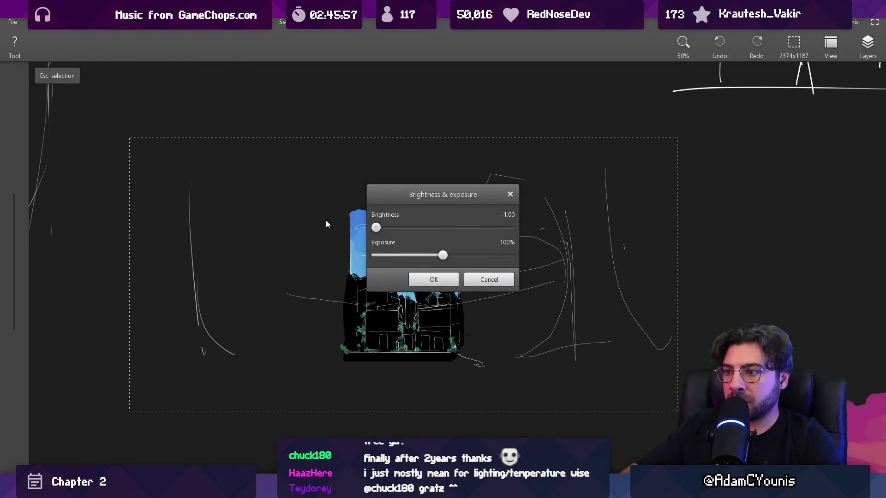
left_click(466, 279)
Darken the Copy layer's sketch lines with brightness -1.00 and clear the selection.
left_click(868, 44)
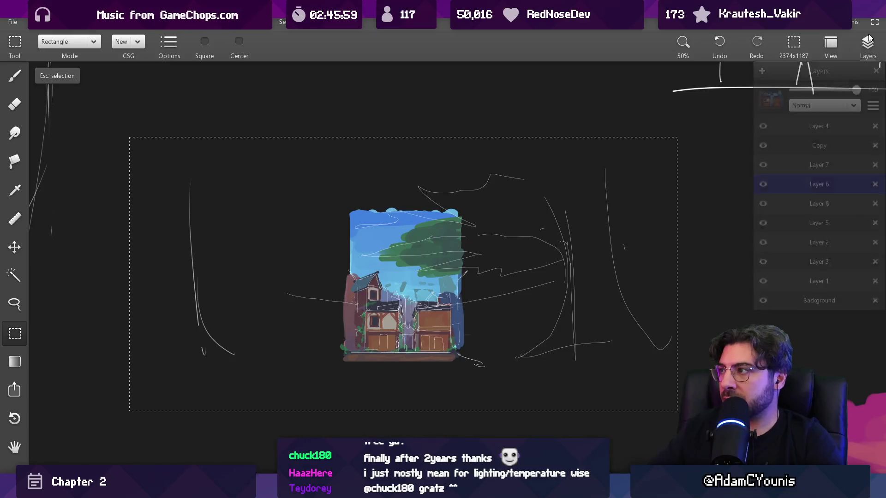
left_click(759, 154)
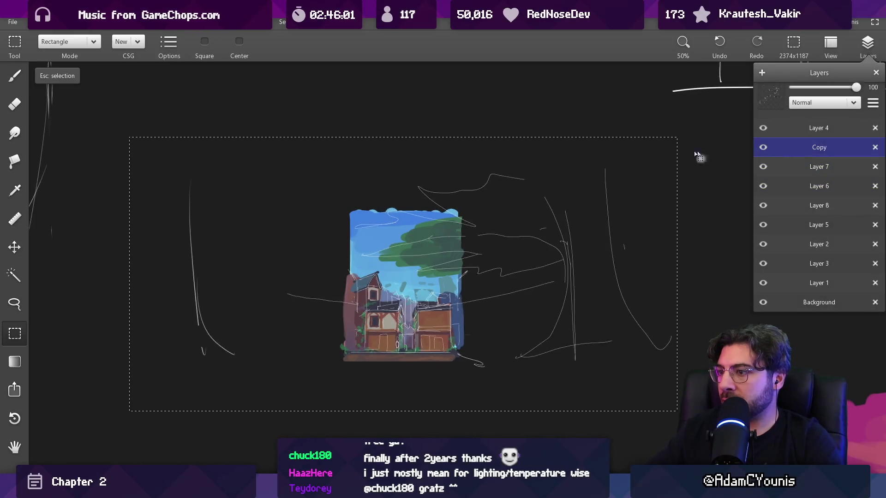
key("super+Down")
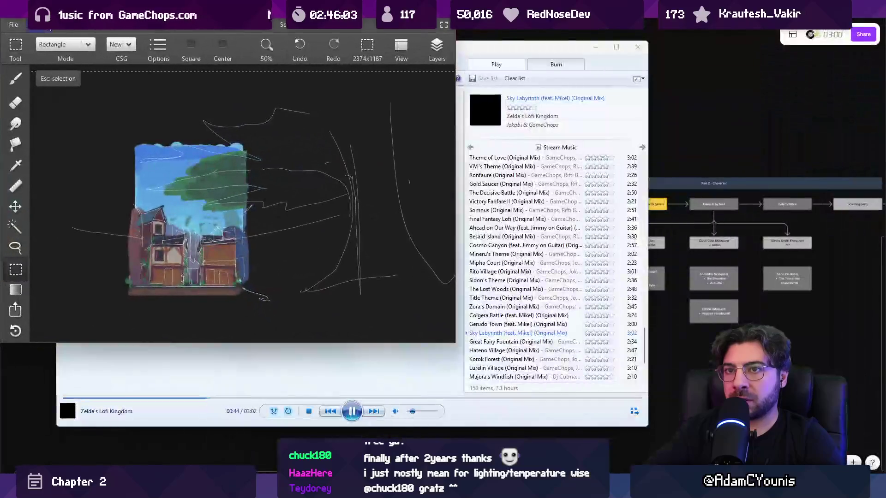
key("super+Up")
left_click(36, 22)
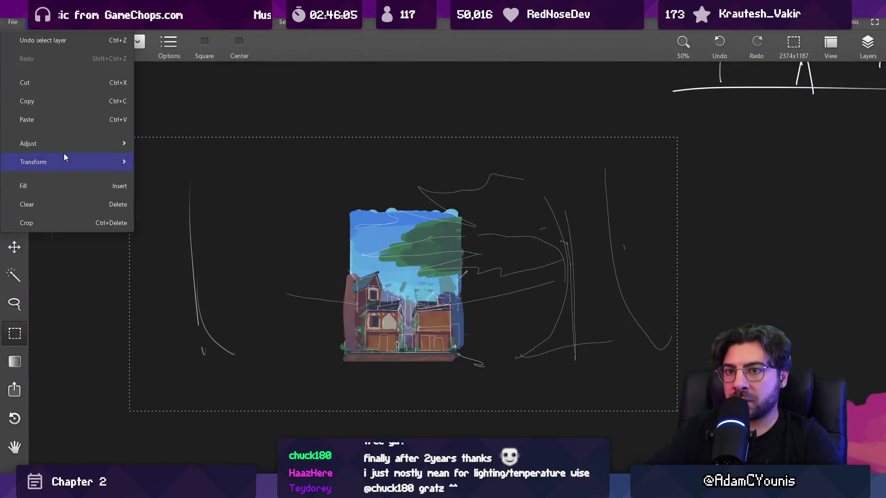
mouse_move(115, 144)
left_click(153, 144)
left_click_drag(438, 227, 353, 226)
left_click(420, 277)
key("Escape")
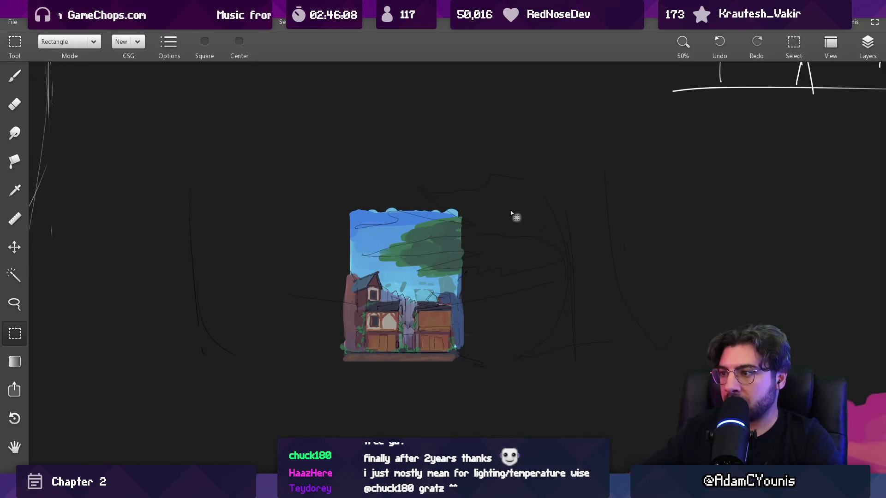
Set up a large 294 px eraser and shift the view slightly right.
key("bracketright")
key("bracketright")
key("bracketright")
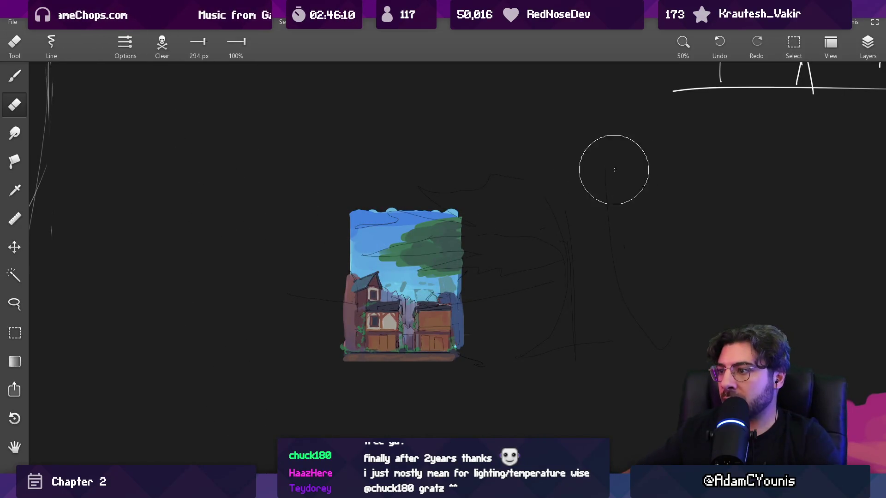
scroll(520, 236, "up", 5)
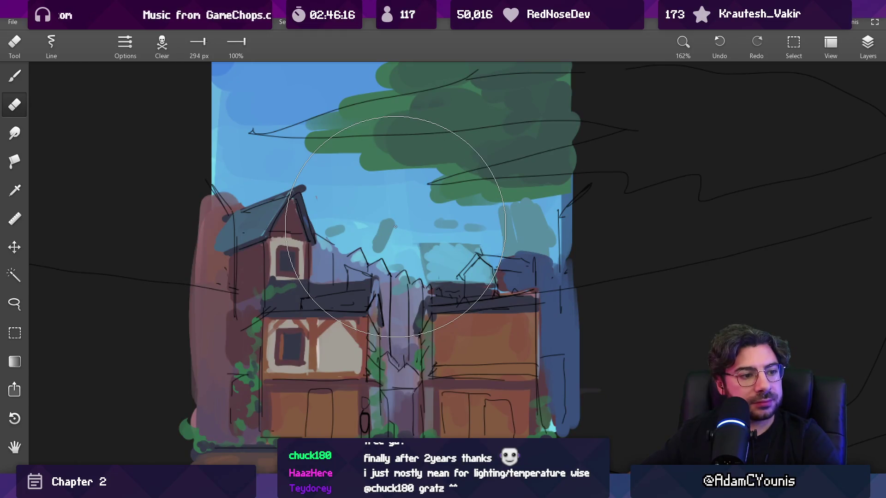
mouse_move(436, 242)
left_mouse_down()
mouse_move(451, 257)
mouse_move(473, 217)
left_mouse_up()
scroll(473, 217, "down", 3)
scroll(530, 241, "down", 2)
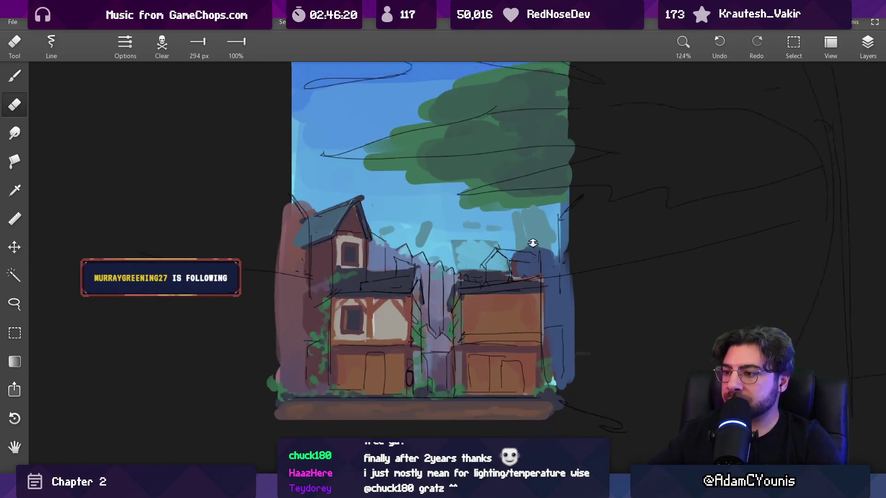
scroll(530, 233, "down", 1)
Make Layer 6 active and pick foliage greens with a 40 px brush.
left_click(867, 44)
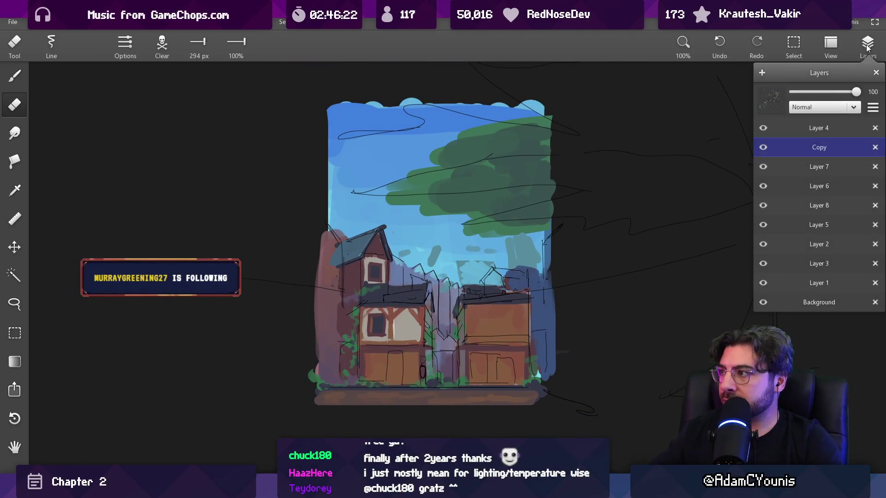
left_click(763, 187)
left_click(763, 186)
left_click(763, 186)
left_click(763, 186)
left_click(819, 186)
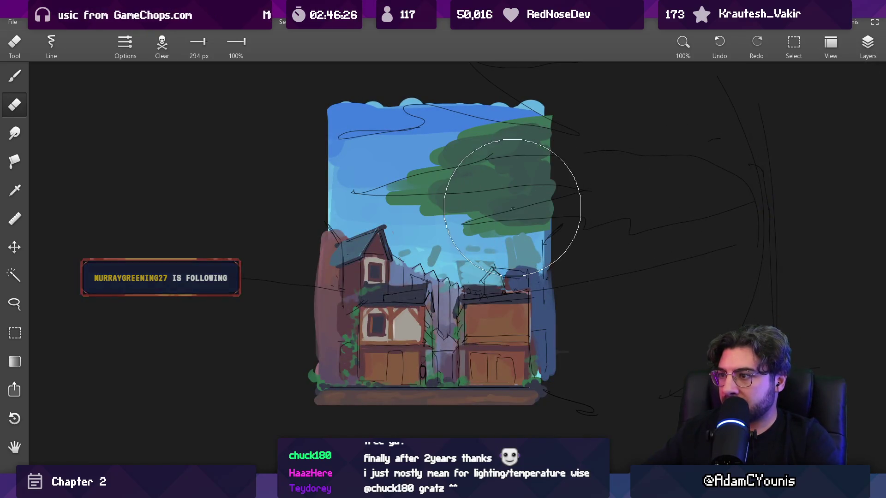
key("b")
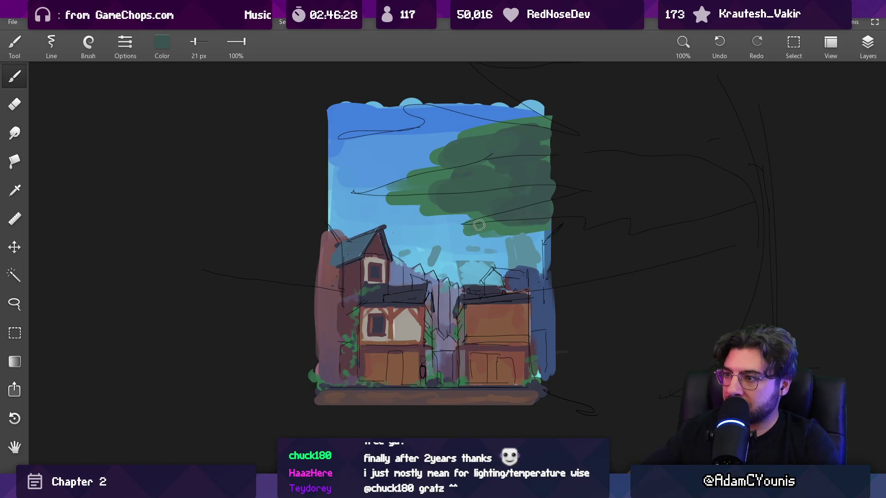
left_click(479, 231, "alt")
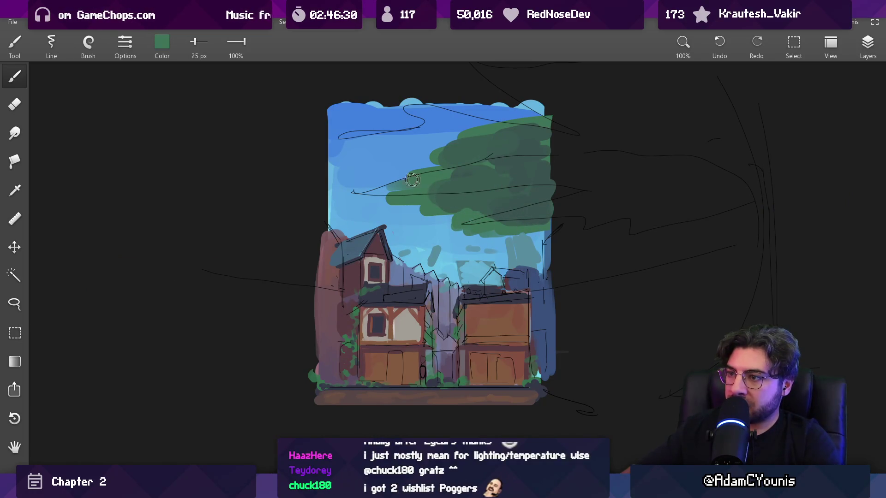
left_click(482, 214, "alt")
mouse_move(493, 223)
left_mouse_down()
mouse_move(530, 217)
mouse_move(539, 228)
left_mouse_up()
Pick a blue colour with the brush enlarged to 67 px.
key("v")
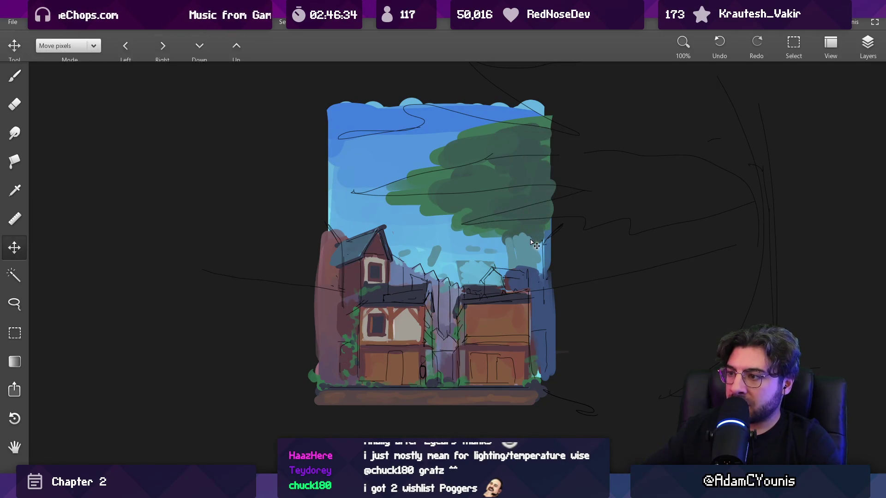
scroll(522, 218, "up", 2)
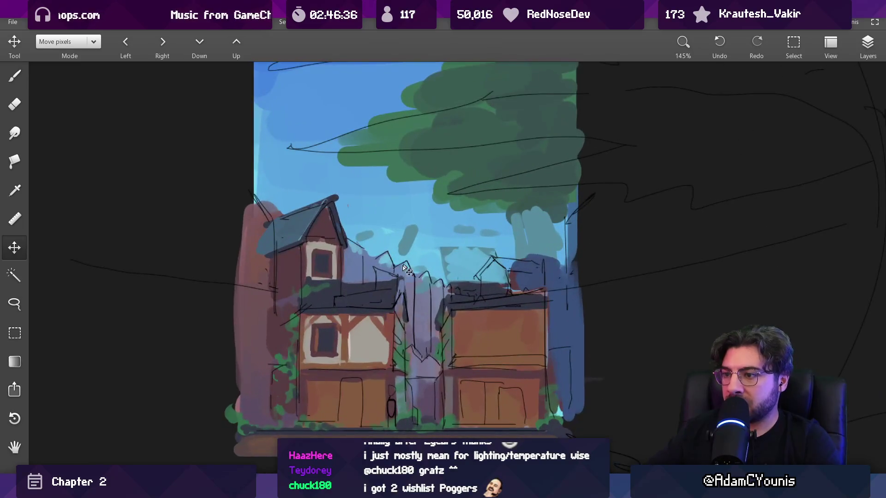
key("b")
left_click(551, 247, "alt")
left_click_drag(551, 247, 527, 222)
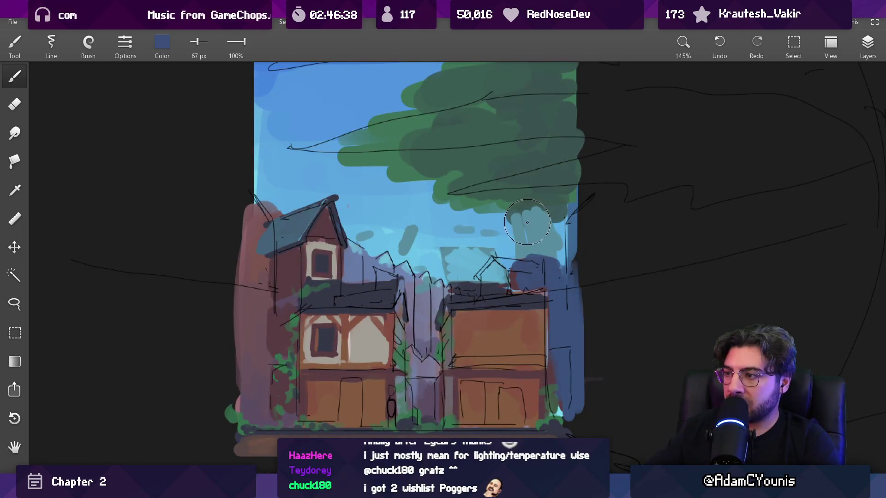
Check Layer 6 against the sketch, then sample the tree green with a finer 18 px brush.
left_click(875, 51)
left_click(763, 186)
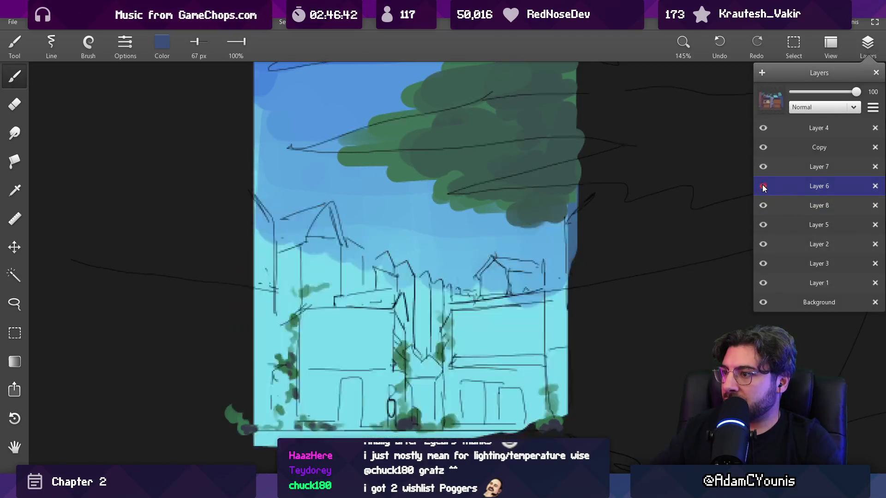
left_click(764, 187)
left_click_drag(643, 204, 517, 218)
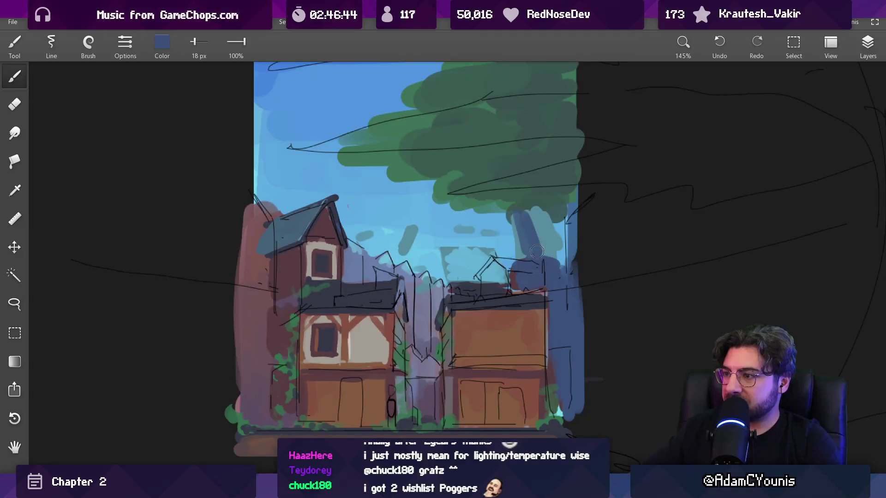
left_click(457, 182, "alt")
left_click_drag(535, 230, 529, 231)
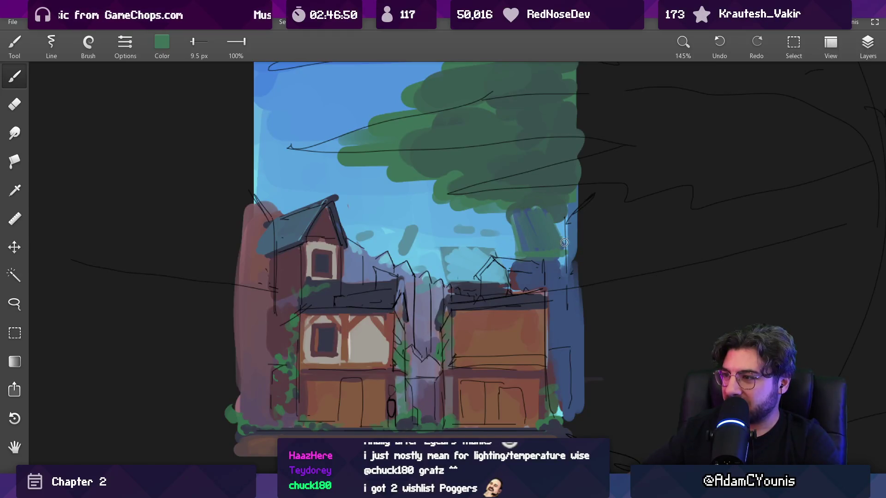
scroll(564, 242, "down", 6)
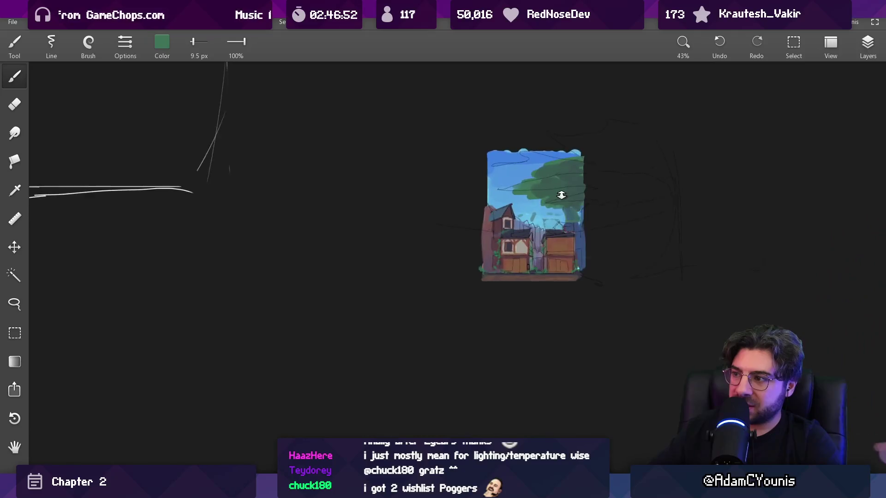
Sample a blue with a 23 px brush, undo a dark roofline blob, and pick a lighter blue.
scroll(561, 195, "up", 6)
left_click(570, 250, "alt")
left_click_drag(517, 228, 537, 226)
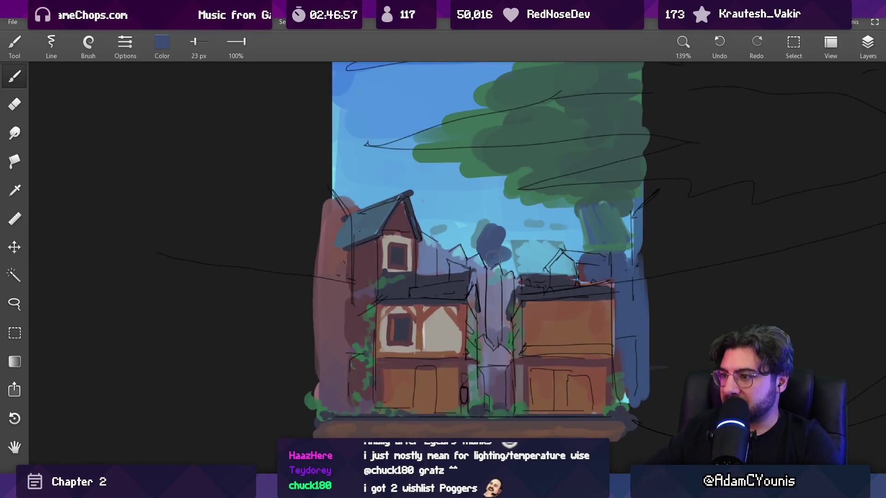
key("ctrl+z")
mouse_move(482, 262)
left_mouse_down("alt")
mouse_move(447, 261)
mouse_move(477, 244)
left_mouse_up("alt")
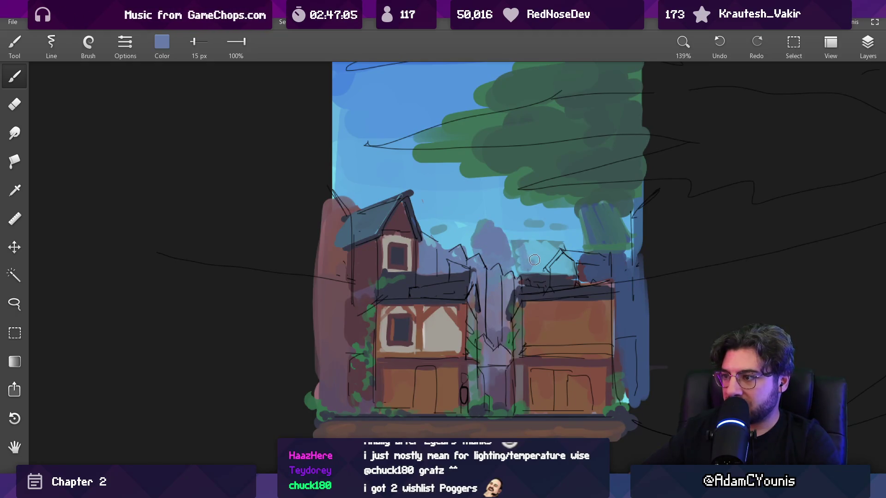
Erase the dark blobs above the right house back to sky with a 36 px eraser.
key("e")
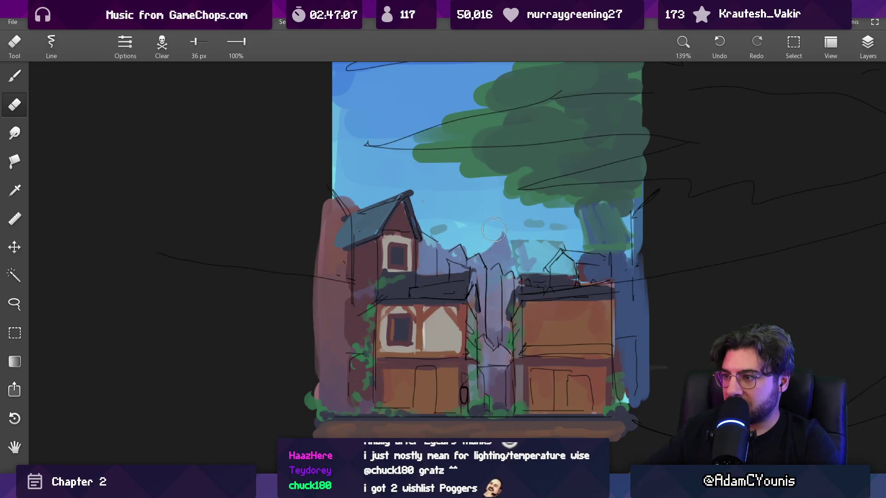
key("b")
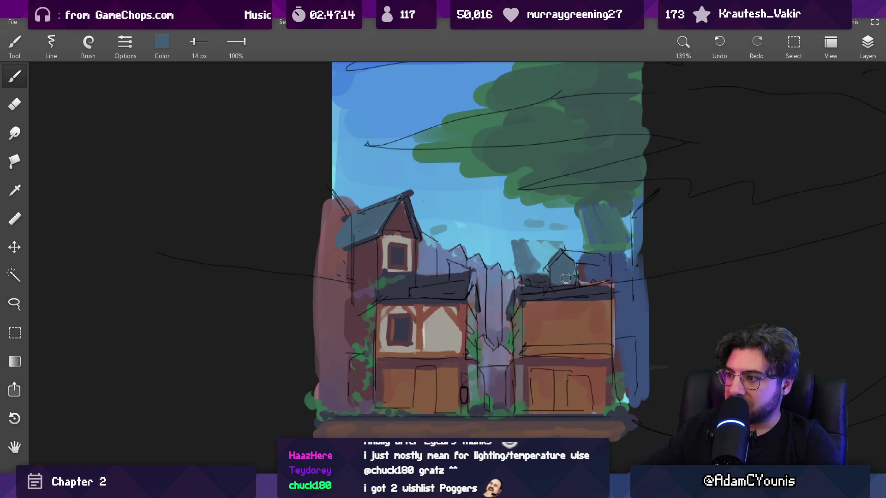
key("e")
left_click_drag(524, 273, 518, 246)
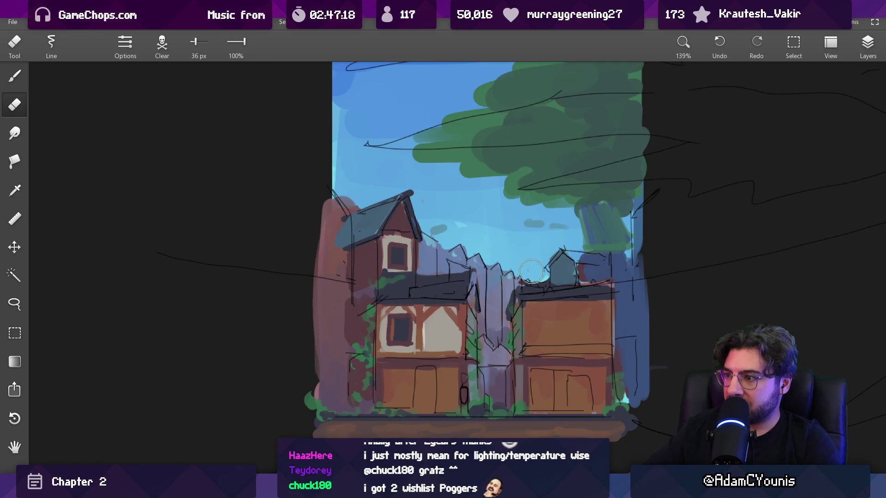
scroll(533, 225, "down", 6)
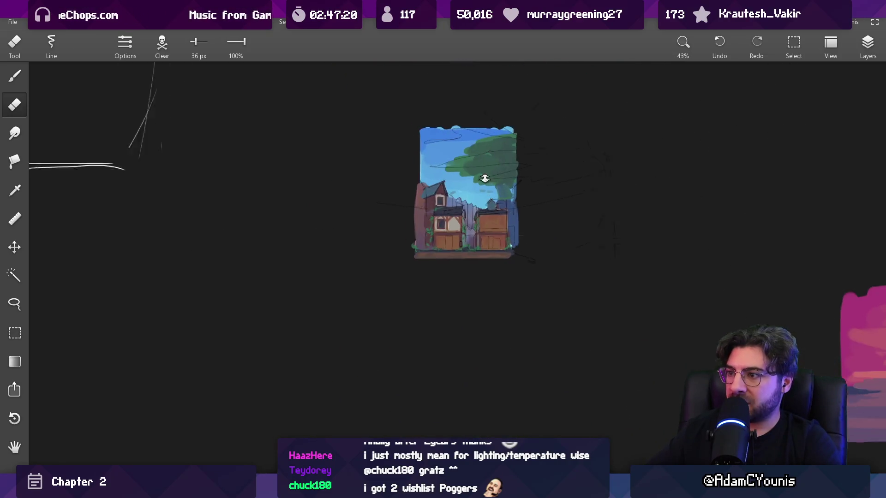
Zoom in on the rooftops and draw a new roof peak above the right house with a 6.6 px brush.
scroll(450, 200, "up", 4)
scroll(450, 201, "up", 4)
mouse_move(371, 220)
left_mouse_down()
mouse_move(357, 159)
mouse_move(400, 179)
mouse_move(483, 244)
mouse_move(459, 266)
left_mouse_up()
key("b")
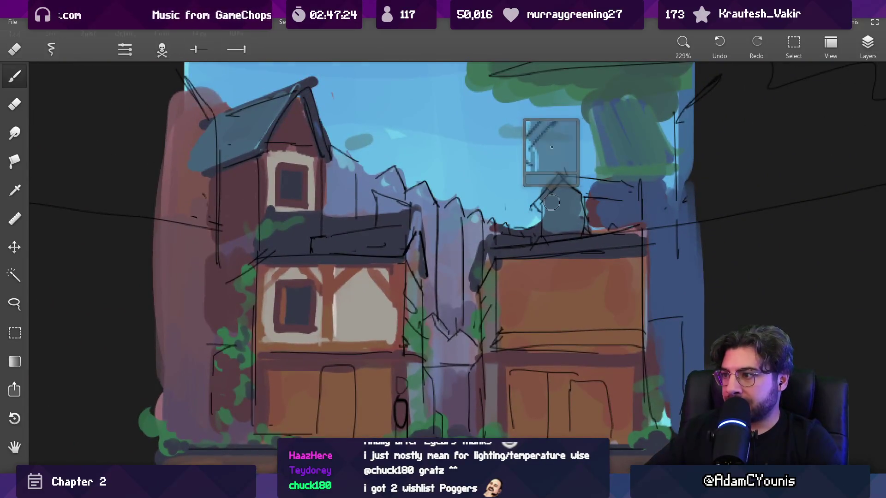
left_click_drag(545, 206, 541, 201)
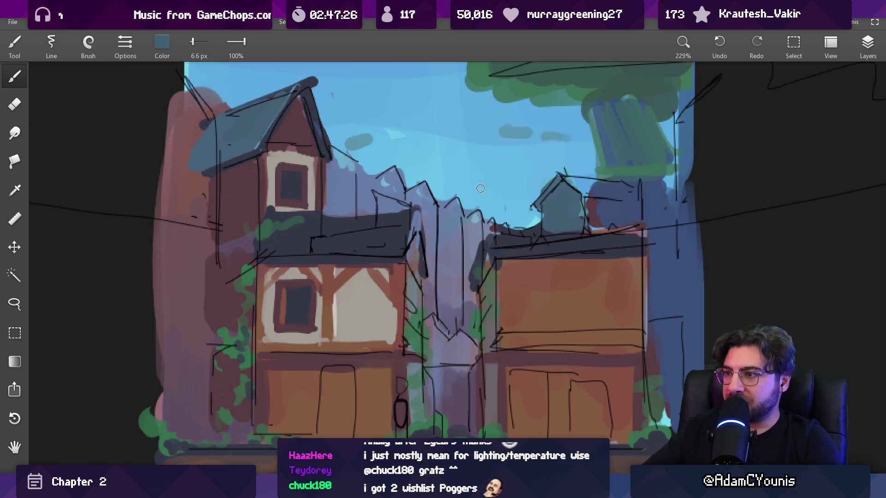
key("bracketright")
Paint green foliage beside the left roof and brown strokes around the small gable.
left_click(368, 221, "alt")
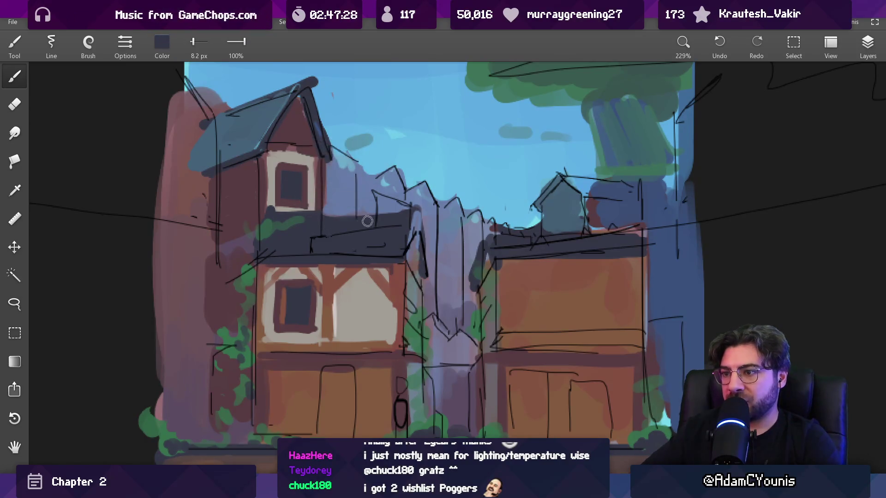
left_click(589, 90, "alt")
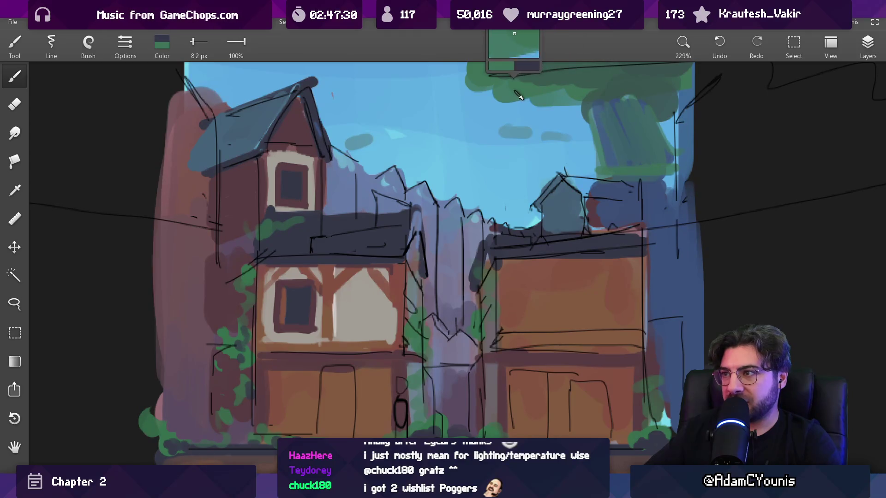
mouse_move(344, 186)
left_mouse_down()
mouse_move(376, 155)
mouse_move(344, 172)
left_mouse_up()
left_click(287, 132, "alt")
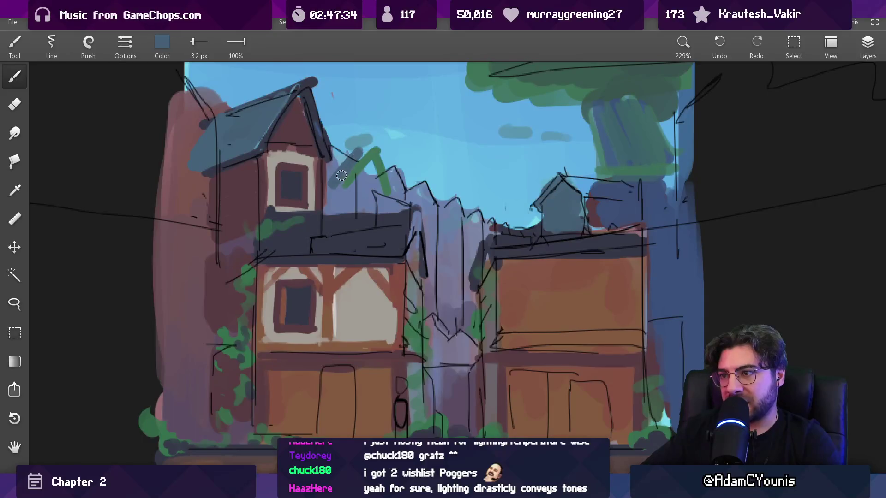
left_click(303, 133, "alt")
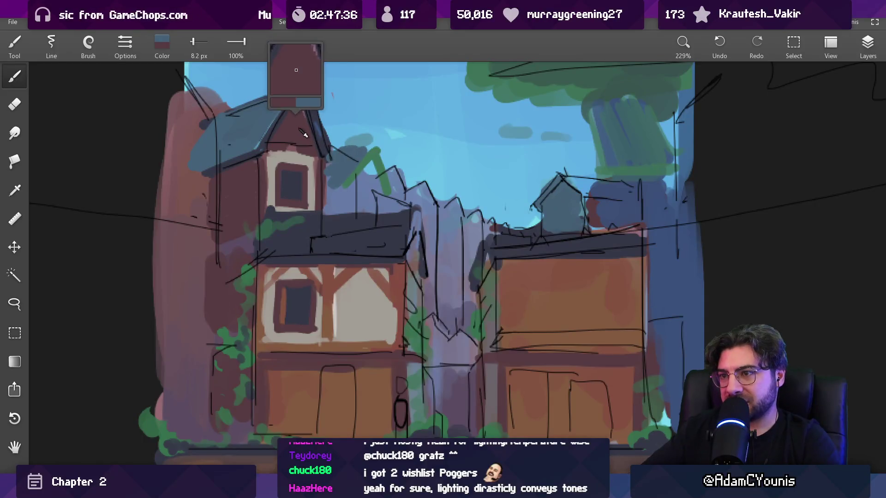
left_click_drag(372, 171, 356, 190)
left_click(355, 180, "alt")
left_click(353, 178, "alt")
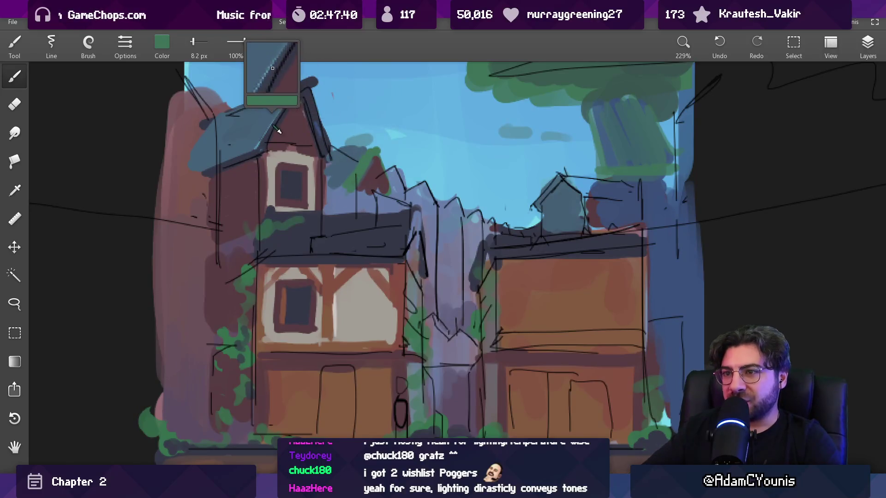
Outline the roof's right edge in dark navy at 8.5 px and sample light grey for the window.
left_click(367, 178, "alt")
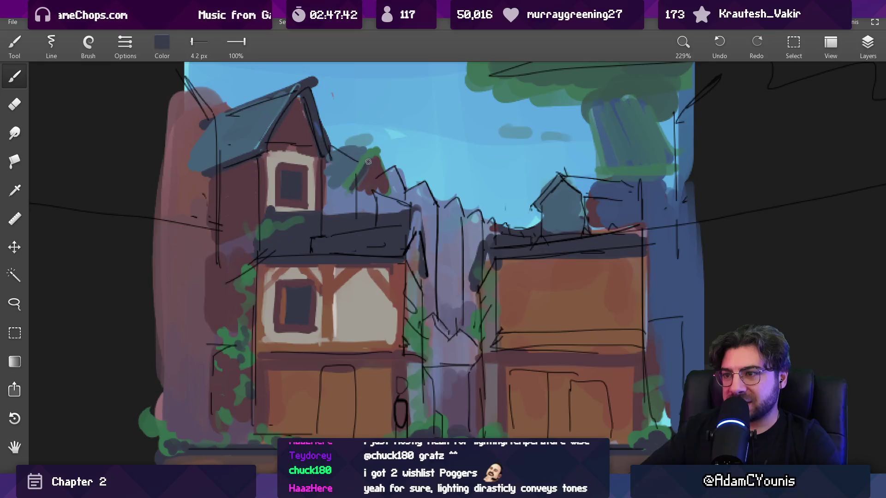
left_click_drag(351, 187, 348, 194)
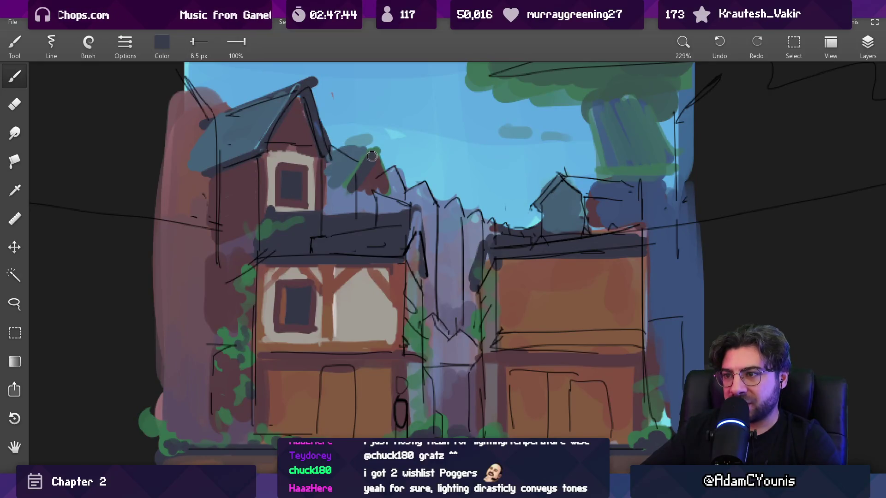
left_click(343, 182, "alt")
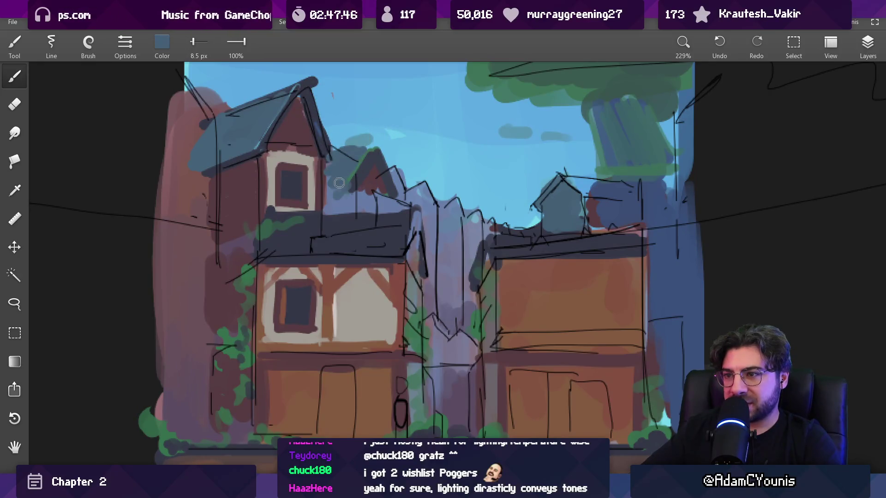
left_click(364, 198, "alt")
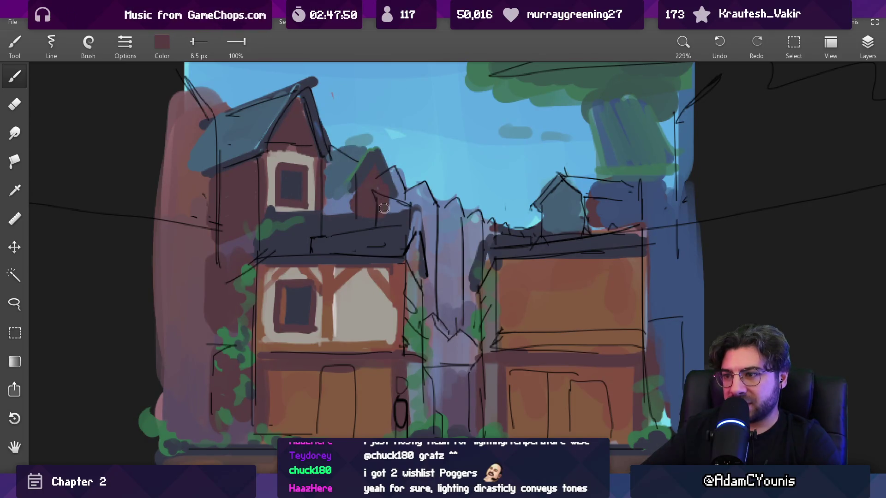
left_click(320, 177, "alt")
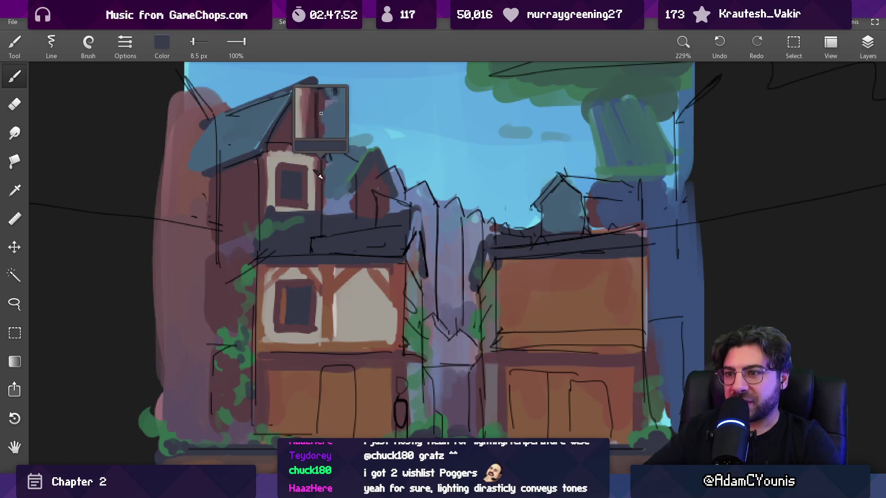
left_click_drag(314, 83, 330, 158)
left_click(363, 197, "alt")
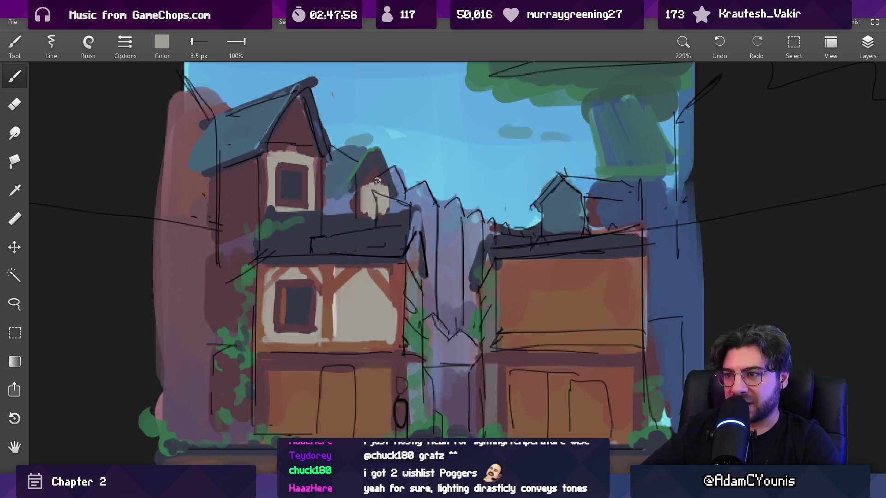
Undo the beige dormer fill and repaint the dormer window as a light patch with a larger brush.
key("ctrl+z")
key("bracketright")
left_click_drag(371, 180, 364, 205)
Eyedrop navy, maroon and beige around the gable and shrink the brush to 3.5 px for edge touch-ups.
left_click(367, 220, "alt")
mouse_move(340, 191)
left_mouse_down()
mouse_move(361, 192)
mouse_move(341, 209)
mouse_move(328, 198)
mouse_move(360, 190)
left_mouse_up()
key("bracketleft")
key("bracketleft")
key("bracketleft")
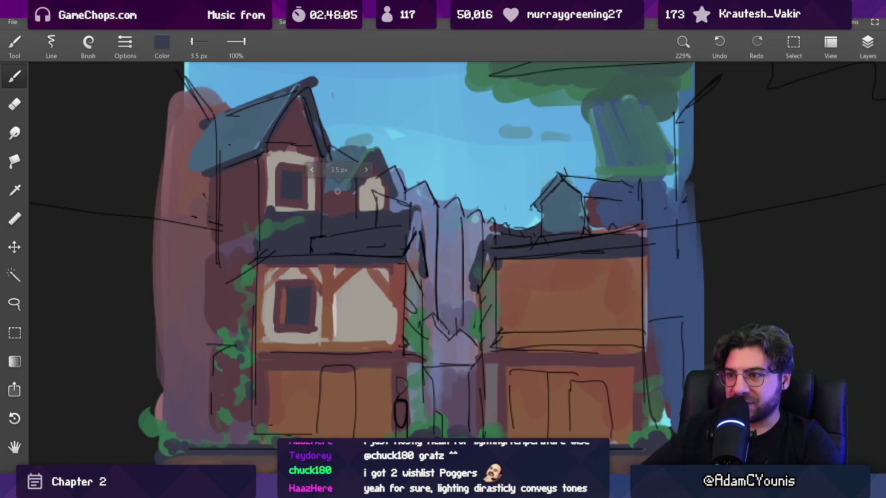
mouse_move(419, 162)
left_mouse_down()
mouse_move(413, 270)
mouse_move(469, 130)
mouse_move(453, 102)
mouse_move(427, 153)
mouse_move(417, 210)
mouse_move(425, 228)
mouse_move(422, 219)
mouse_move(314, 227)
left_mouse_up()
left_click(317, 232, "alt")
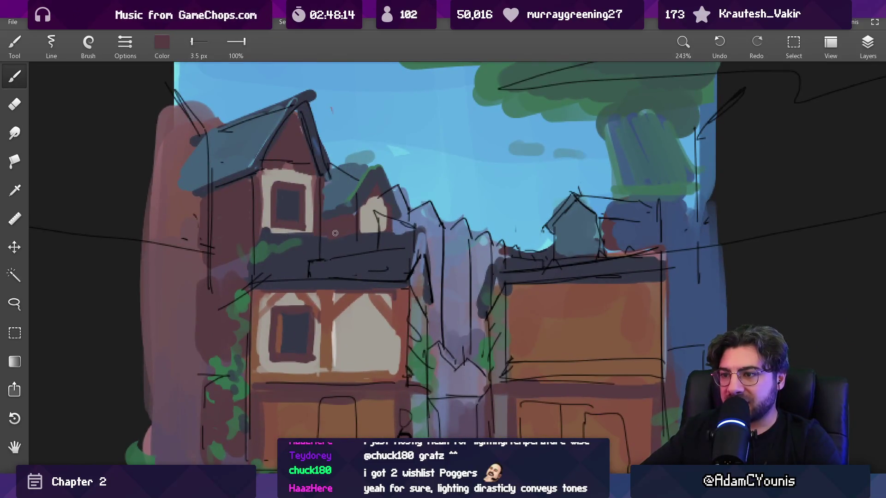
left_click(266, 229, "alt")
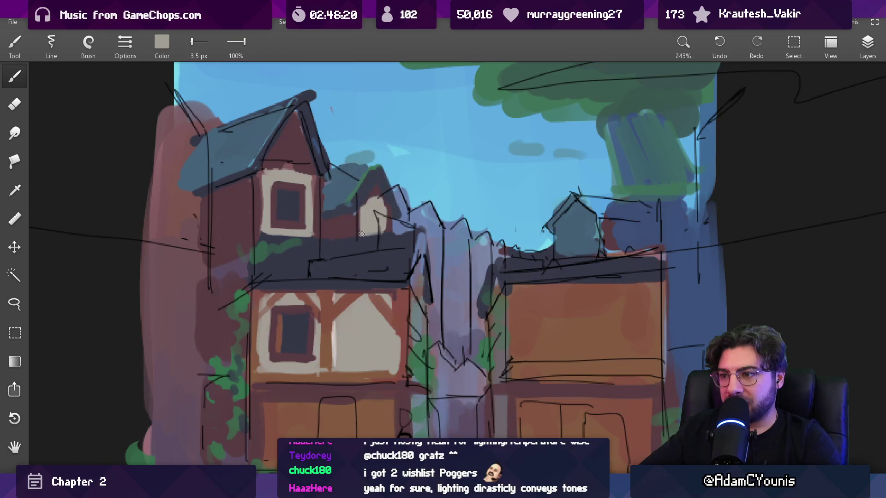
scroll(384, 232, "down", 8)
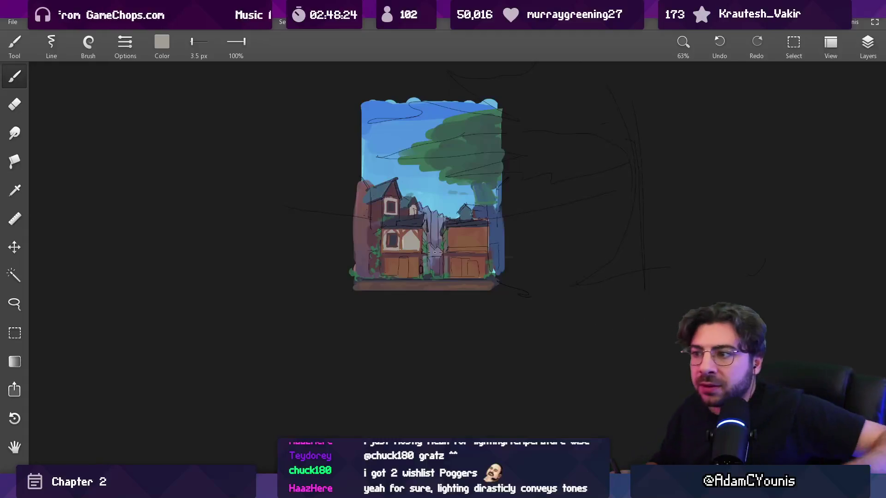
scroll(448, 265, "up", 5)
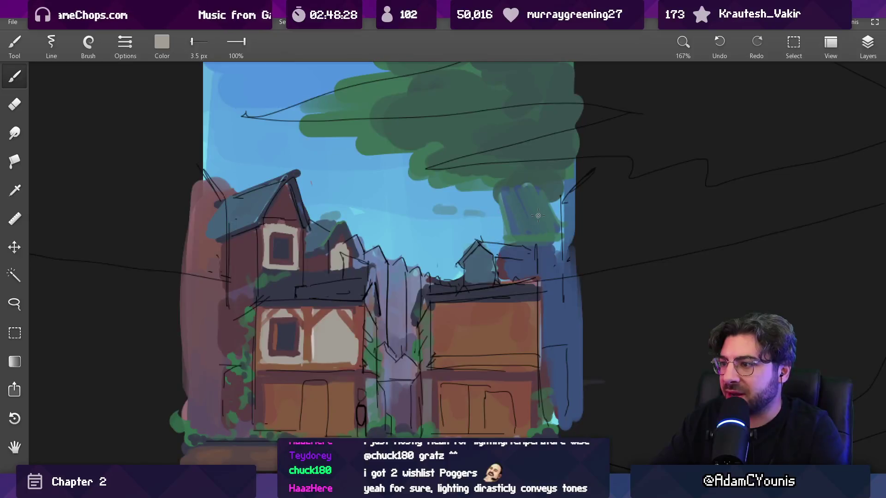
key("e")
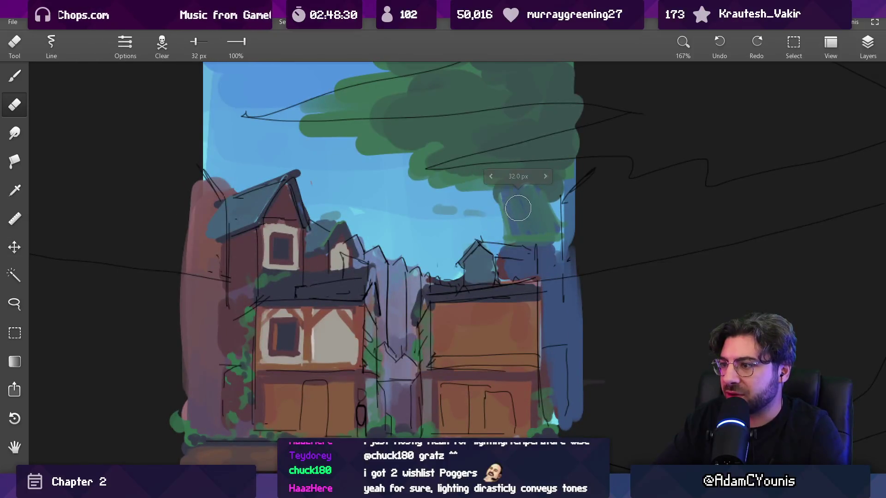
Erase the green foliage block below the tree canopy, undo once, and resume painting.
left_click_drag(509, 213, 502, 231)
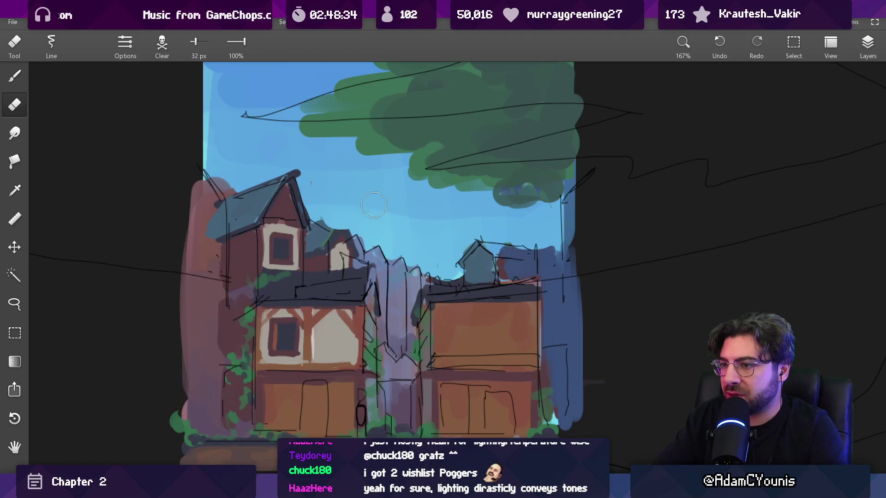
key("ctrl+z")
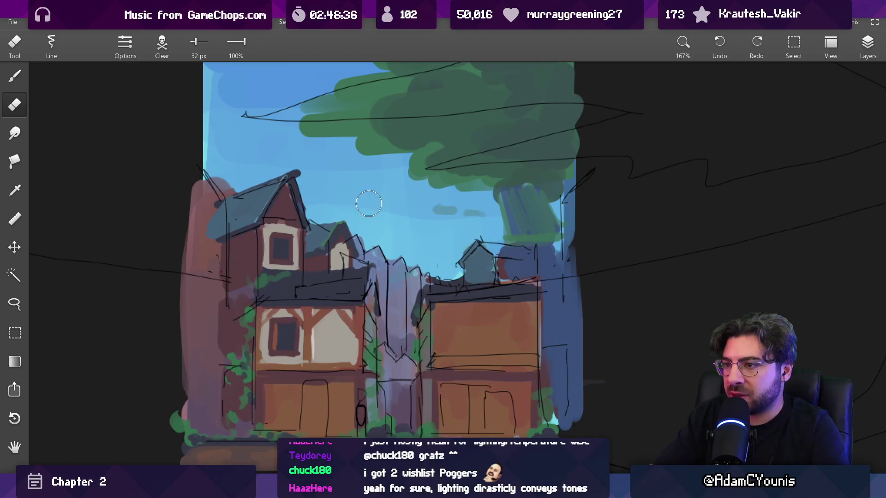
mouse_move(505, 206)
left_mouse_down()
mouse_move(489, 279)
mouse_move(530, 265)
left_mouse_up()
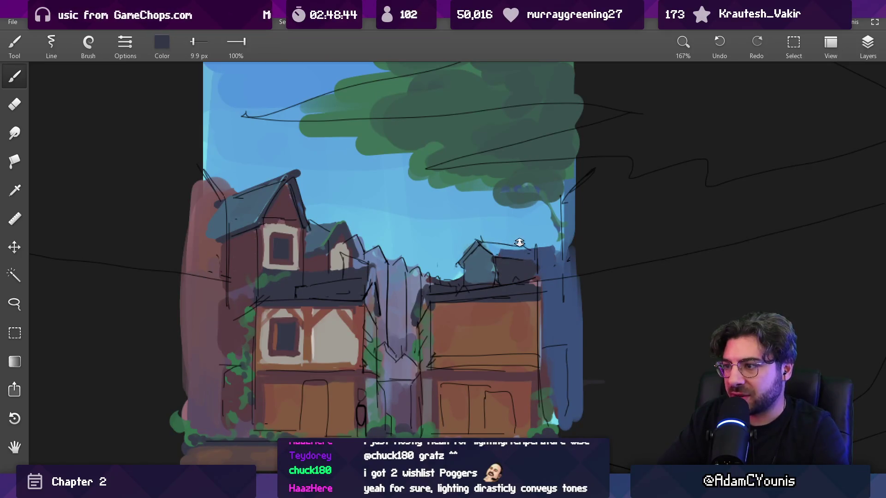
Sample green from the tree and show the layers list.
scroll(519, 243, "down", 5)
scroll(445, 360, "up", 6)
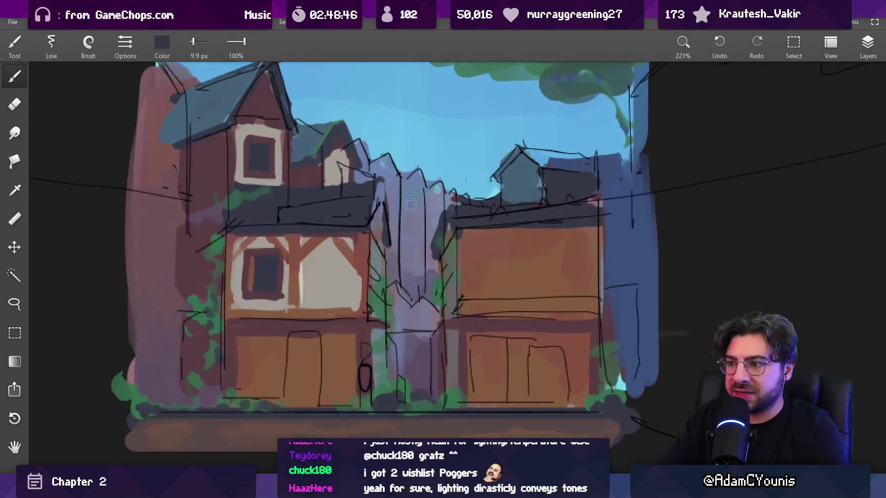
scroll(415, 233, "down", 2)
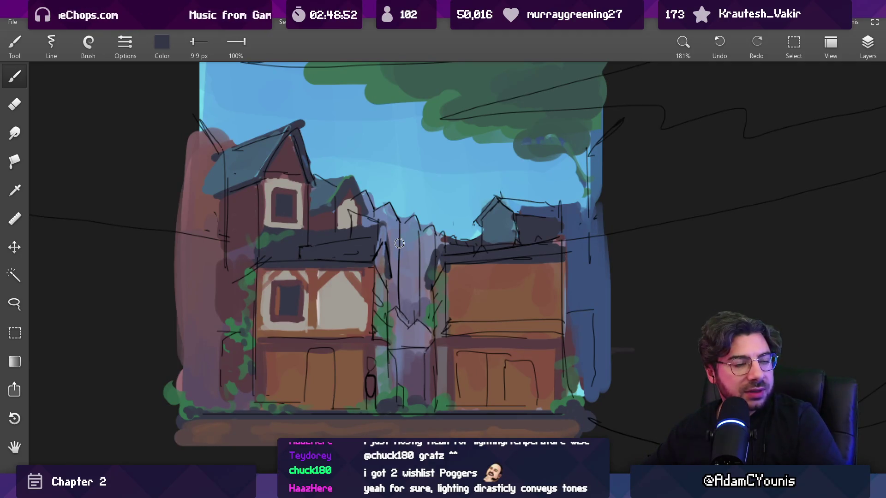
left_click_drag(480, 128, 485, 129)
left_click(855, 57)
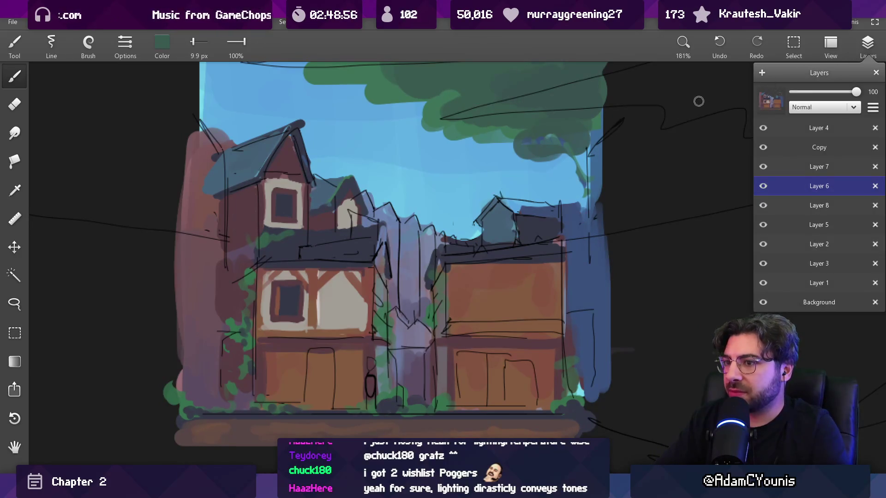
scroll(475, 251, "down", 3)
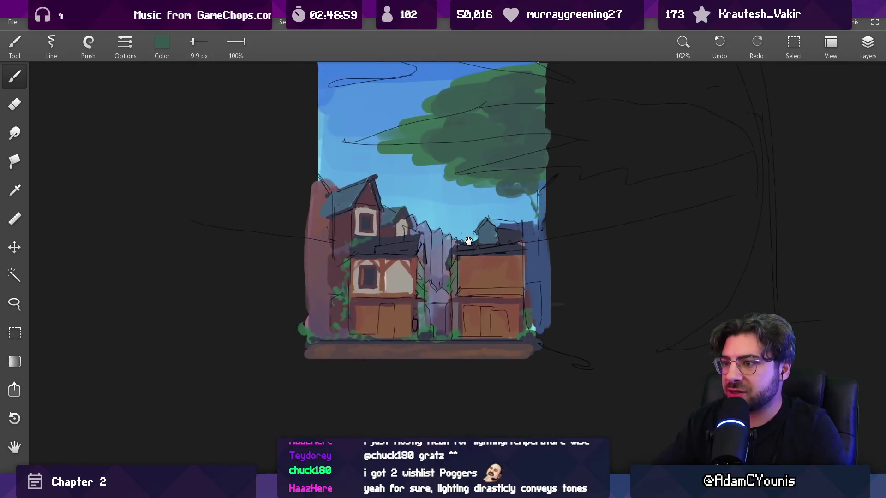
scroll(369, 277, "up", 5)
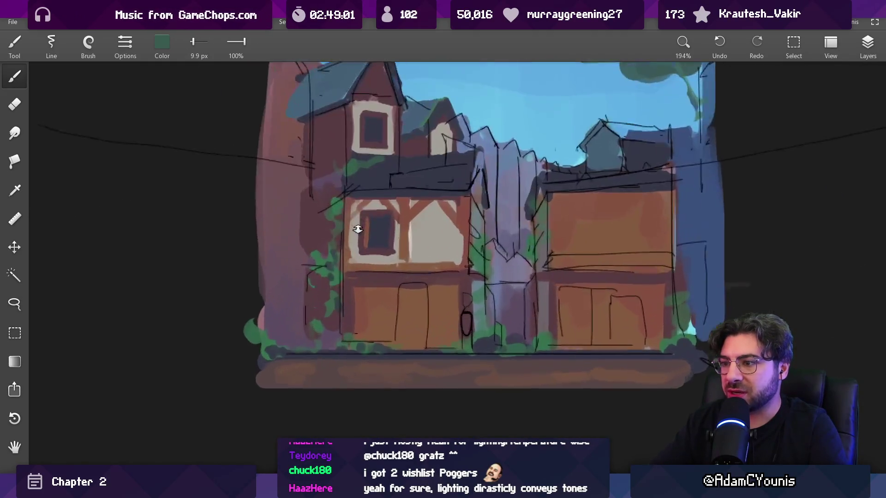
Paint the left house's lower door dark slate with a 5.6 px brush.
left_click(386, 235)
key("bracketleft")
key("bracketleft")
mouse_move(417, 305)
left_mouse_down()
mouse_move(450, 370)
mouse_move(454, 314)
left_mouse_up()
left_click_drag(416, 356, 422, 383)
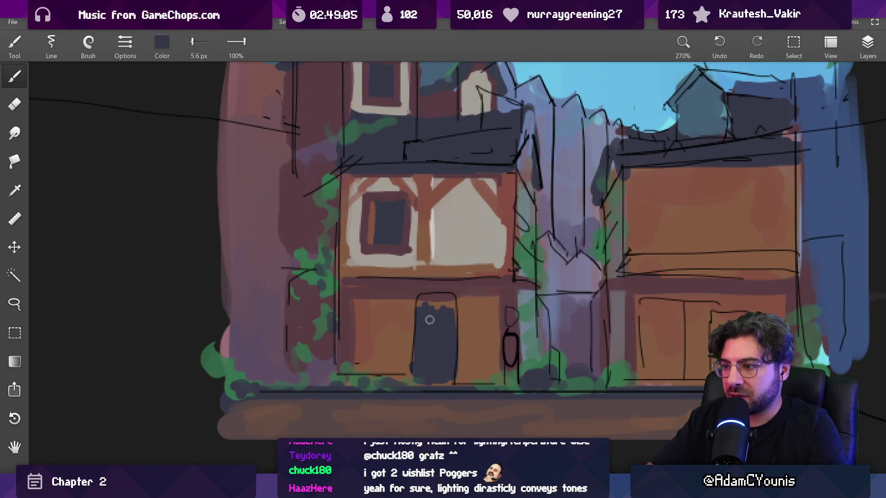
Re-sample the dark slate and fill the left house's lower door, darkening its right edge.
left_click(464, 344)
left_click_drag(463, 344, 506, 341)
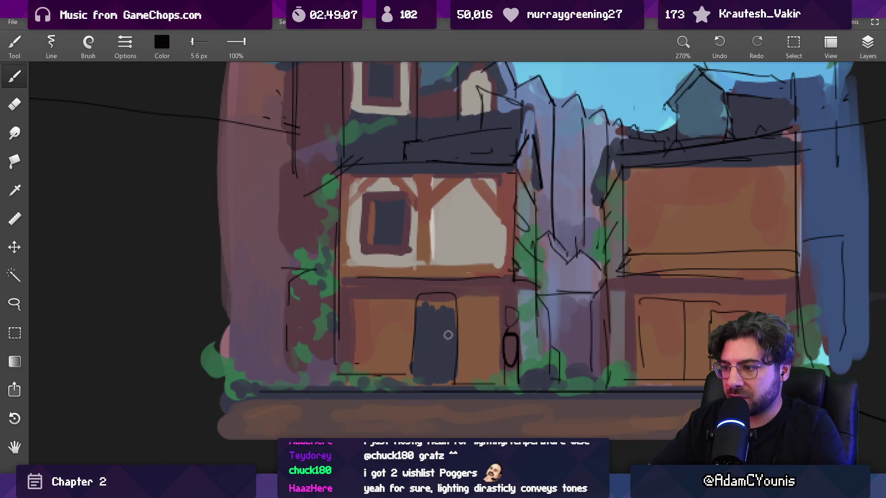
left_click_drag(448, 336, 431, 330)
mouse_move(434, 277)
left_mouse_down()
mouse_move(431, 371)
mouse_move(443, 355)
mouse_move(441, 374)
left_mouse_up()
key("bracketleft")
key("bracketleft")
key("bracketleft")
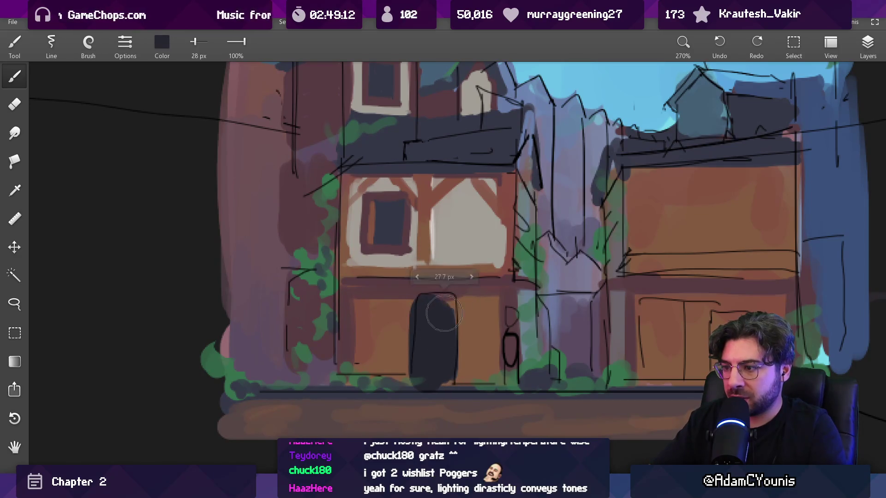
left_click_drag(446, 295, 446, 384)
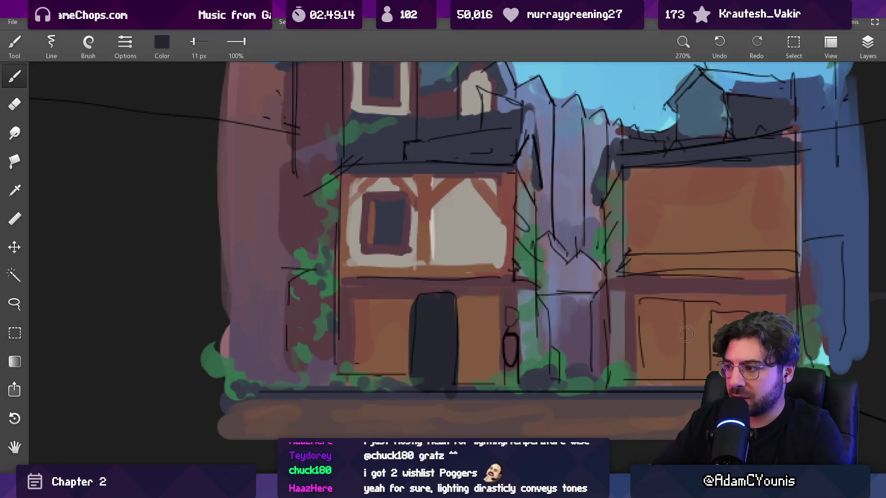
Fill the right house's lower doorways and paint its four tall dark upper windows.
mouse_move(646, 306)
left_mouse_down()
mouse_move(657, 323)
mouse_move(676, 313)
mouse_move(680, 374)
left_mouse_up()
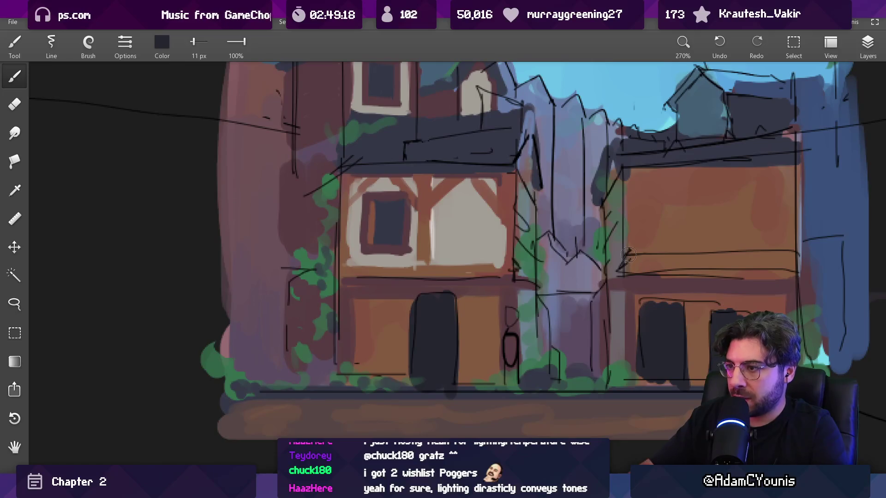
key("bracketright")
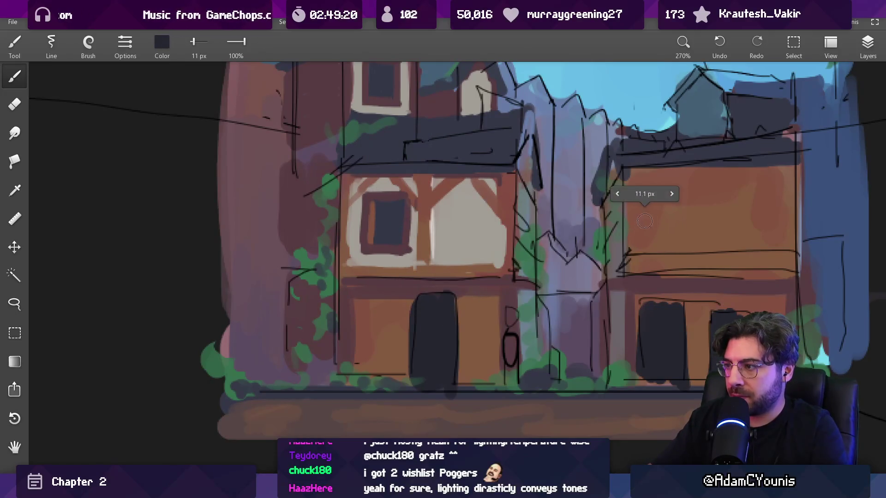
left_click_drag(651, 190, 645, 246)
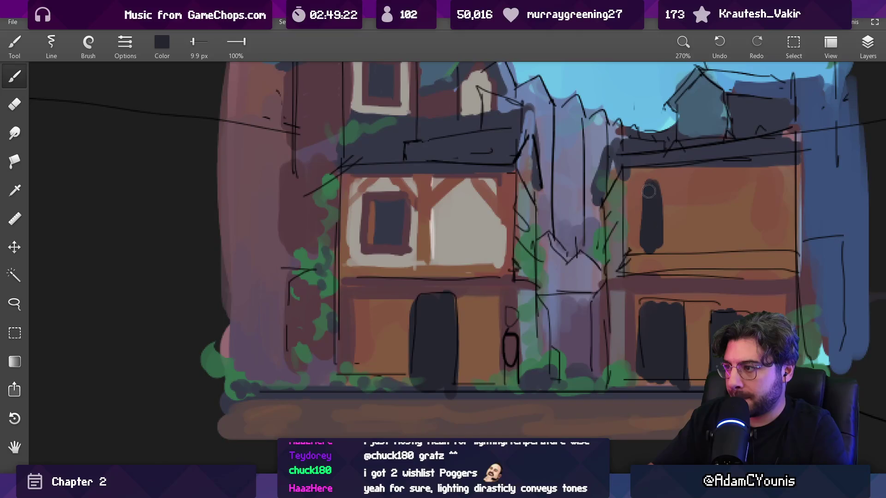
mouse_move(681, 214)
left_mouse_down()
mouse_move(685, 193)
mouse_move(723, 240)
left_mouse_up()
left_click_drag(737, 179, 741, 242)
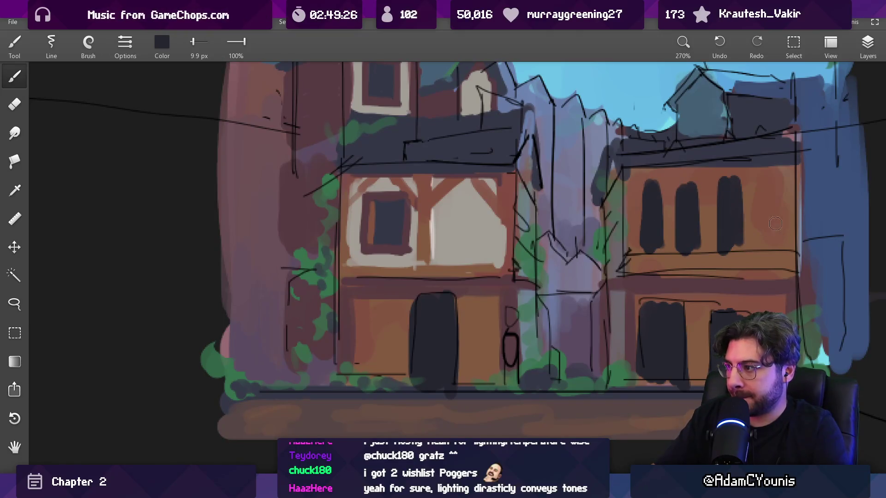
left_click_drag(765, 187, 764, 248)
left_click(712, 188, "alt")
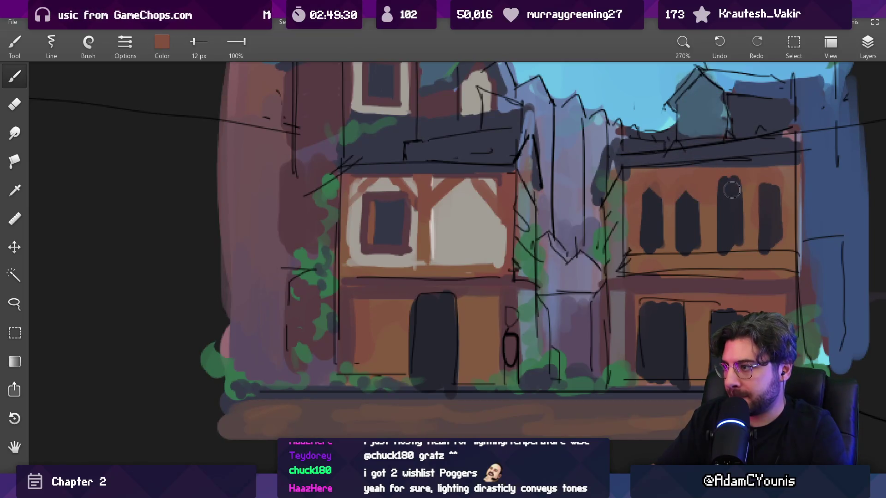
scroll(778, 180, "down", 5)
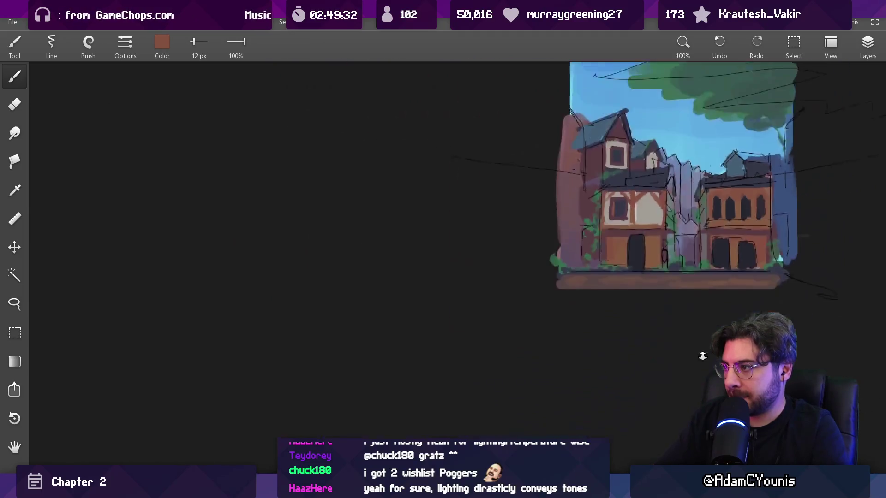
Paint a thin dark maroon sill beneath the right house's upper windows.
scroll(607, 167, "up", 3)
scroll(602, 208, "up", 3)
left_click(344, 231, "alt")
key("bracketleft")
key("bracketleft")
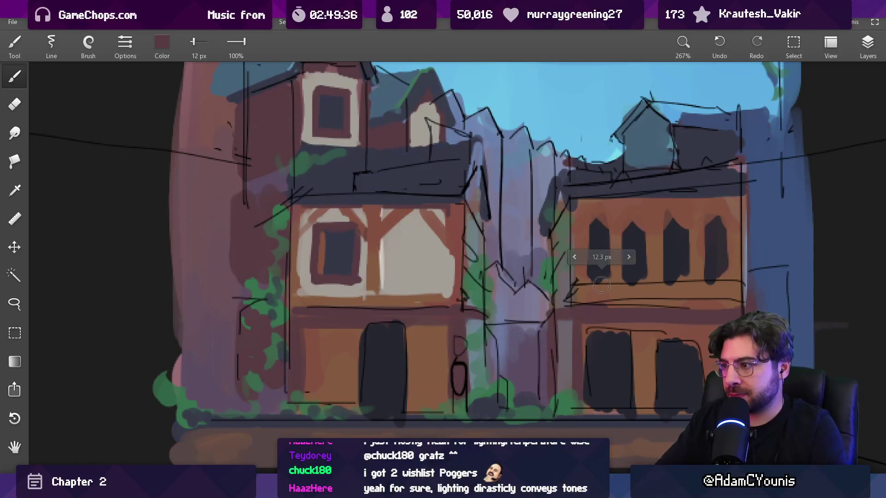
left_click_drag(594, 285, 631, 288)
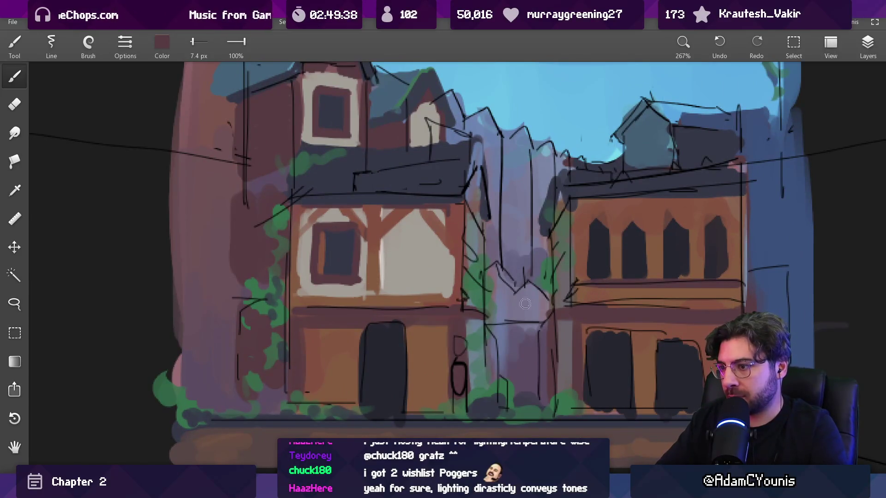
Eyedrop the light beige wall colour and slightly enlarge the brush for the zigzag trim.
left_click(342, 252, "alt")
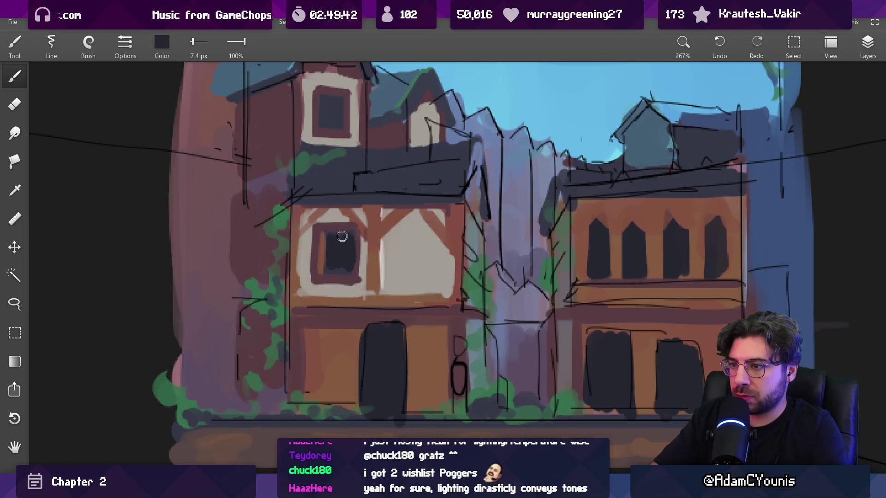
left_click(442, 252, "alt")
scroll(443, 252, "down", 5)
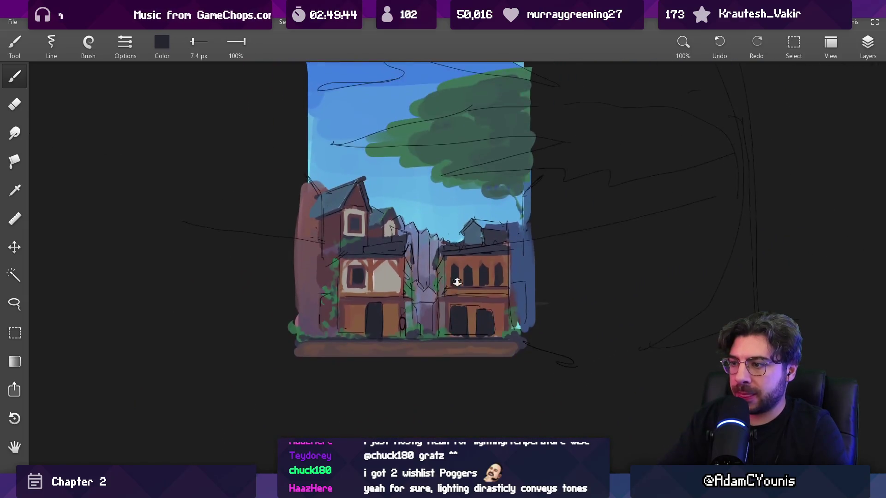
scroll(452, 266, "up", 5)
key("bracketright")
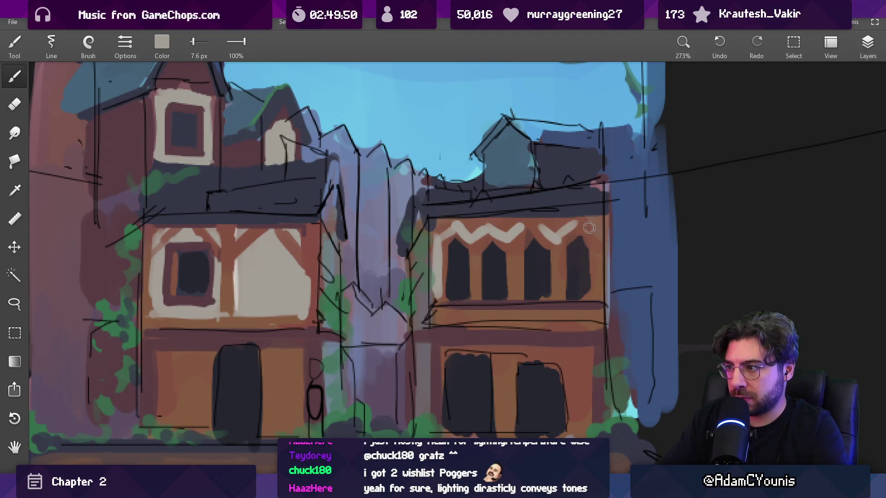
Paint a light beige beam across the right house below its upper windows.
scroll(546, 350, "down", 5)
scroll(563, 198, "up", 5)
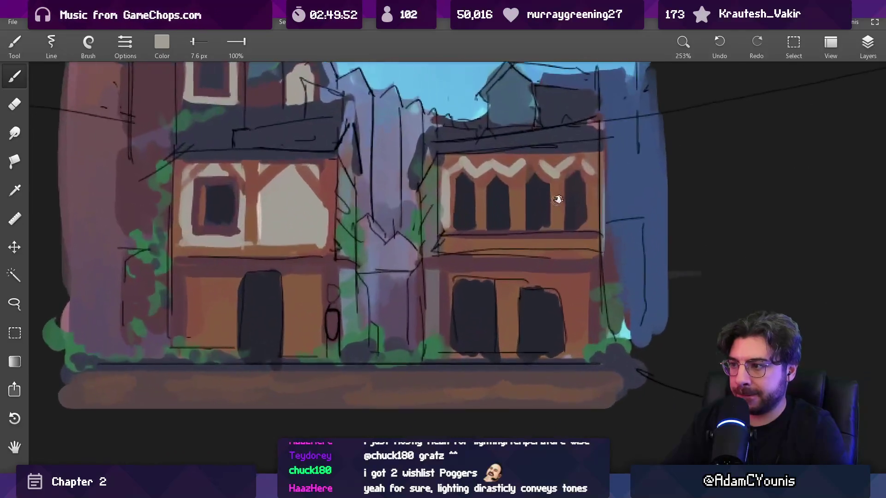
left_click_drag(446, 246, 602, 244)
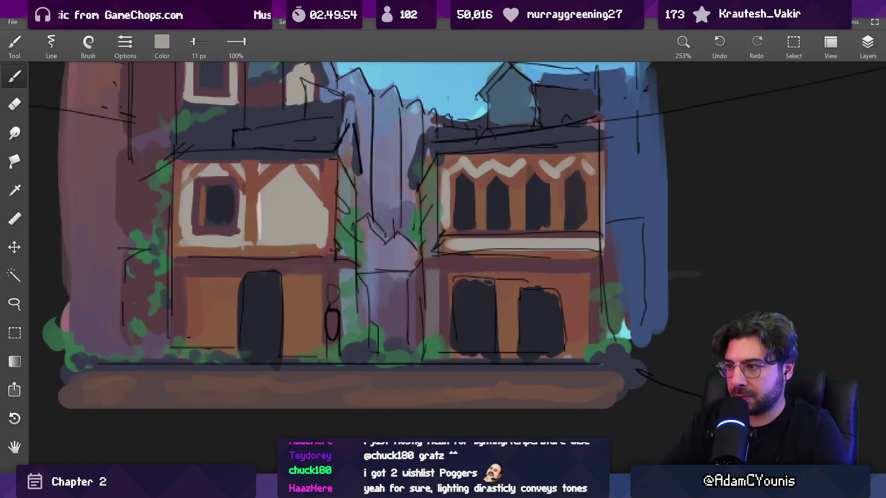
scroll(477, 255, "down", 5)
scroll(440, 277, "up", 6)
Stroke a dark maroon line down the left edge of the right house's lower storey.
left_click(439, 277)
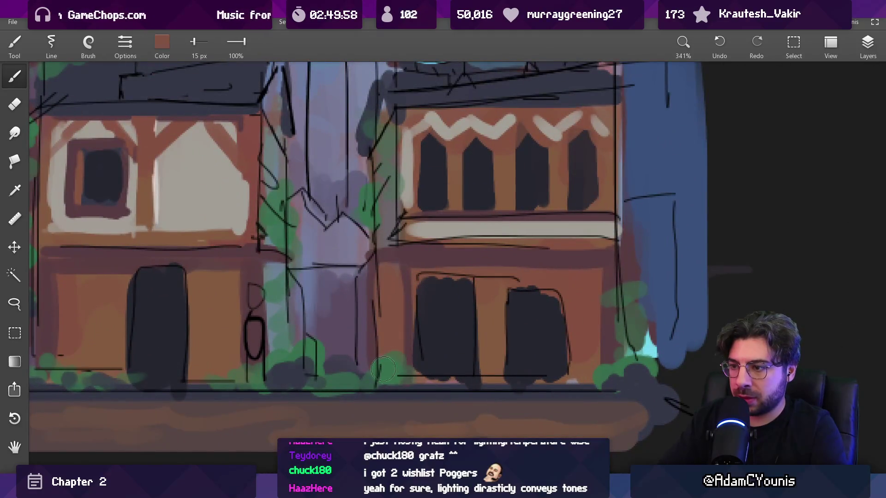
left_click(409, 240)
key("bracketleft")
left_click_drag(385, 264, 392, 360)
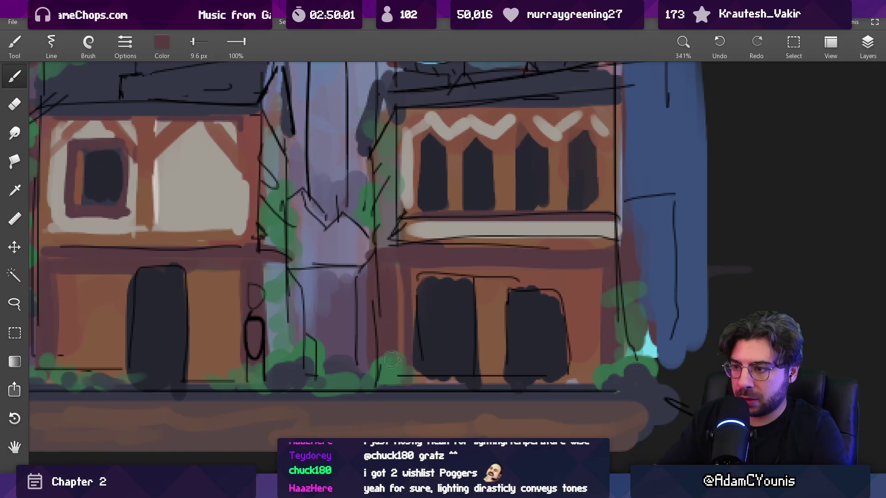
left_click_drag(392, 274, 400, 377)
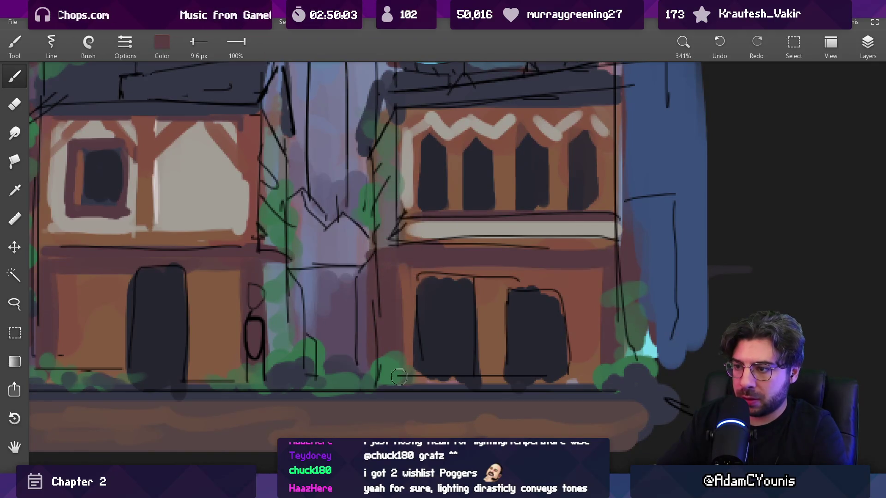
key("bracketleft")
key("bracketleft")
key("bracketleft")
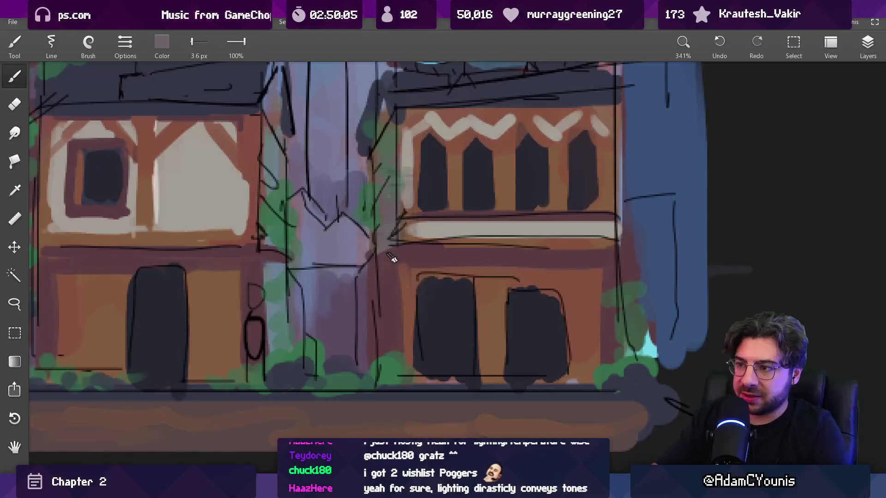
key("e")
scroll(369, 258, "down", 3)
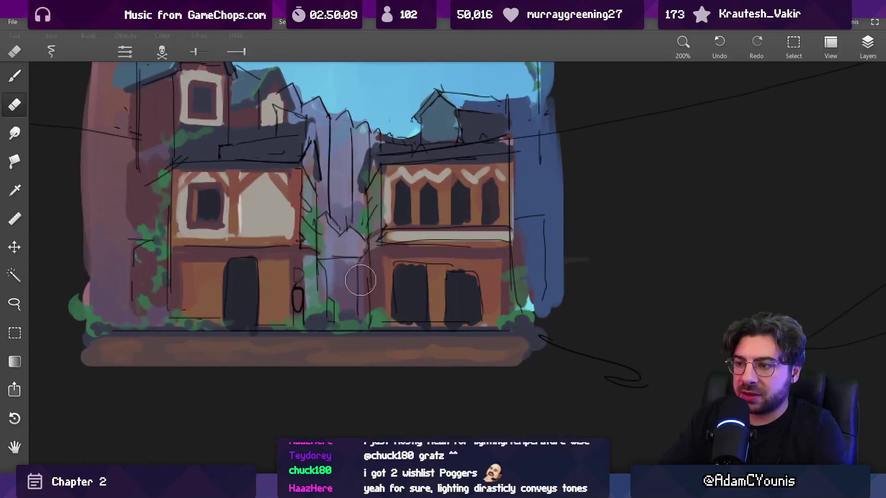
Paint grey-purple shading into the alley between the two houses with an enlarged brush.
key("b")
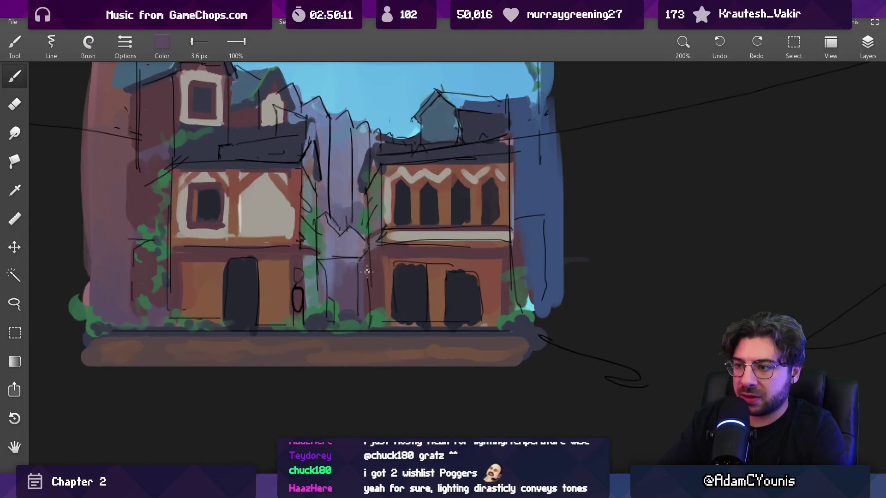
left_click(528, 160, "alt")
key("bracketright")
key("bracketright")
key("bracketright")
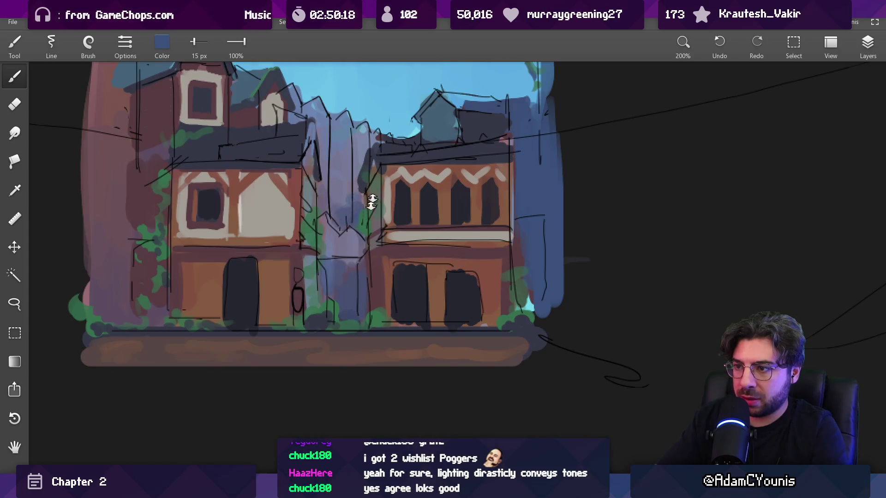
scroll(372, 202, "down", 5)
scroll(372, 201, "up", 8)
key("bracketright")
left_click_drag(379, 162, 351, 259)
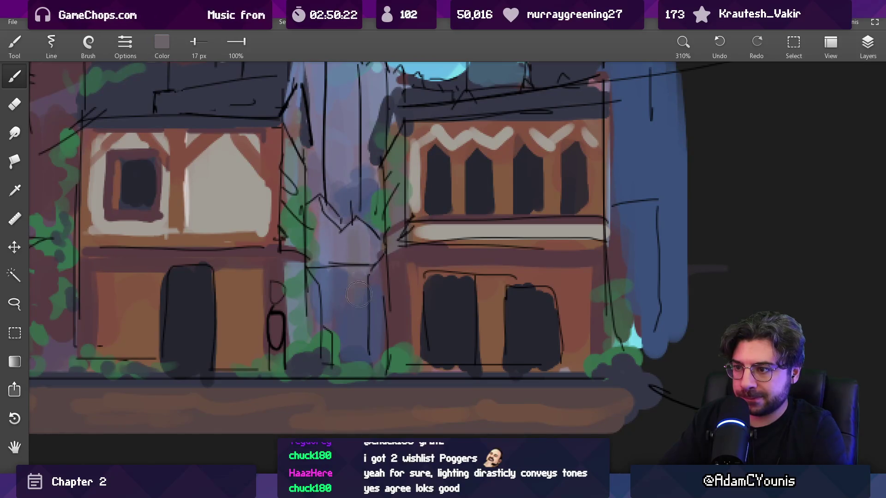
Draw a thin dark navy line in the gap between the houses with a fine brush.
key("bracketleft")
key("bracketleft")
key("bracketleft")
mouse_move(374, 251)
left_mouse_down()
mouse_move(389, 307)
mouse_move(259, 277)
mouse_move(208, 309)
mouse_move(298, 371)
left_mouse_up()
key("bracketleft")
key("bracketleft")
left_click_drag(337, 229, 335, 272)
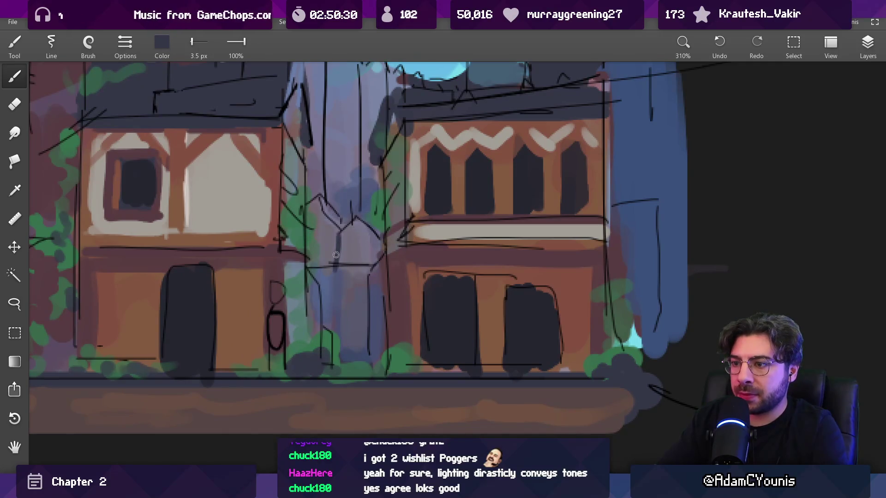